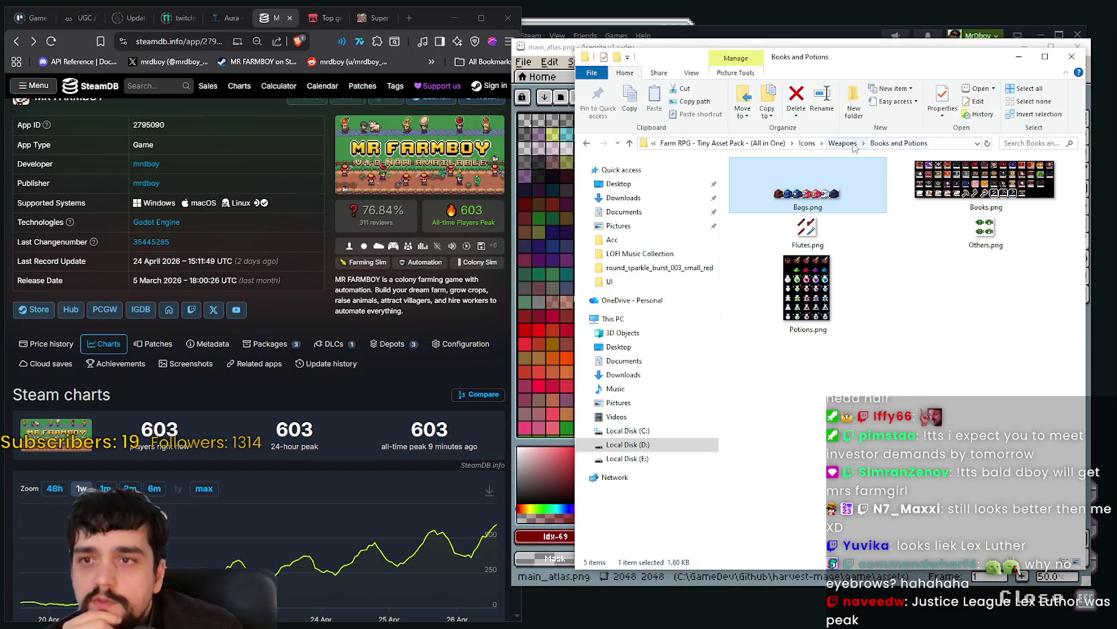
# Go up to the Weapons folder and pick its fourth item, bringing up 14.png in Aseprite
pyautogui.click(843, 143)
pyautogui.click(985, 362)
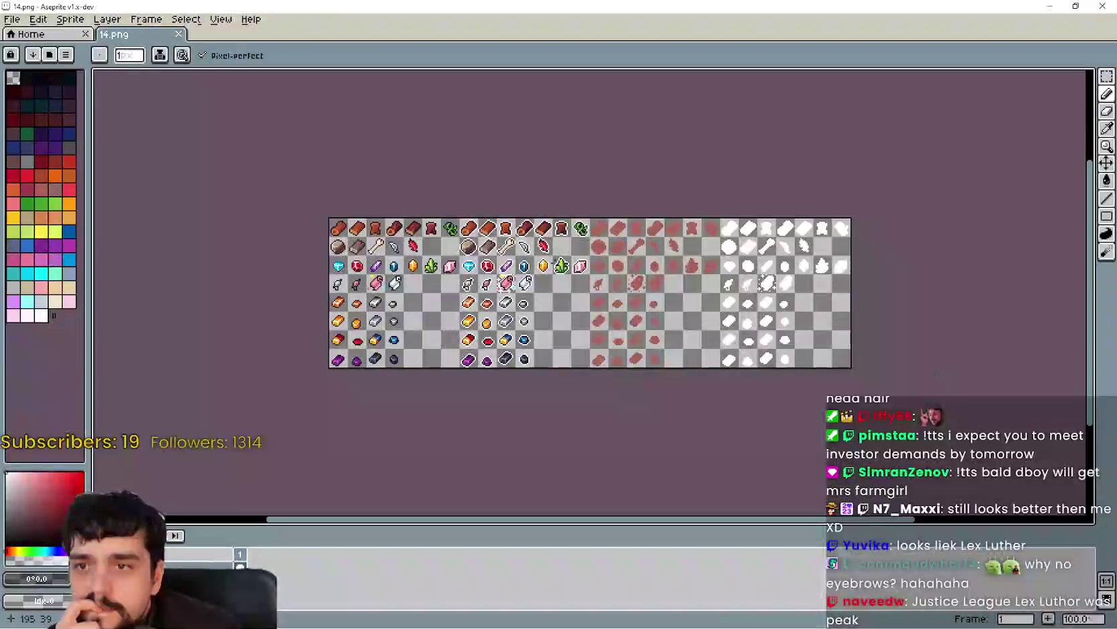
# Box one red silhouette sprite cell in 14.png with a rectangular marquee, then return to the atlas window
pyautogui.scroll(1, 487, 255)
pyautogui.scroll(-1, 487, 255)
pyautogui.scroll(1, 874, 320)
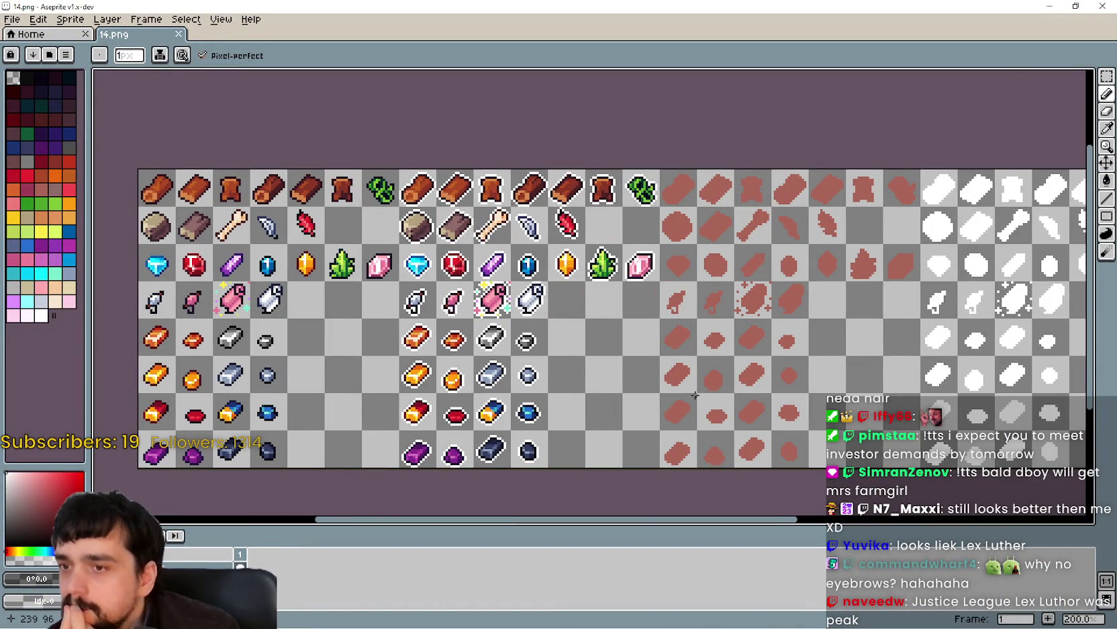
pyautogui.click(1107, 76)
pyautogui.scroll(-1, 691, 318)
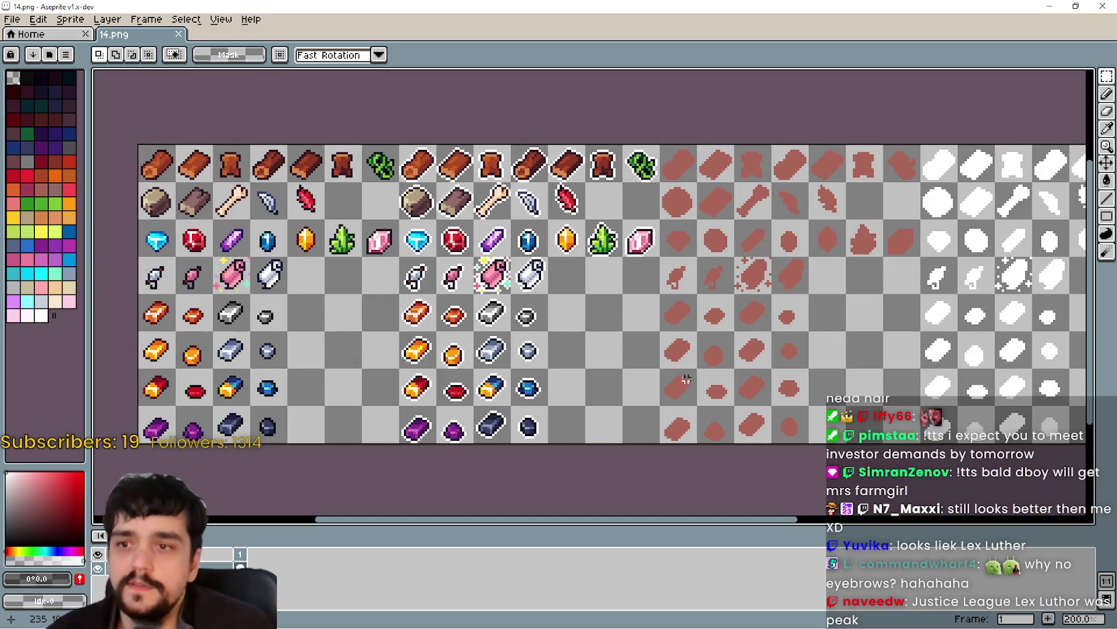
pyautogui.moveTo(656, 291); pyautogui.dragTo(700, 334)
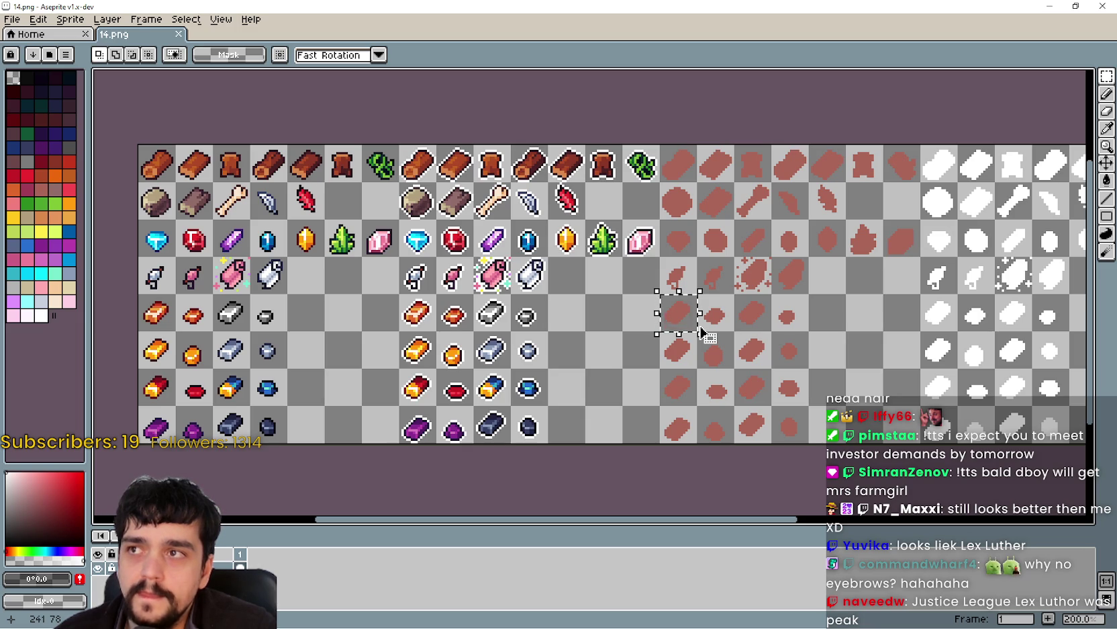
pyautogui.scroll(1, 676, 241)
pyautogui.scroll(-3, 674, 266)
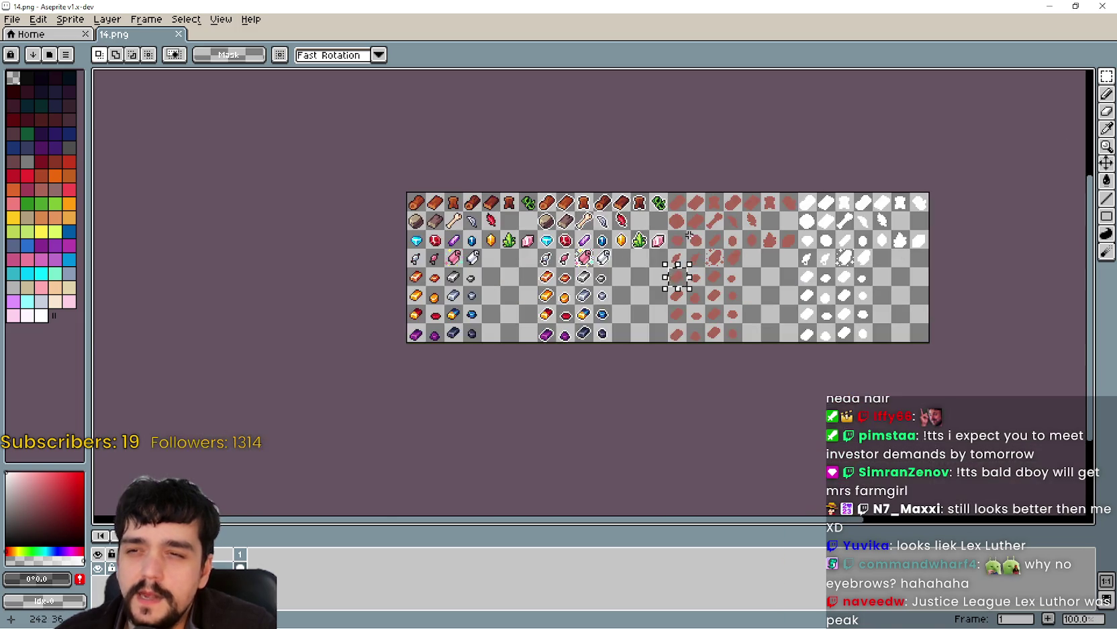
pyautogui.scroll(3, 674, 266)
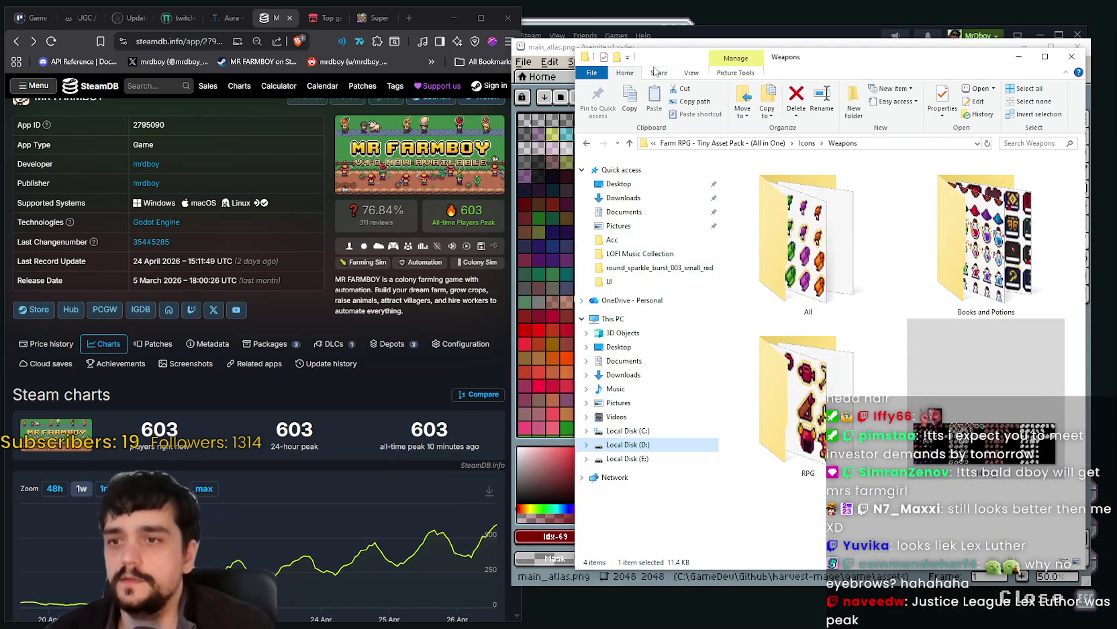
pyautogui.hotkey('alt', 'Tab')
# Marquee the 16×16 red connector piece and drag it out into empty atlas space
pyautogui.scroll(-2, 759, 337)
pyautogui.press('m')
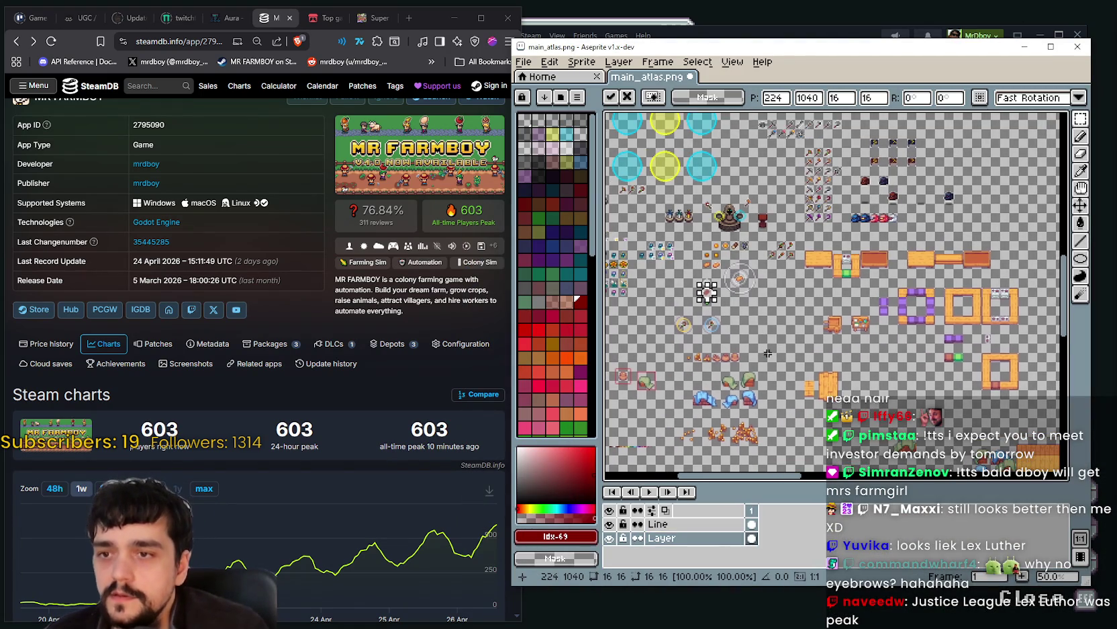
pyautogui.scroll(-2, 772, 343)
pyautogui.scroll(-2, 799, 349)
pyautogui.scroll(-2, 826, 363)
pyautogui.scroll(-3, 831, 363)
pyautogui.scroll(3, 833, 362)
pyautogui.hscroll(3, 836, 359)
pyautogui.hscroll(3, 843, 355)
pyautogui.scroll(3, 842, 355)
pyautogui.scroll(-2, 836, 336)
pyautogui.scroll(-2, 829, 308)
pyautogui.scroll(-2, 820, 272)
pyautogui.scroll(-3, 821, 272)
pyautogui.hscroll(-3, 821, 272)
pyautogui.moveTo(814, 287)
pyautogui.mouseDown()
pyautogui.moveTo(857, 329)
pyautogui.moveTo(713, 319)
pyautogui.mouseUp()
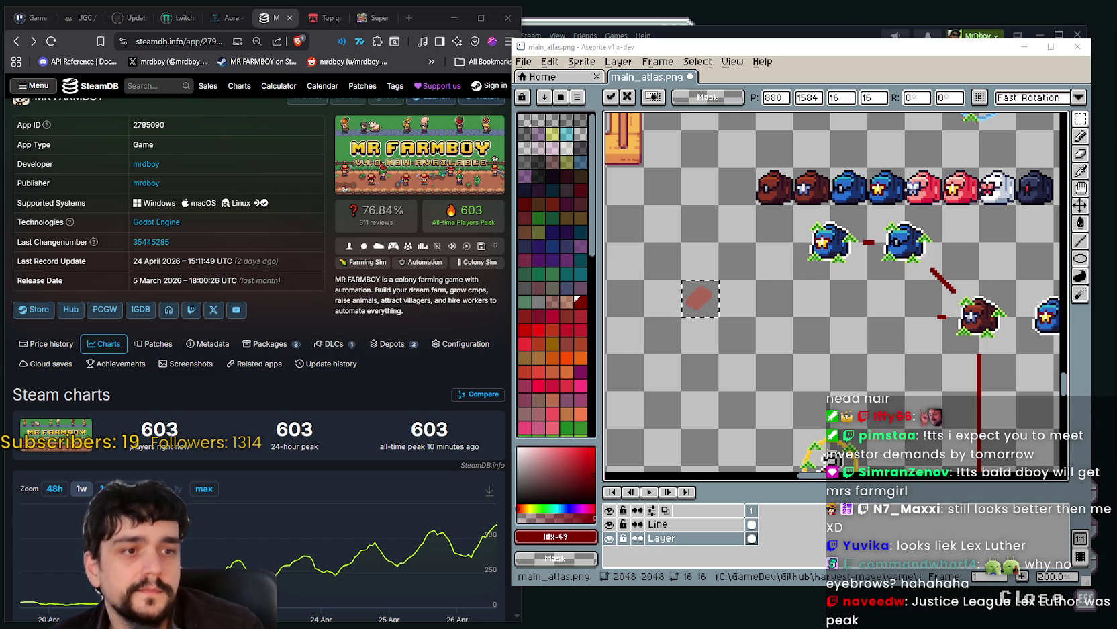
# Move the red piece further down to 880, 1616, beside the hat sprites
pyautogui.scroll(-2, 818, 304)
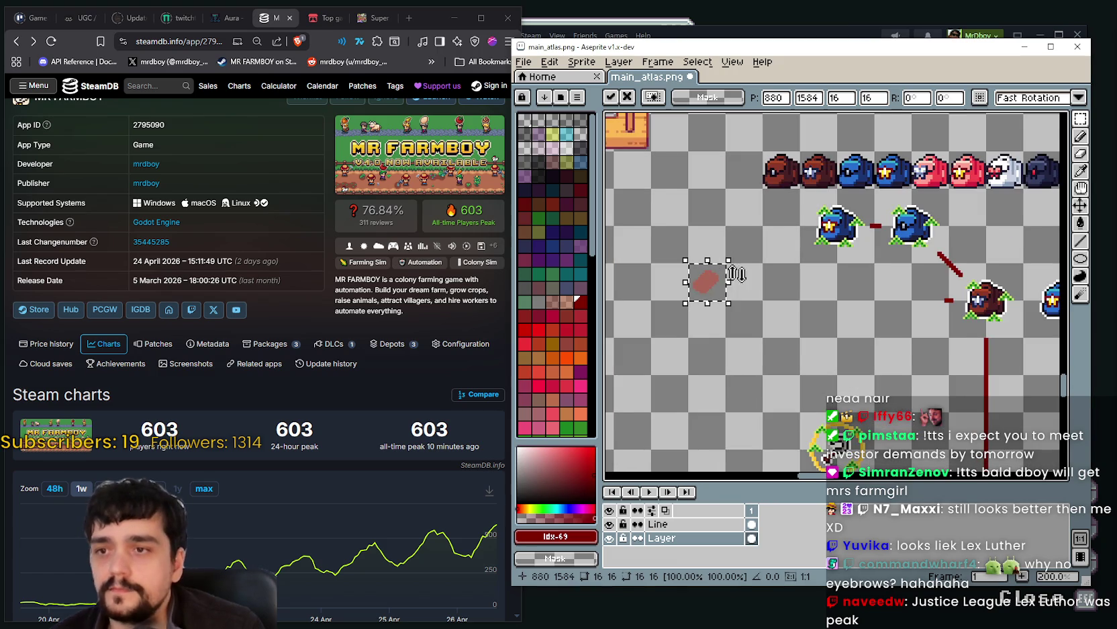
pyautogui.scroll(-1, 818, 304)
pyautogui.scroll(1, 806, 306)
pyautogui.scroll(1, 779, 309)
pyautogui.scroll(-1, 779, 309)
pyautogui.scroll(-1, 780, 309)
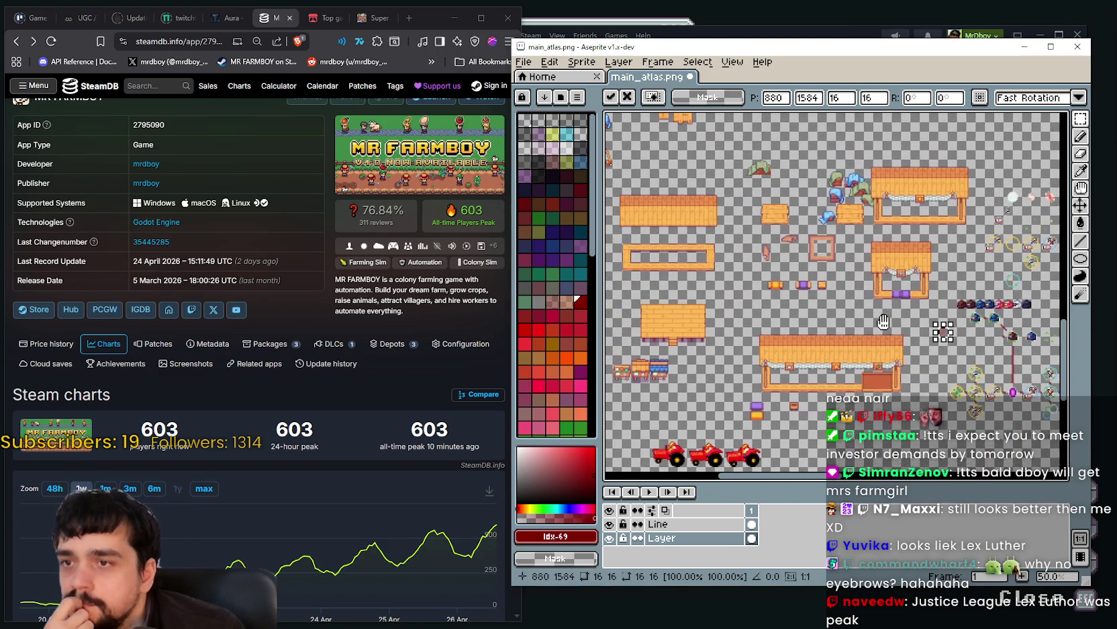
pyautogui.moveTo(871, 241)
pyautogui.mouseDown()
pyautogui.moveTo(870, 296)
pyautogui.moveTo(684, 296)
pyautogui.mouseUp()
pyautogui.scroll(1, 871, 297)
pyautogui.scroll(1, 858, 324)
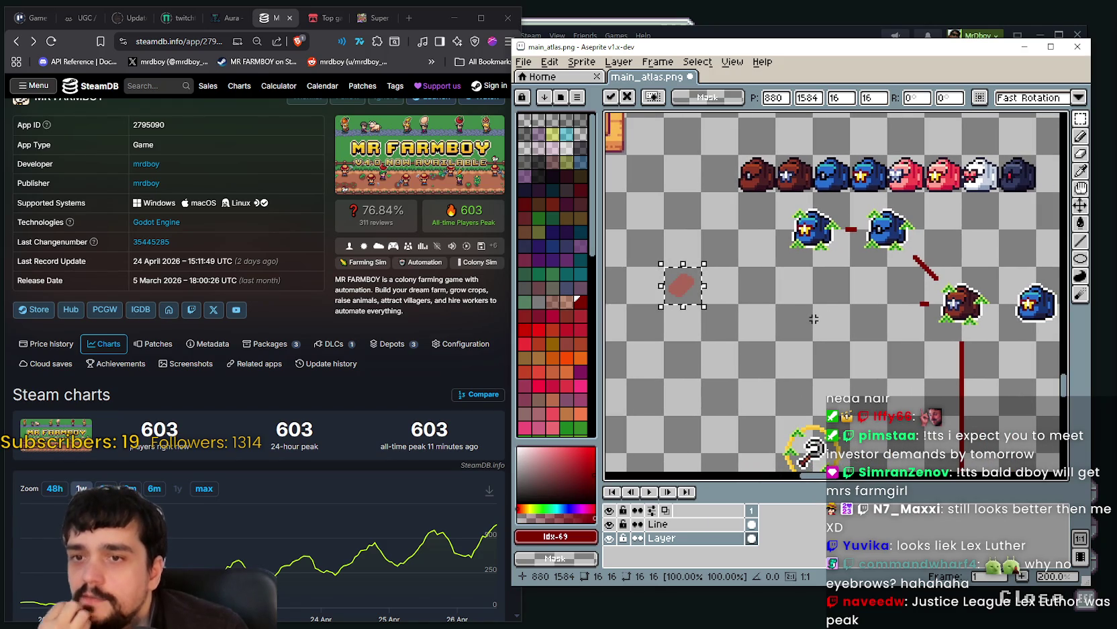
pyautogui.moveTo(706, 297)
pyautogui.mouseDown()
pyautogui.moveTo(865, 338)
pyautogui.moveTo(849, 379)
pyautogui.moveTo(692, 367)
pyautogui.mouseUp()
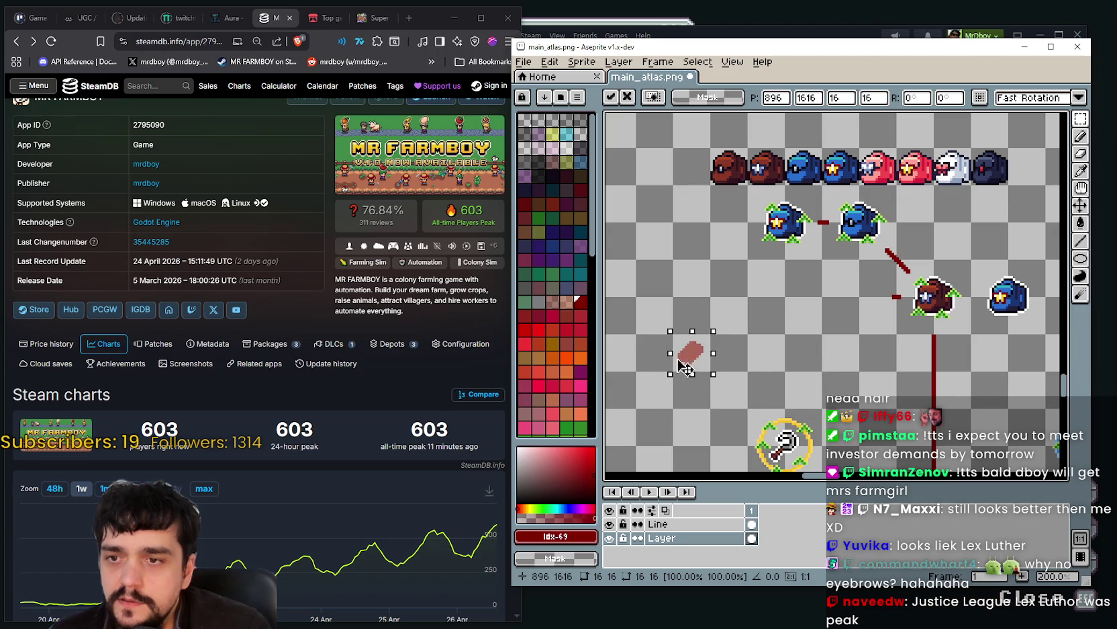
pyautogui.scroll(-3, 692, 367)
pyautogui.moveTo(765, 335); pyautogui.dragTo(785, 365)
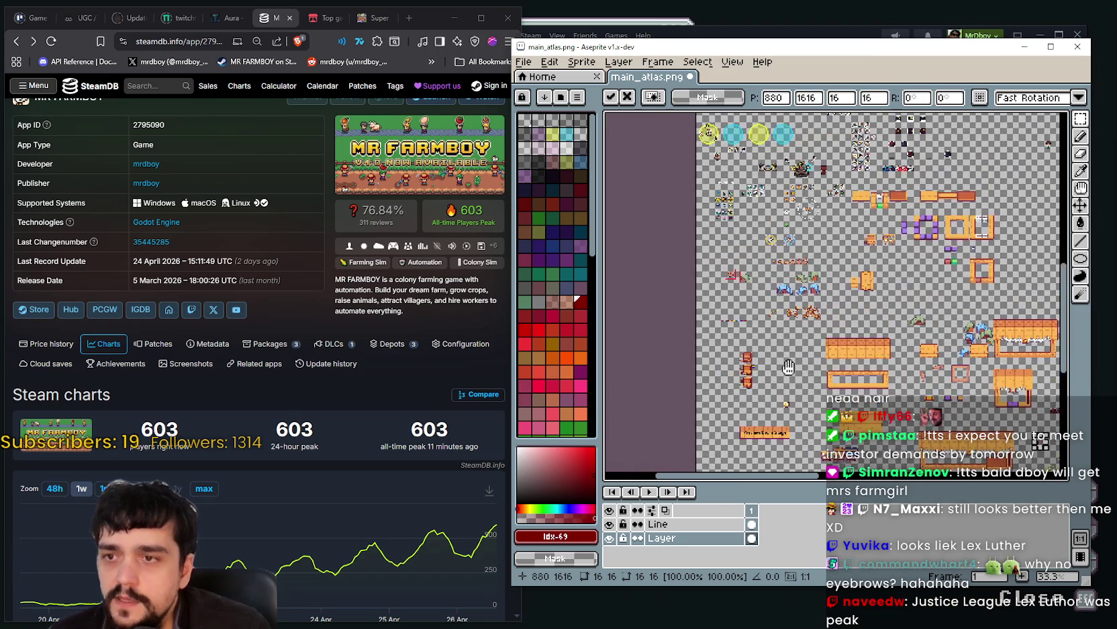
# Drop the red piece in place and bring the flower and statue sprites into view
pyautogui.hotkey('ctrl', 'd')
pyautogui.scroll(2, 799, 316)
pyautogui.scroll(2, 809, 277)
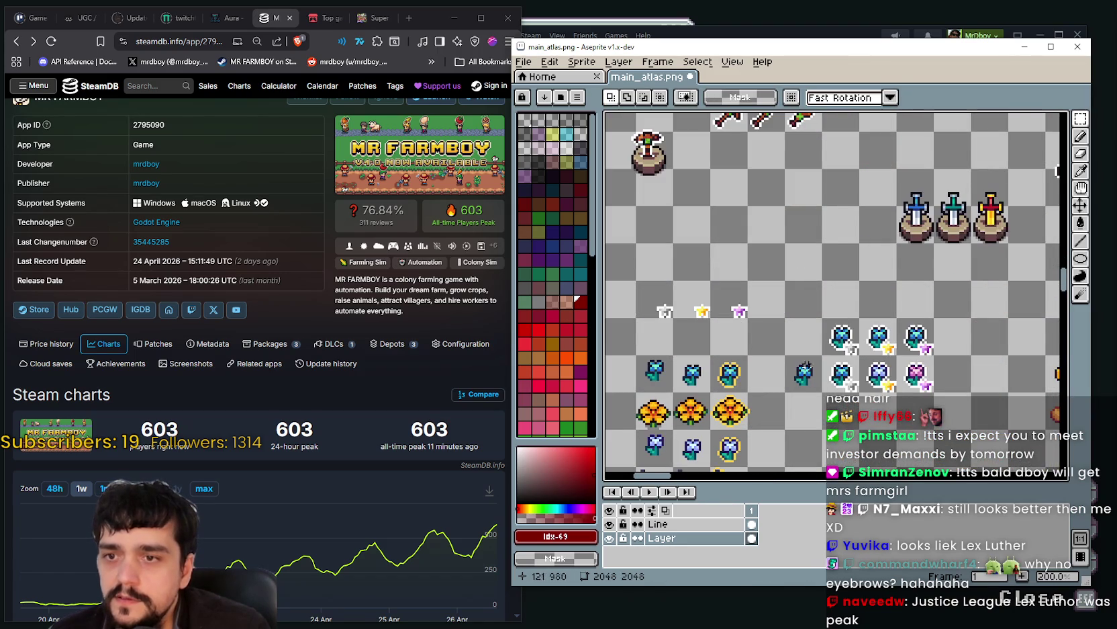
pyautogui.scroll(-2, 818, 347)
pyautogui.moveTo(921, 340)
pyautogui.mouseDown()
pyautogui.moveTo(628, 338)
pyautogui.moveTo(749, 300)
pyautogui.mouseUp()
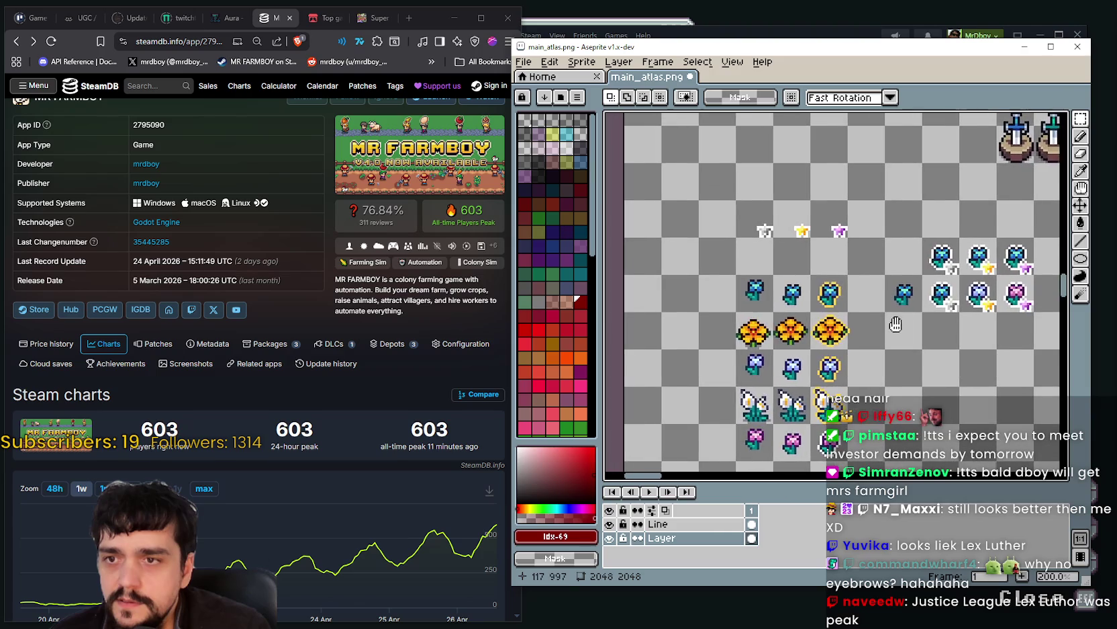
pyautogui.scroll(1, 757, 300)
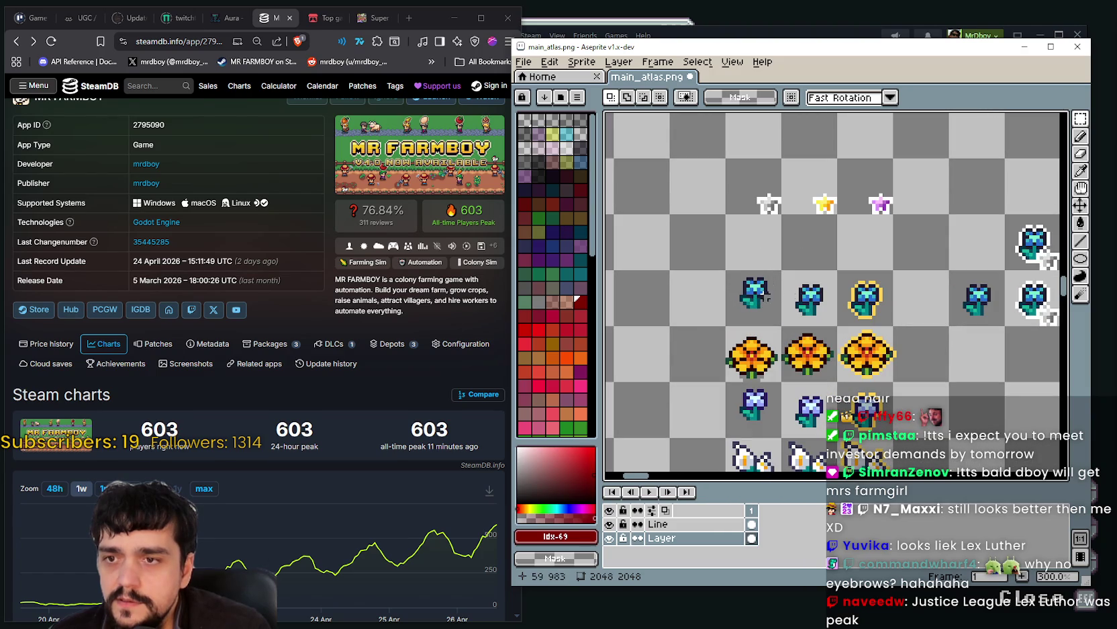
pyautogui.scroll(-2, 811, 302)
pyautogui.scroll(-1, 811, 302)
pyautogui.scroll(-1, 811, 302)
pyautogui.scroll(-1, 914, 336)
pyautogui.scroll(2, 914, 336)
pyautogui.scroll(1, 900, 329)
pyautogui.scroll(-2, 873, 319)
pyautogui.scroll(-1, 862, 315)
pyautogui.scroll(1, 863, 315)
pyautogui.scroll(1, 846, 299)
pyautogui.scroll(1, 826, 278)
pyautogui.scroll(1, 806, 260)
pyautogui.scroll(-2, 803, 258)
pyautogui.scroll(1, 801, 254)
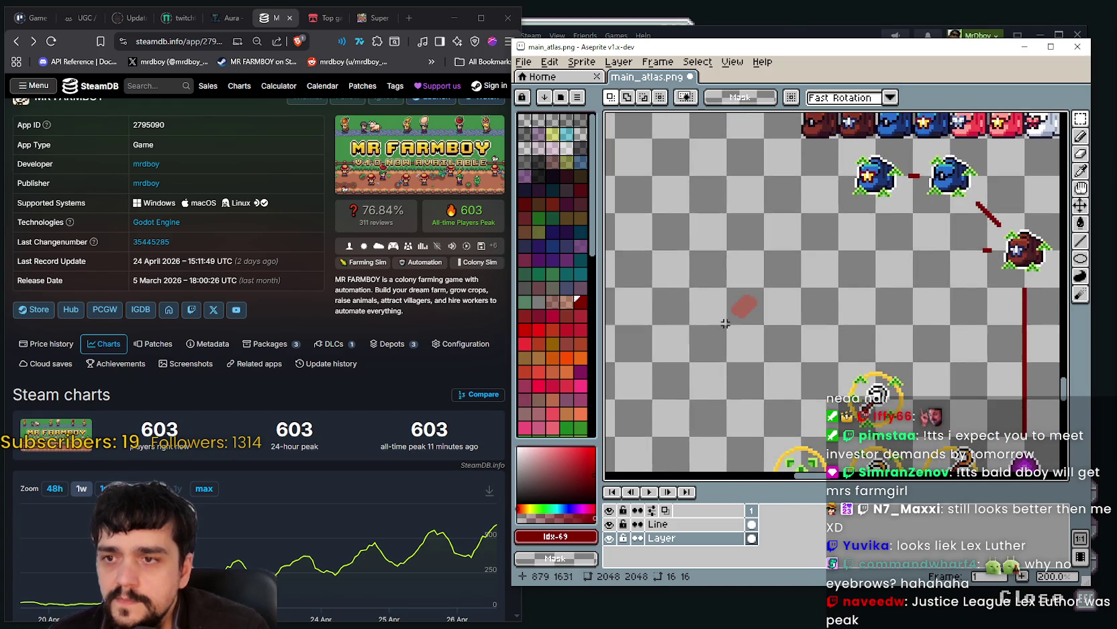
pyautogui.scroll(2, 799, 252)
# Paste the blue flower at 896, 1616, right of the red piece, and start rotating it
pyautogui.hotkey('ctrl', 'v')
pyautogui.moveTo(831, 305); pyautogui.dragTo(816, 314)
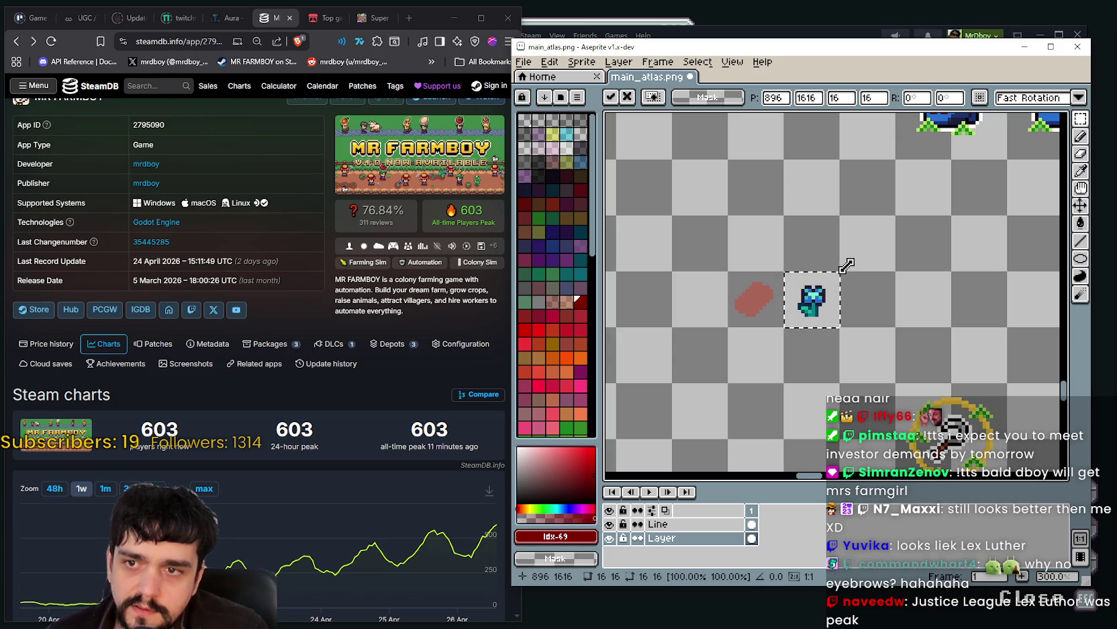
pyautogui.moveTo(853, 259); pyautogui.dragTo(876, 292)
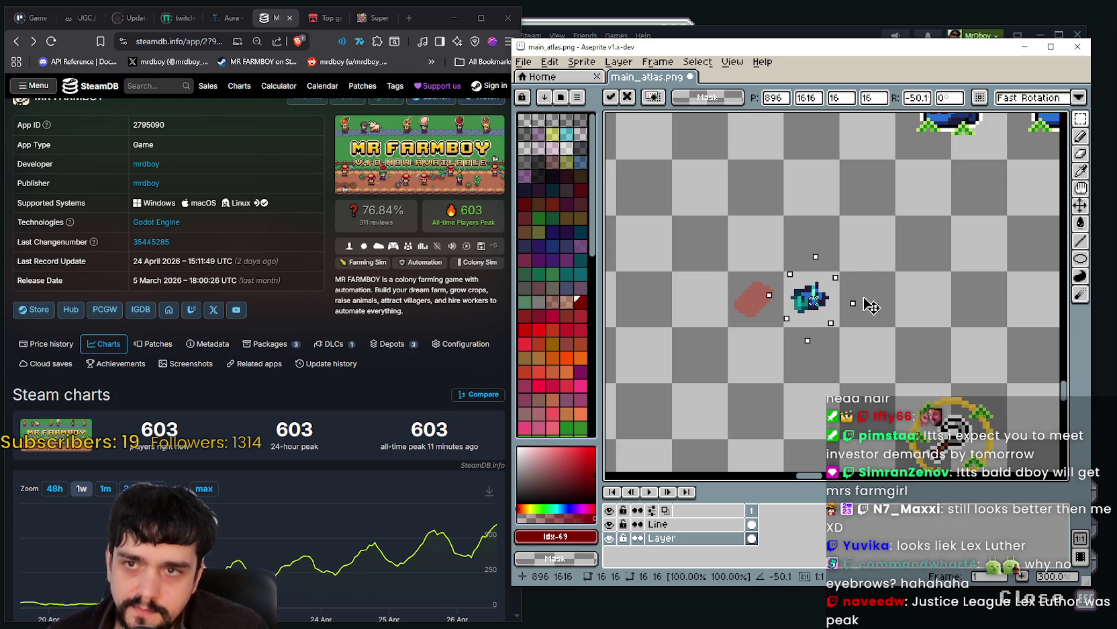
# Rotate the flower further toward diagonal and nudge it one pixel right
pyautogui.moveTo(871, 305); pyautogui.dragTo(871, 301)
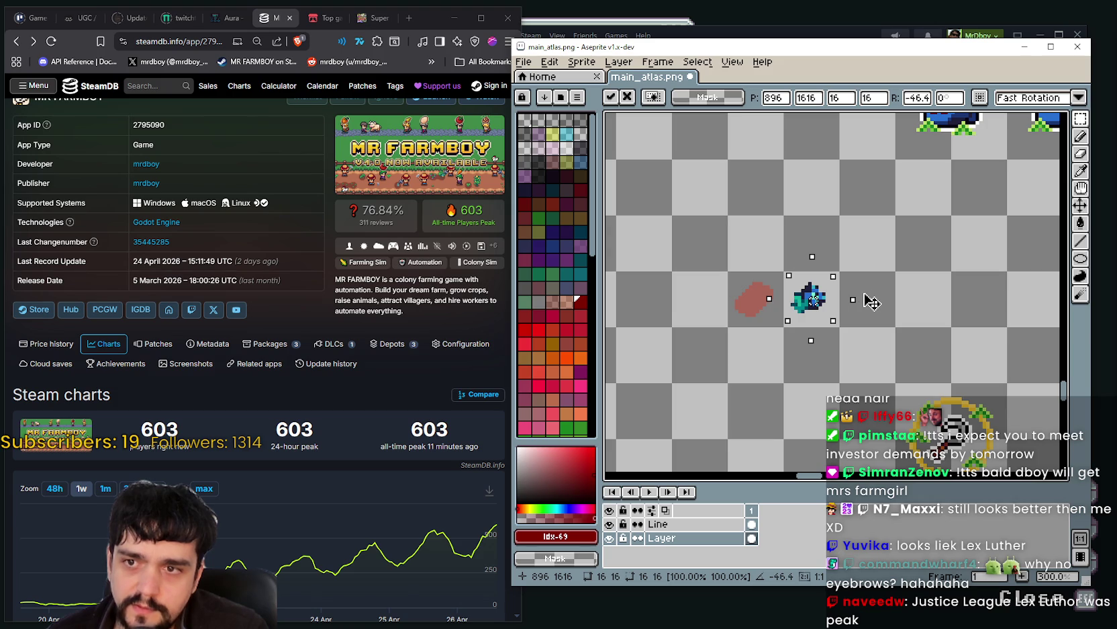
pyautogui.scroll(2, 843, 287)
pyautogui.scroll(1, 846, 284)
pyautogui.scroll(1, 851, 276)
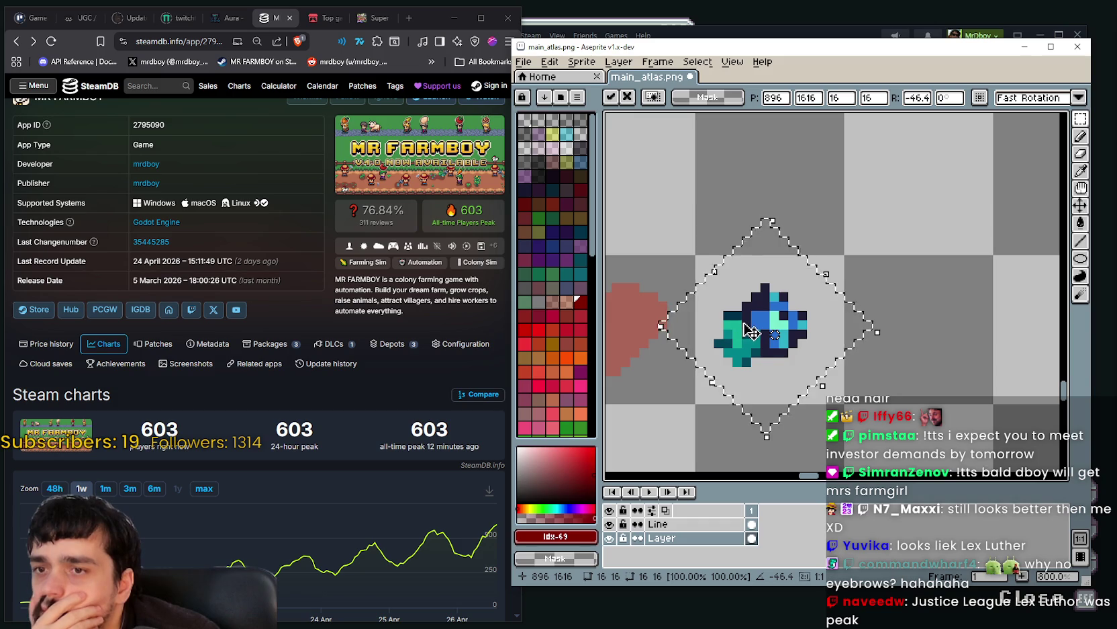
pyautogui.scroll(-2, 750, 331)
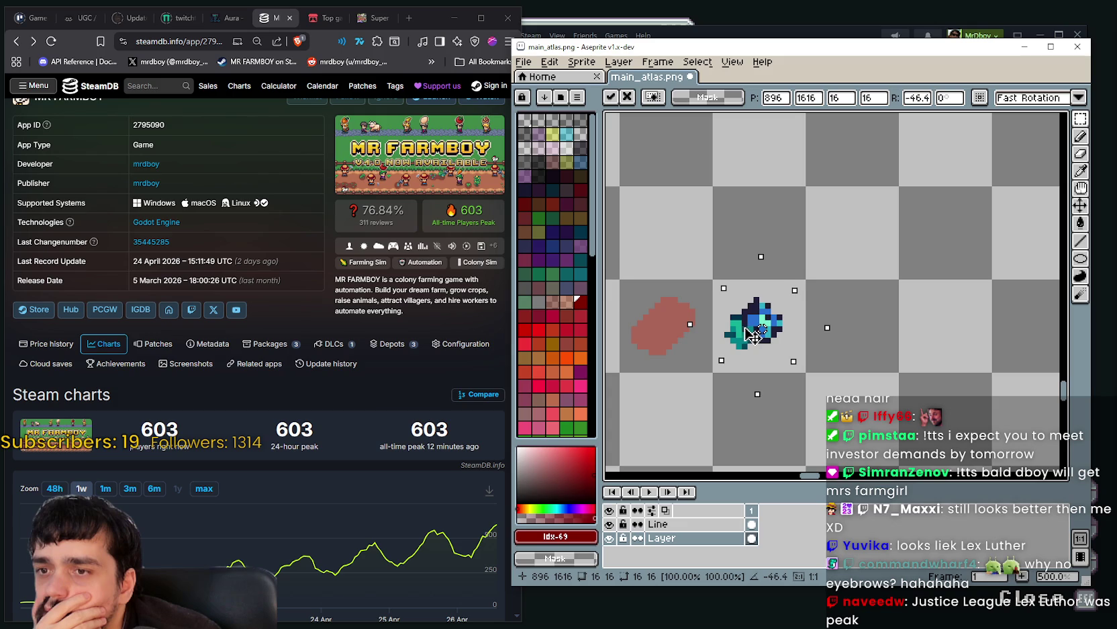
pyautogui.moveTo(750, 334); pyautogui.dragTo(756, 336)
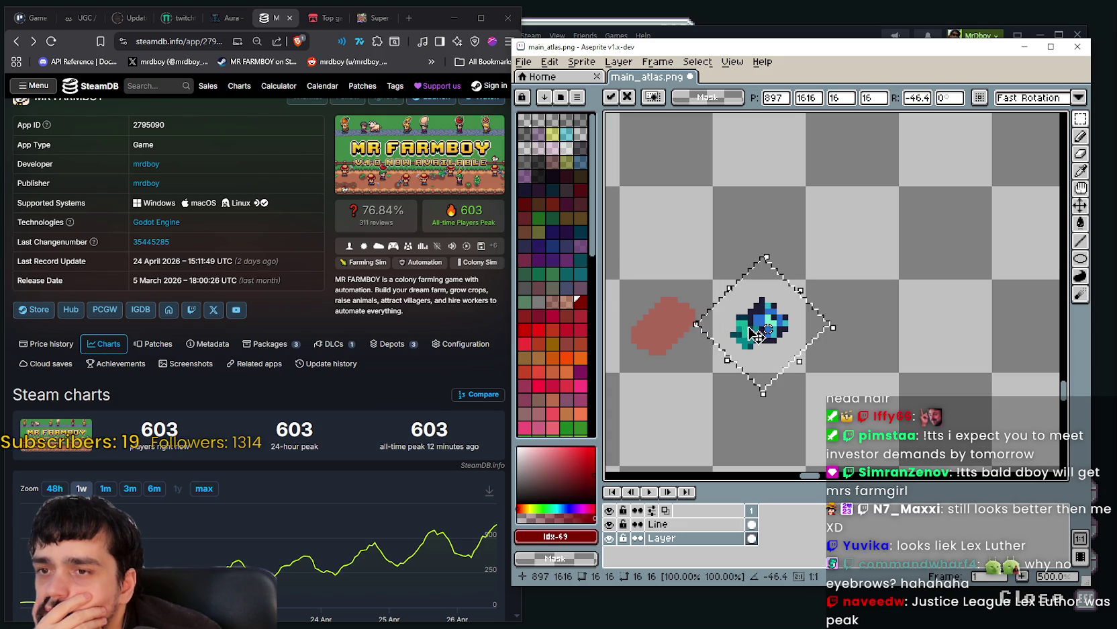
# Settle the rotation at exactly −45° and commit the flower at 896, 1616
pyautogui.doubleClick(917, 98)
pyautogui.write('45')
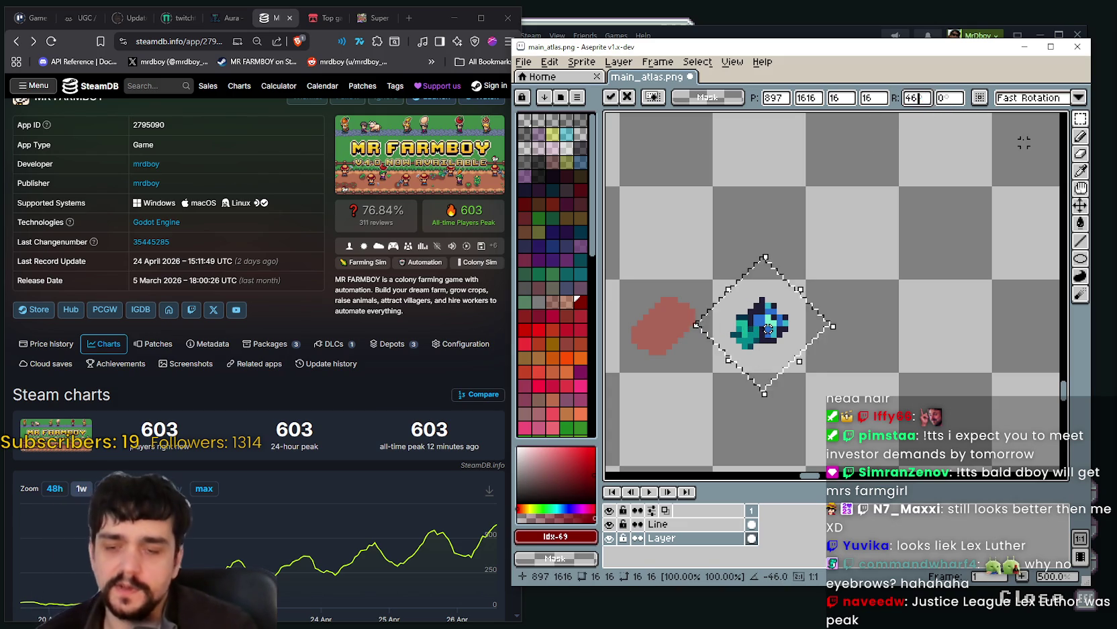
pyautogui.press('Return')
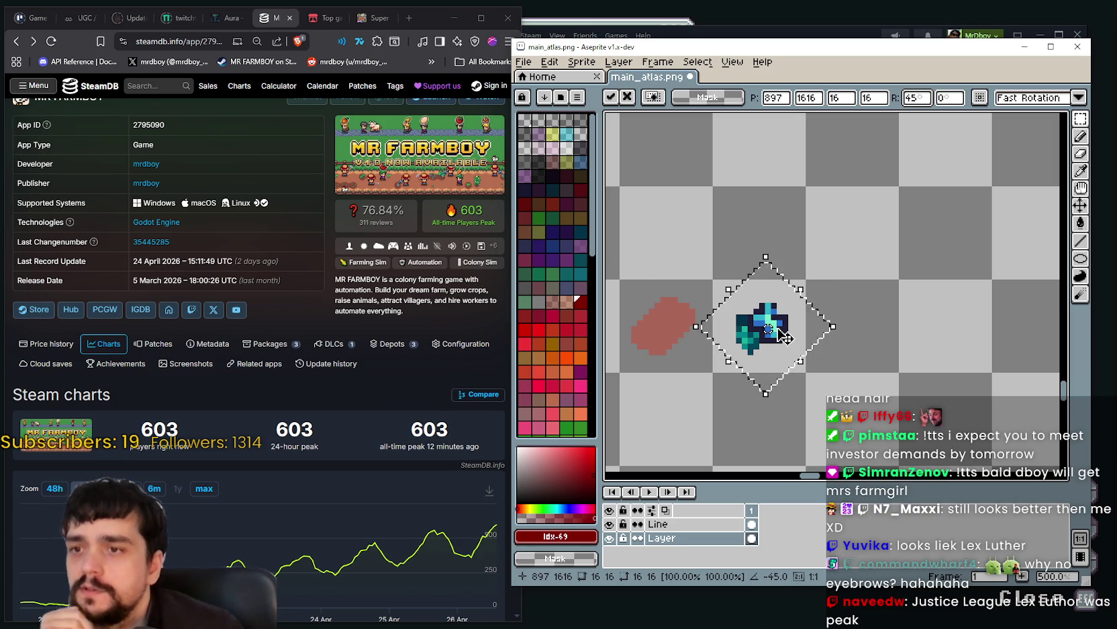
pyautogui.hotkey('ctrl', 'z')
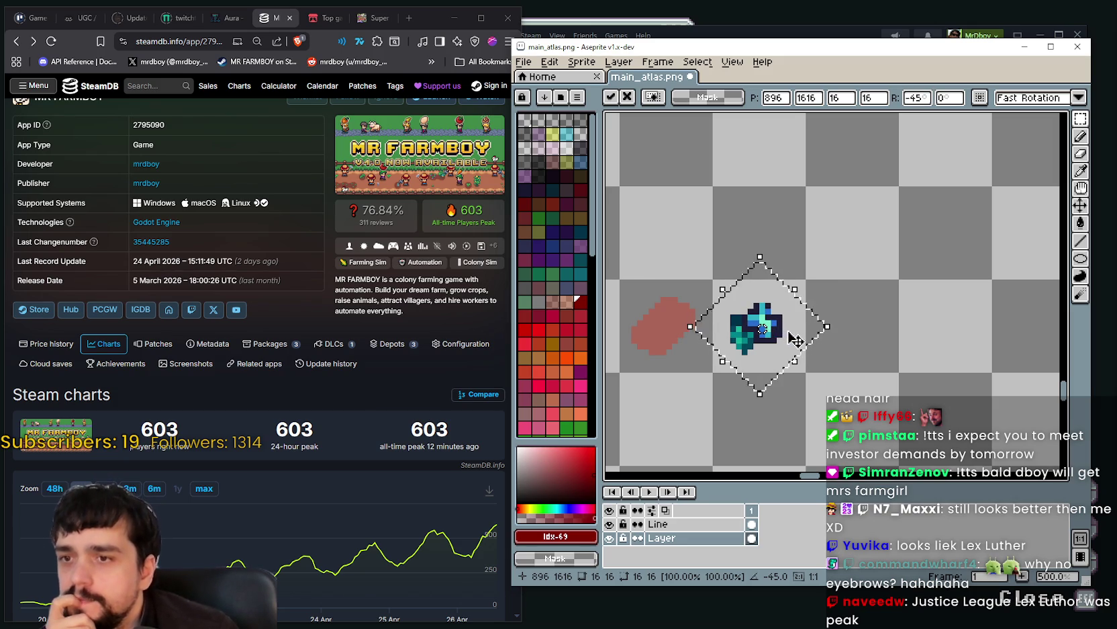
pyautogui.press('Return')
pyautogui.scroll(1, 760, 328)
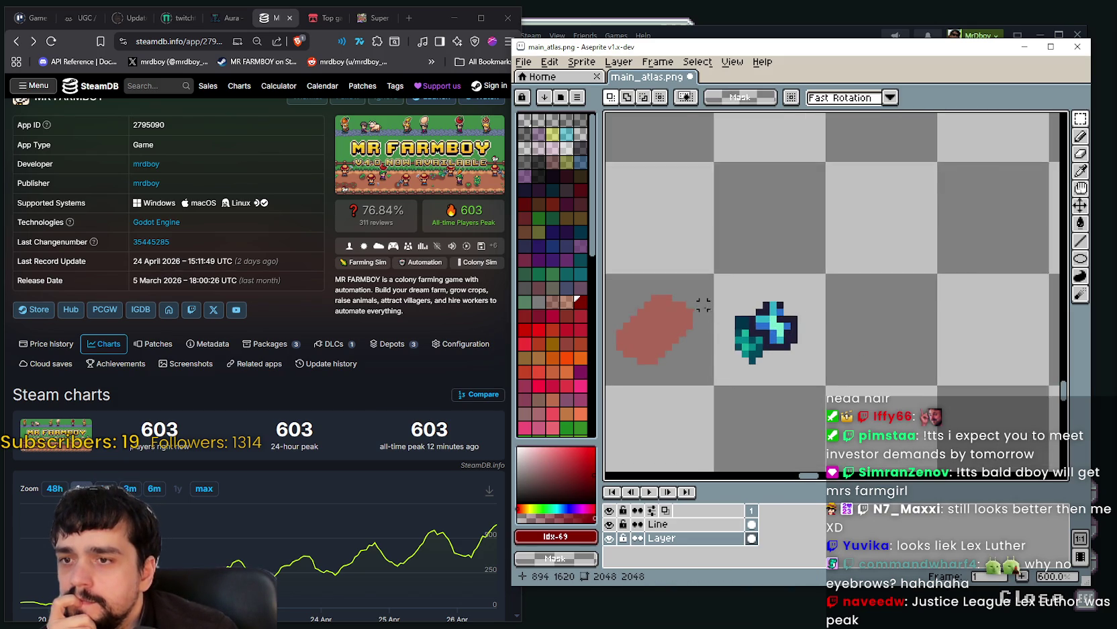
pyautogui.scroll(1, 757, 329)
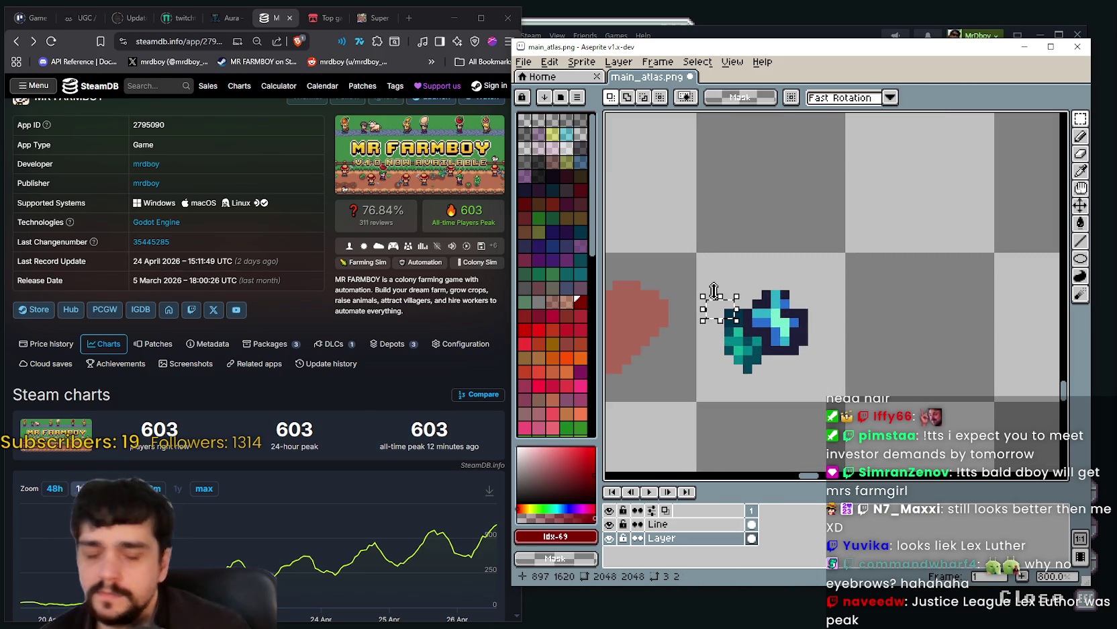
pyautogui.scroll(5, 731, 320)
pyautogui.scroll(-5, 729, 322)
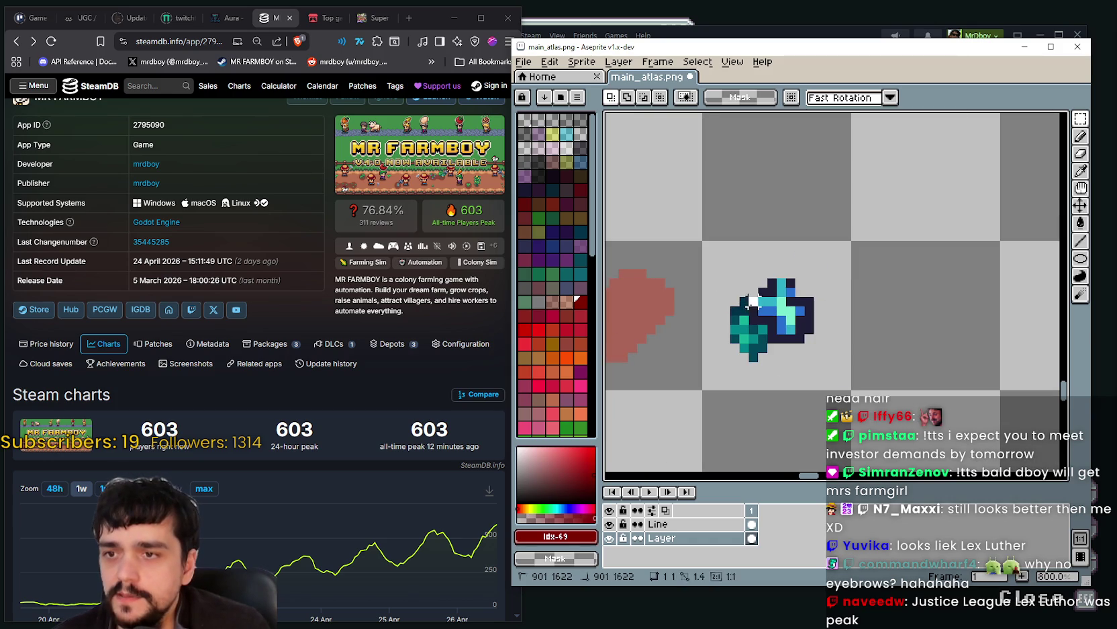
pyautogui.scroll(-1, 738, 315)
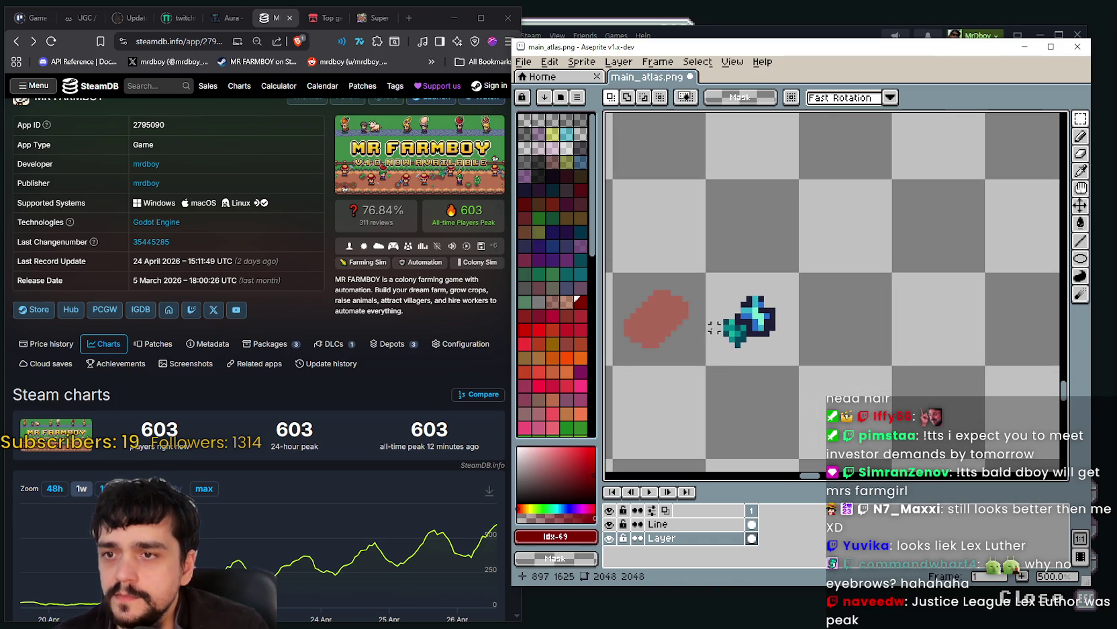
pyautogui.scroll(1, 729, 309)
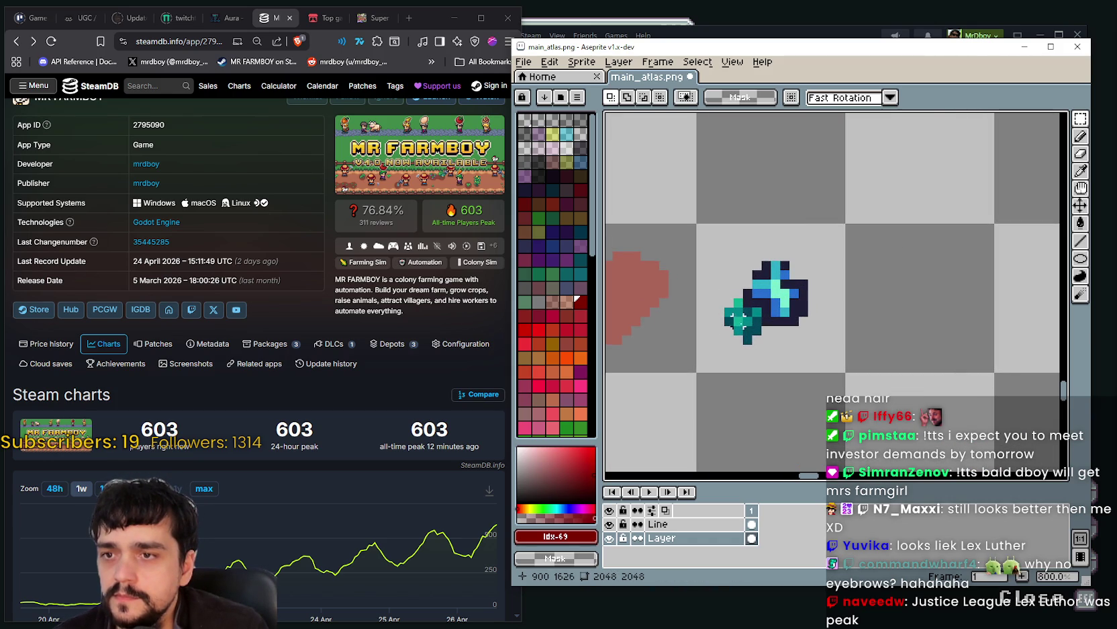
pyautogui.moveTo(783, 255); pyautogui.dragTo(794, 272)
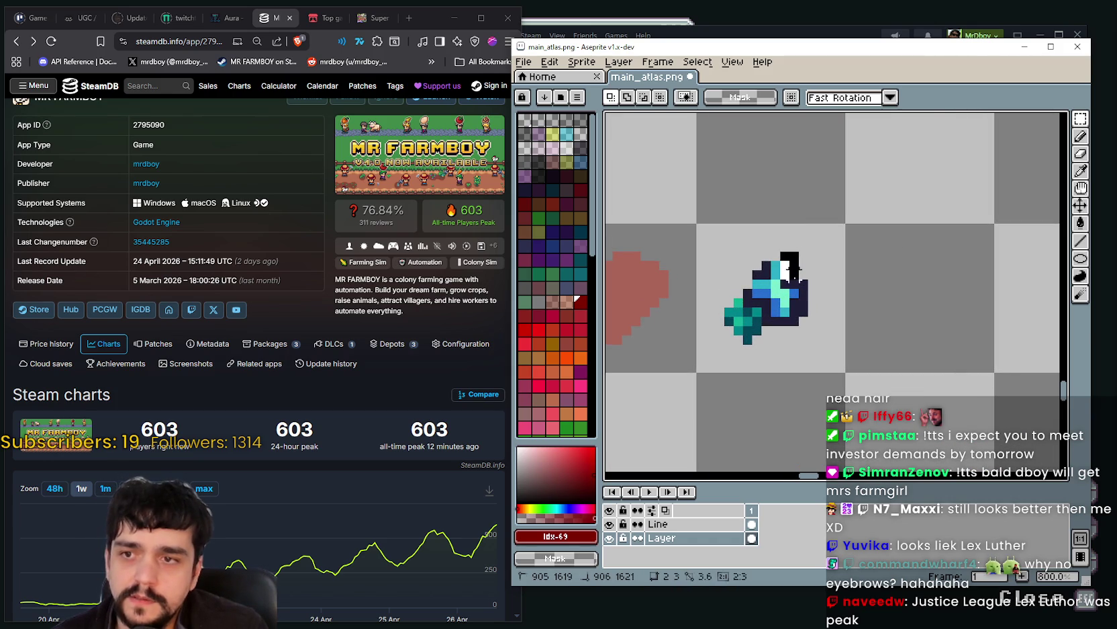
pyautogui.click(803, 296)
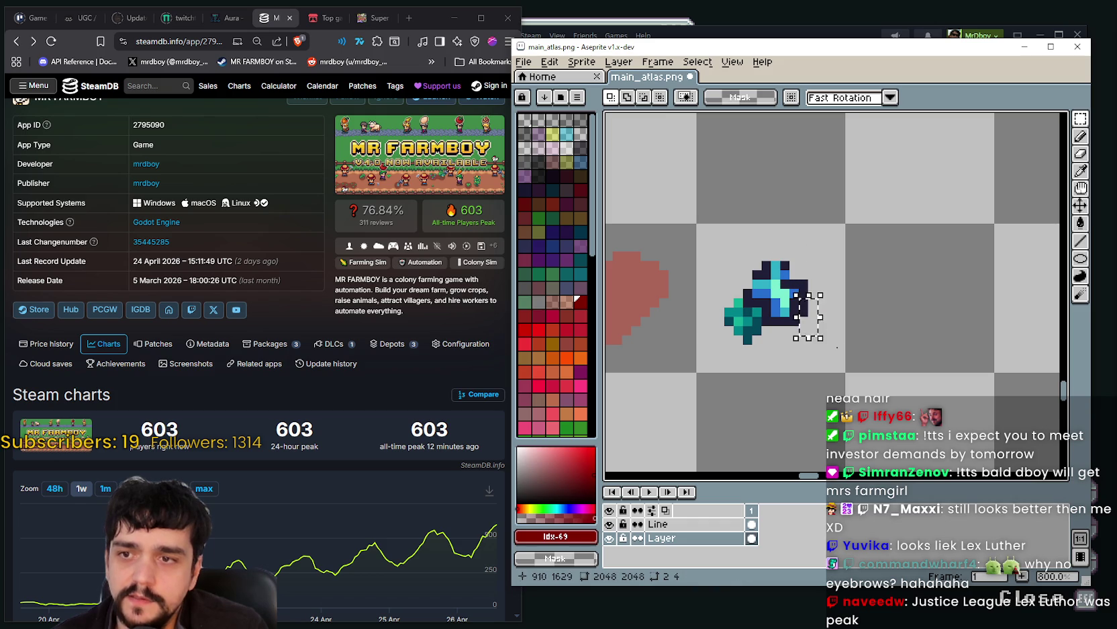
pyautogui.scroll(1, 812, 323)
pyautogui.moveTo(805, 302); pyautogui.dragTo(813, 339)
pyautogui.click(803, 329)
pyautogui.scroll(-2, 802, 326)
pyautogui.scroll(1, 802, 326)
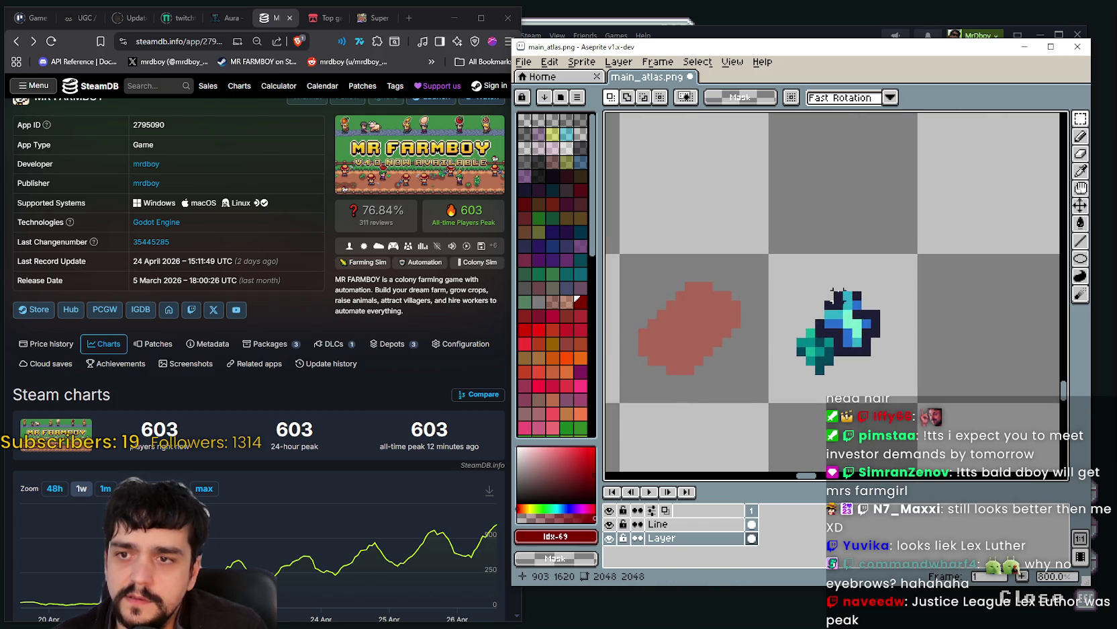
pyautogui.scroll(1, 802, 325)
pyautogui.scroll(-1, 806, 329)
pyautogui.scroll(-1, 826, 336)
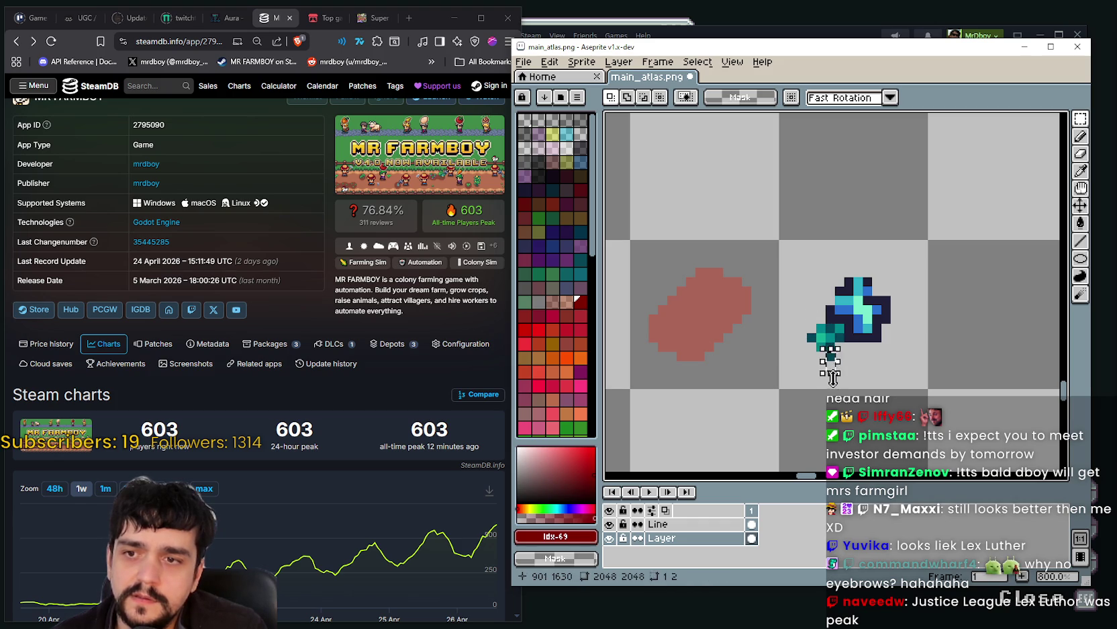
pyautogui.moveTo(826, 335); pyautogui.dragTo(835, 324)
pyautogui.scroll(1, 835, 324)
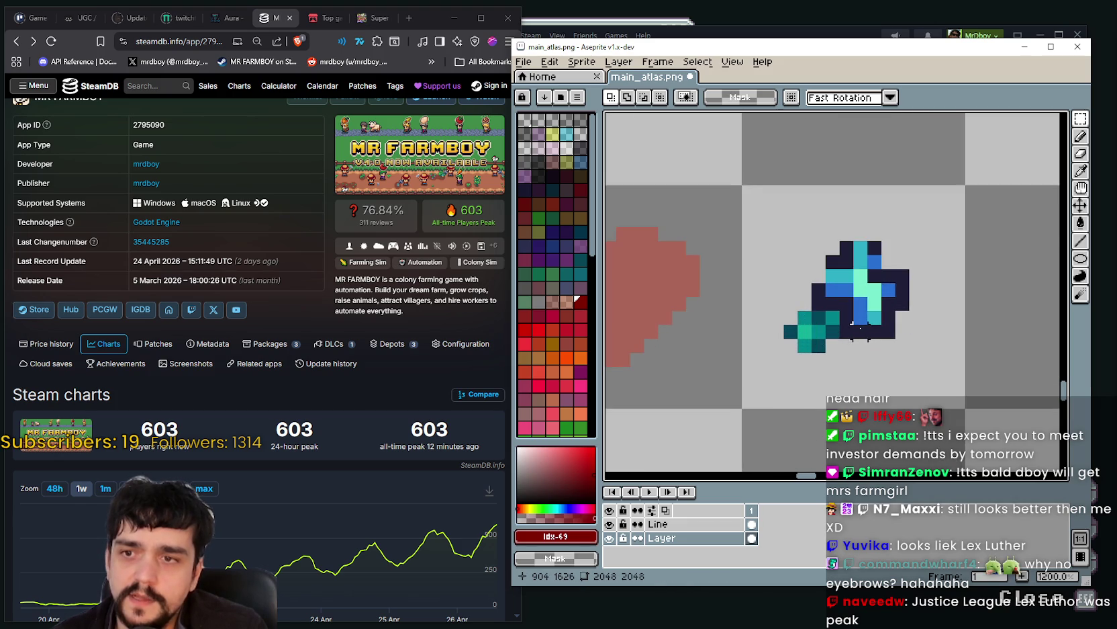
pyautogui.scroll(1, 840, 322)
pyautogui.scroll(1, 842, 321)
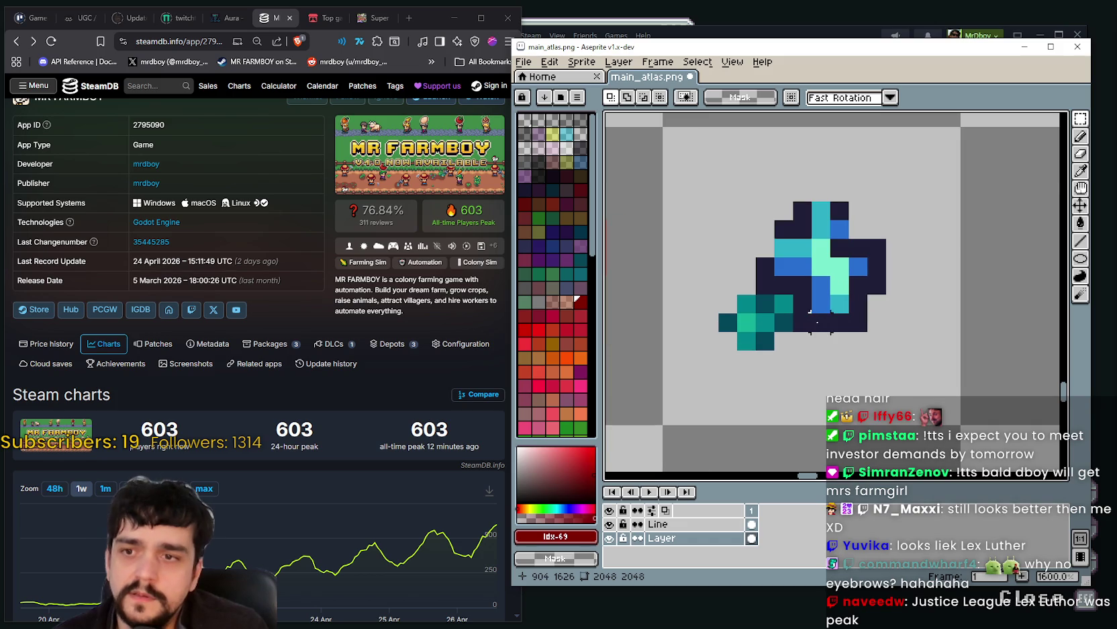
pyautogui.scroll(-2, 821, 321)
pyautogui.scroll(2, 840, 268)
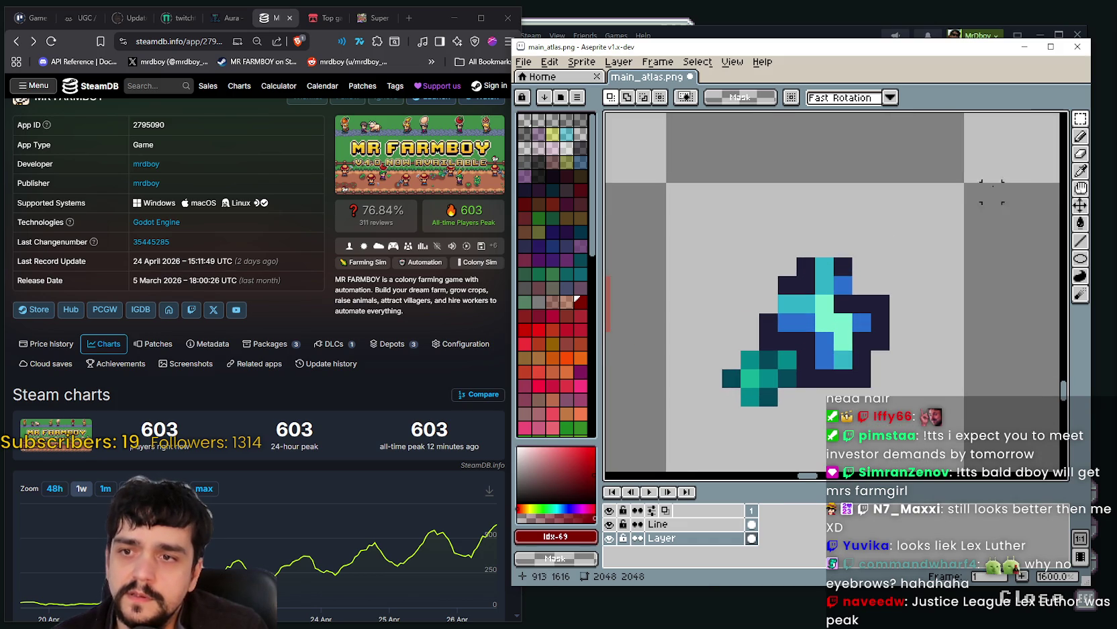
pyautogui.click(1081, 172)
# Sample the navy #1f1f38 outline colour and pencil pixels onto the gem's top tip and edge
pyautogui.scroll(-1, 908, 327)
pyautogui.click(887, 316)
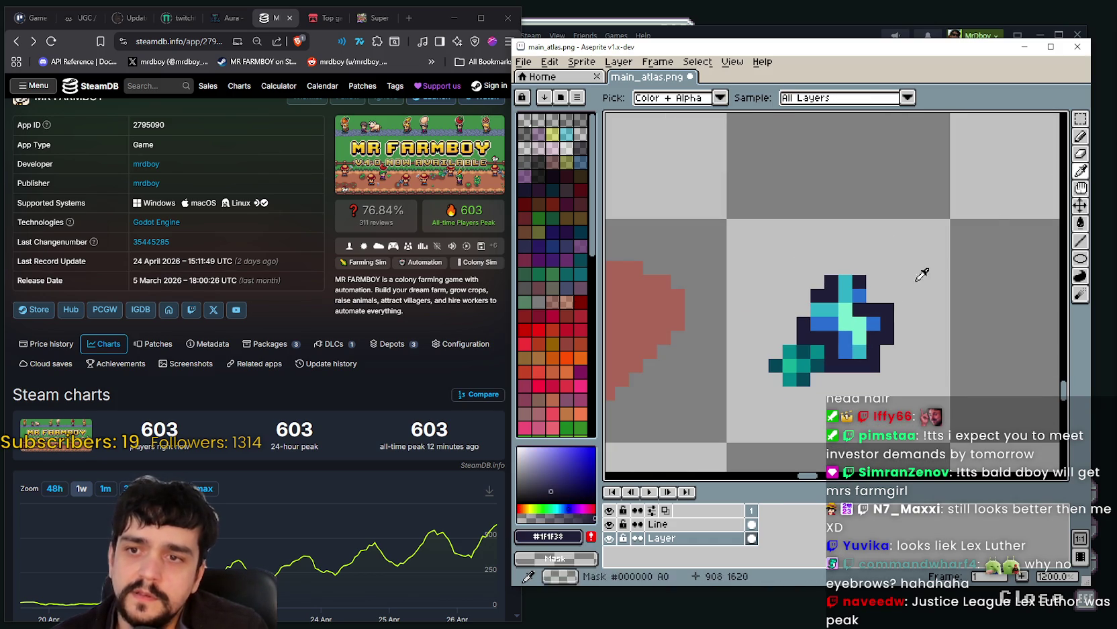
pyautogui.click(1082, 135)
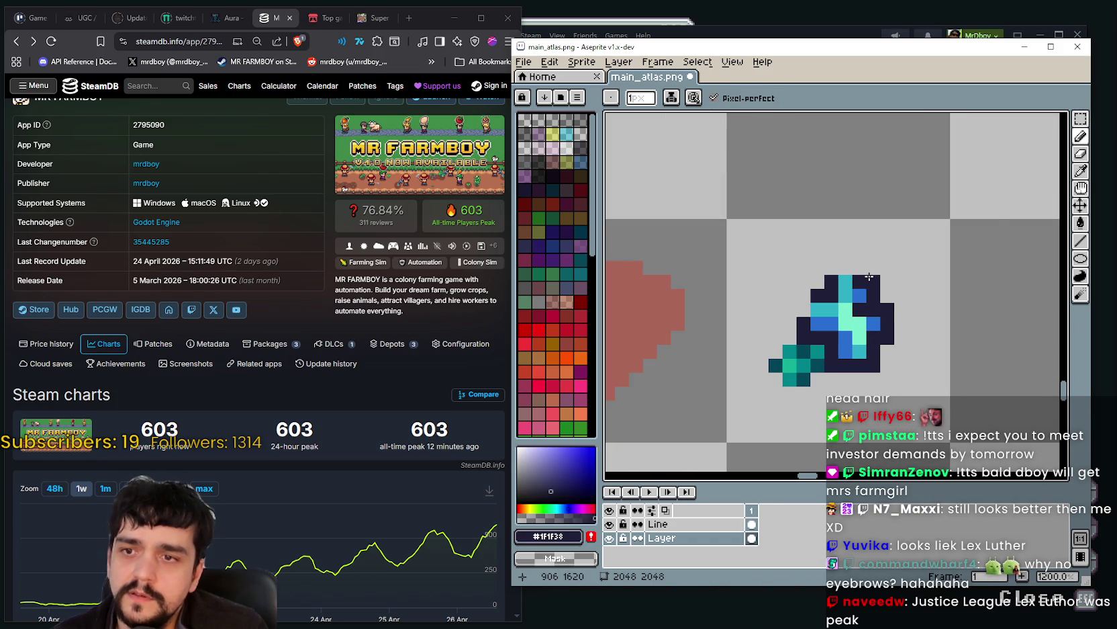
pyautogui.click(702, 322)
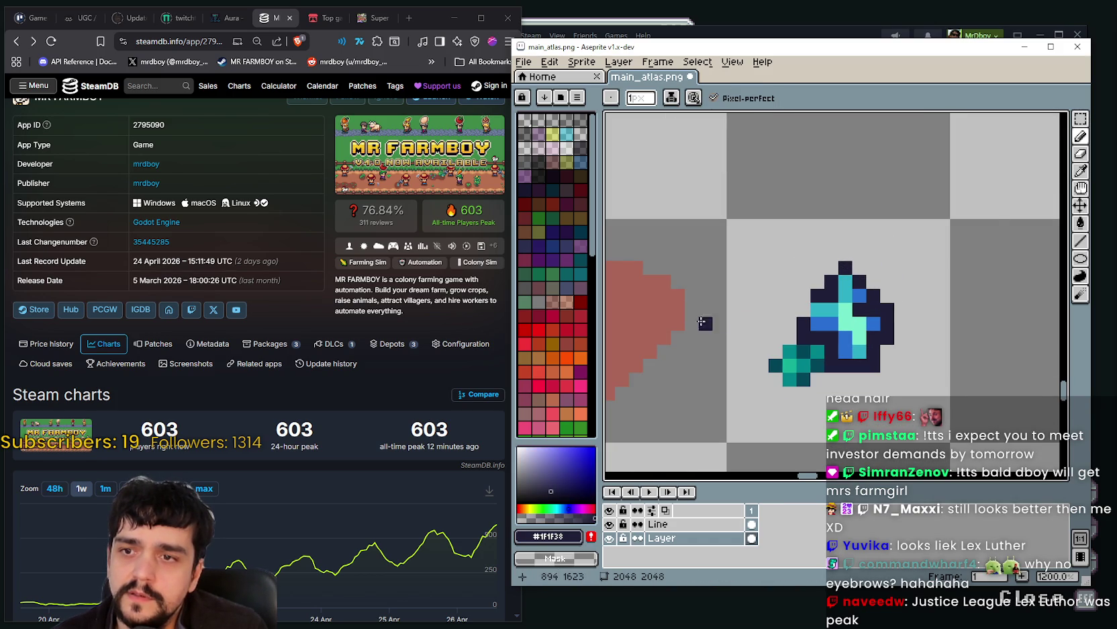
pyautogui.click(814, 294)
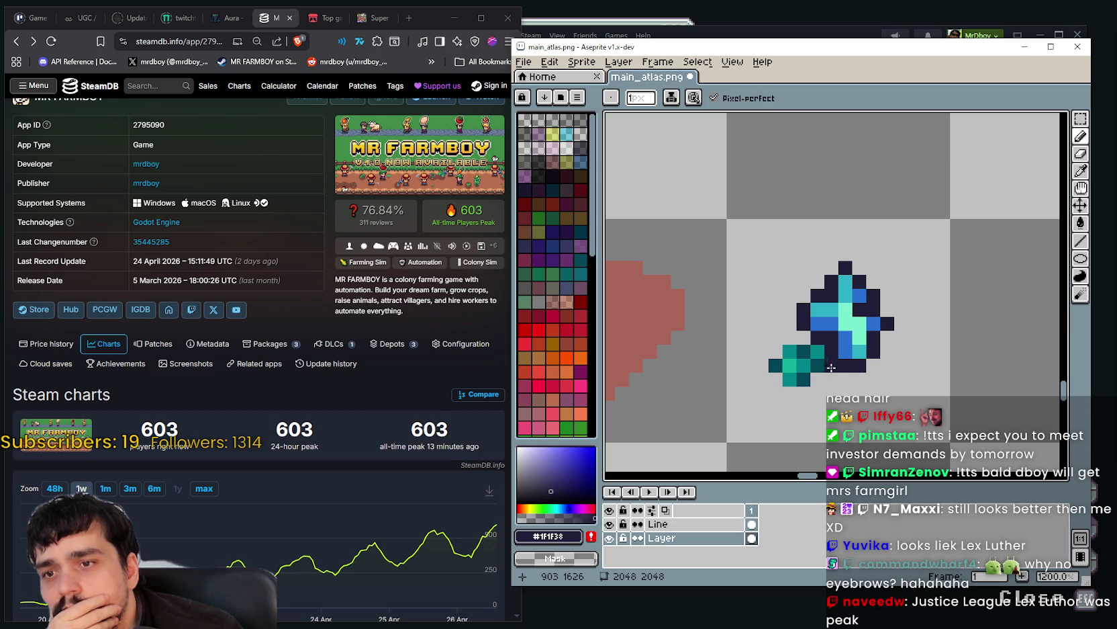
# Switch back to the Eyedropper and shift the view to show the blob and gem
pyautogui.scroll(-2, 818, 408)
pyautogui.scroll(2, 763, 329)
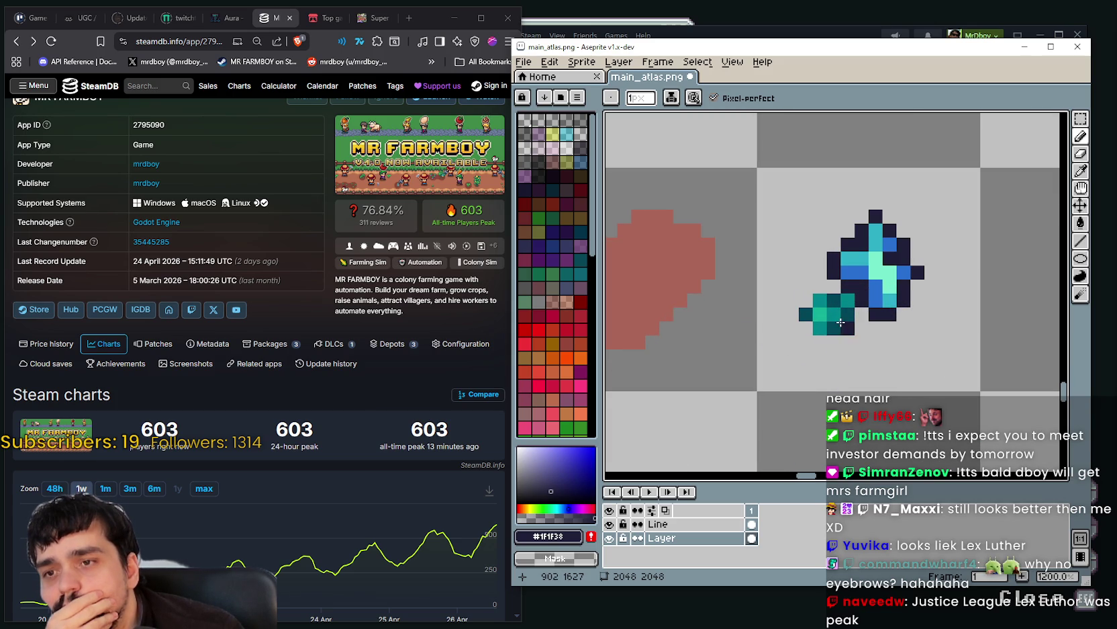
pyautogui.scroll(-1, 841, 322)
pyautogui.scroll(-2, 853, 321)
pyautogui.scroll(1, 866, 326)
pyautogui.scroll(-1, 880, 321)
pyautogui.scroll(1, 879, 321)
pyautogui.scroll(2, 893, 329)
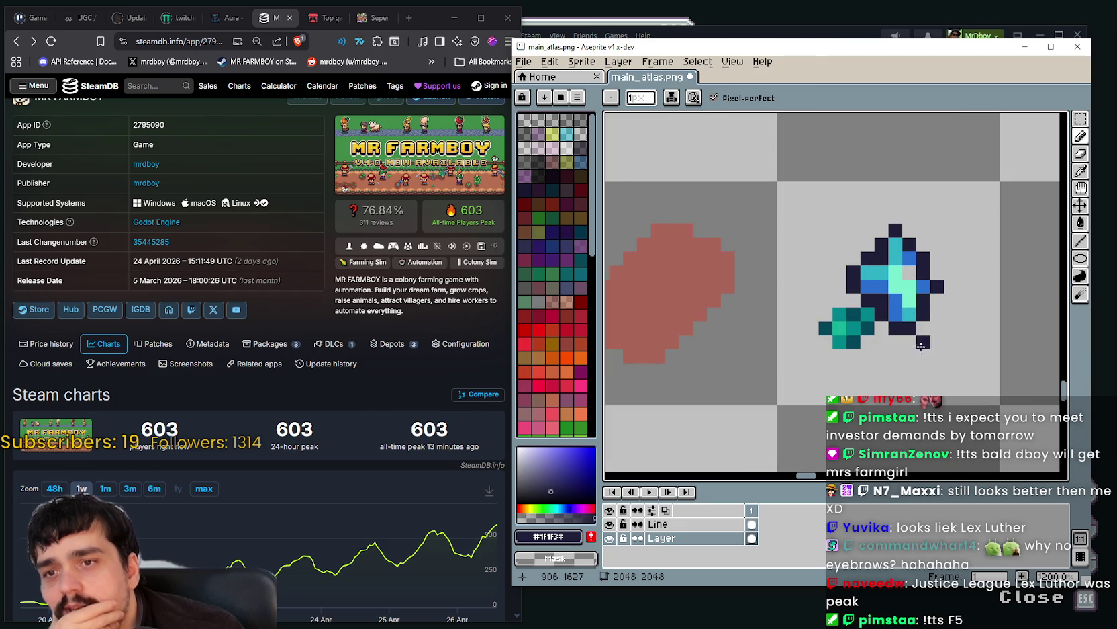
pyautogui.press('i')
pyautogui.scroll(-1, 920, 269)
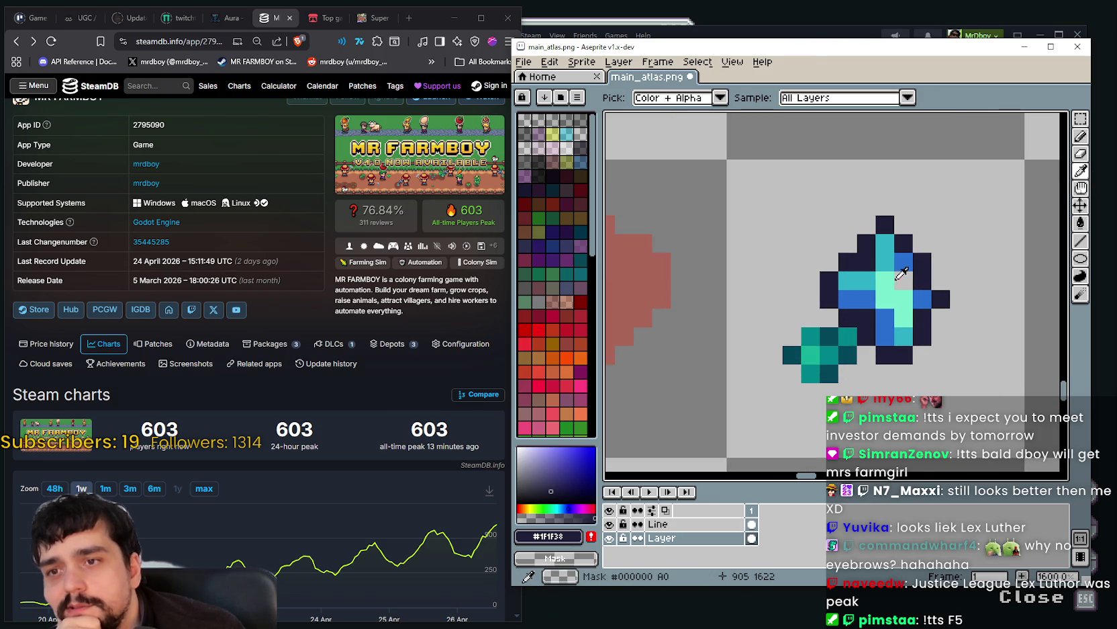
pyautogui.scroll(-1, 903, 317)
pyautogui.moveTo(942, 227); pyautogui.dragTo(915, 216)
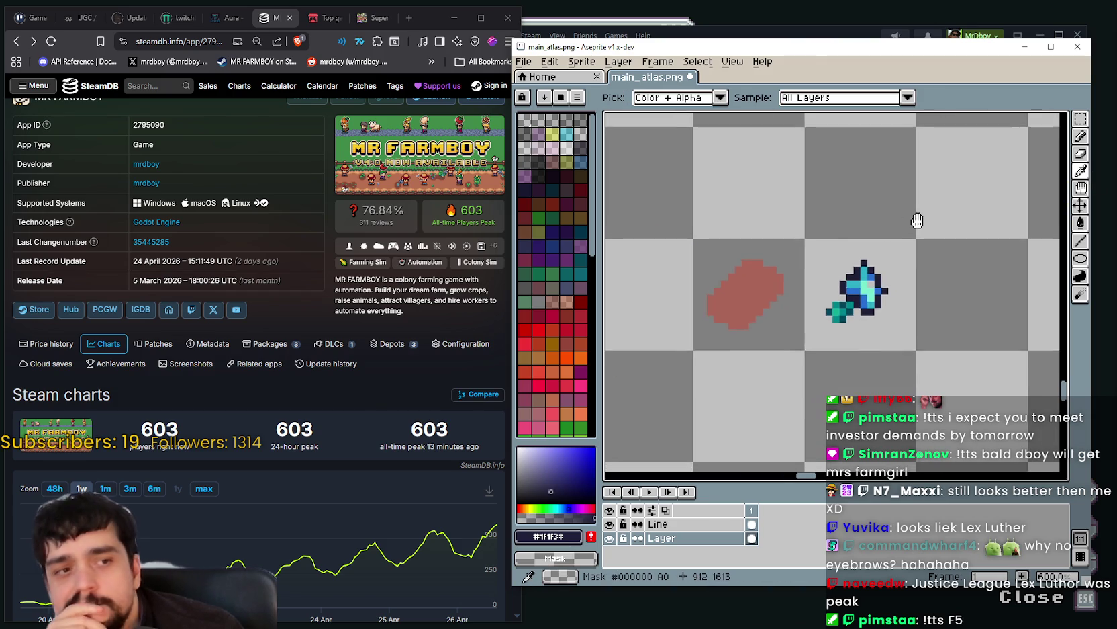
# Reload the SteamDB MR FARMBOY charts page to 619 players, then return to Aseprite
pyautogui.click(407, 299)
pyautogui.rightClick(407, 299)
pyautogui.click(444, 341)
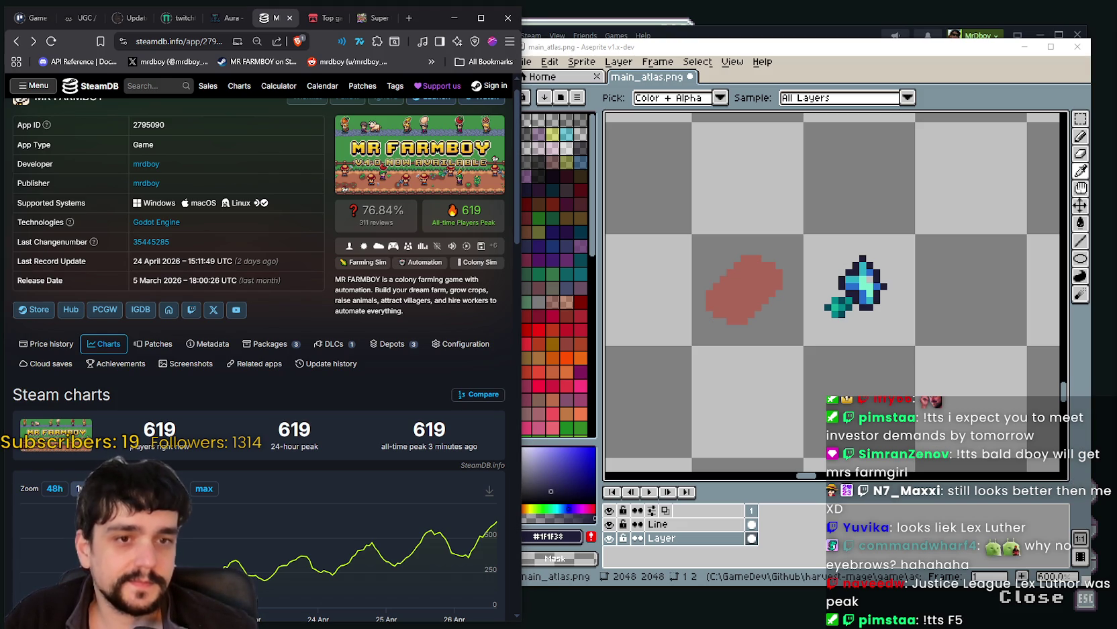
pyautogui.click(643, 199)
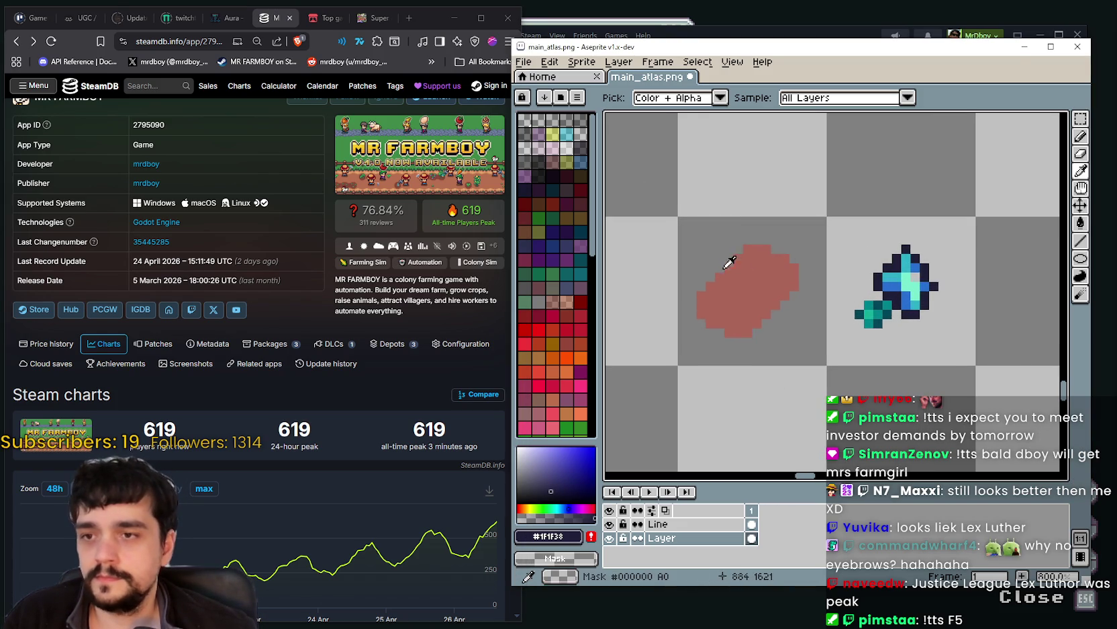
# Magic-wand select the gem's tile and sample the red blob's #ab6659 colour
pyautogui.scroll(1, 873, 295)
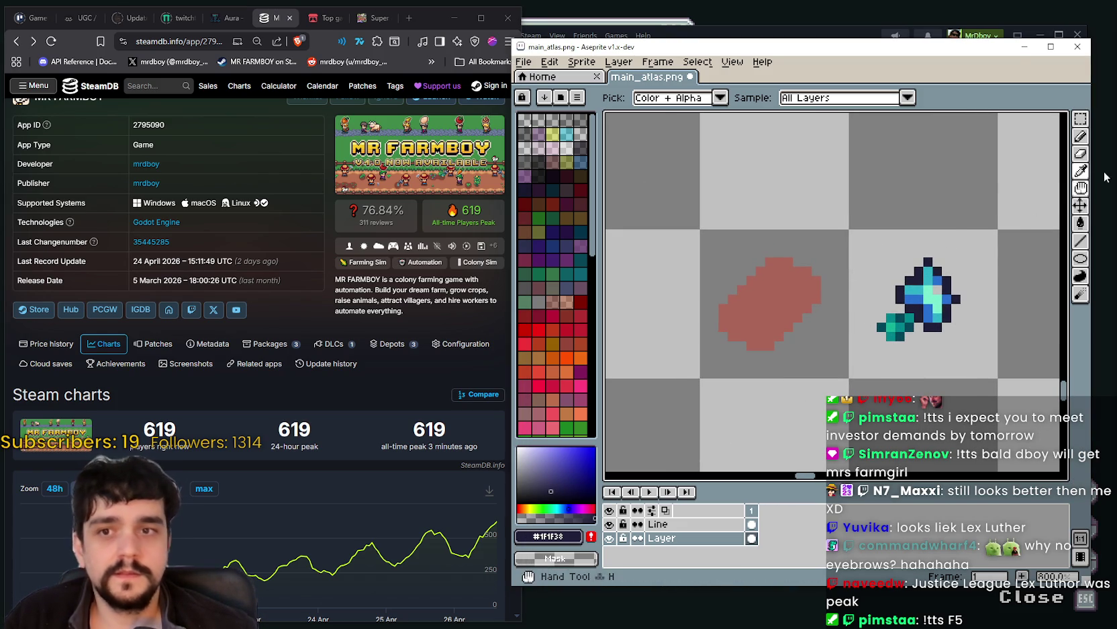
pyautogui.scroll(1, 867, 310)
pyautogui.scroll(-1, 860, 308)
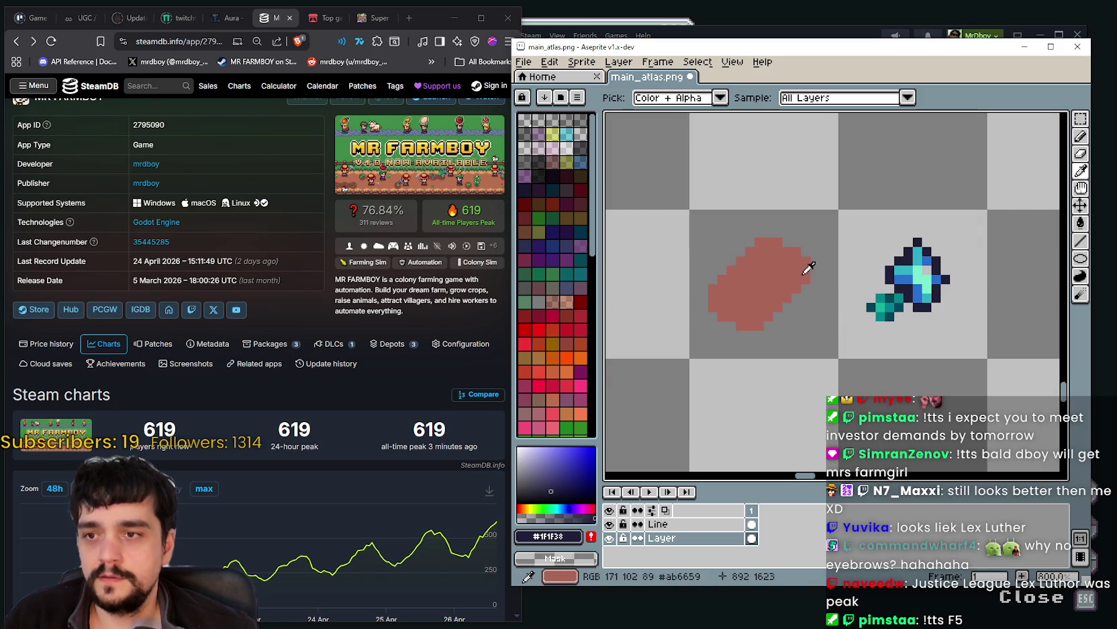
pyautogui.scroll(-1, 806, 262)
pyautogui.click(1077, 127)
pyautogui.click(863, 319)
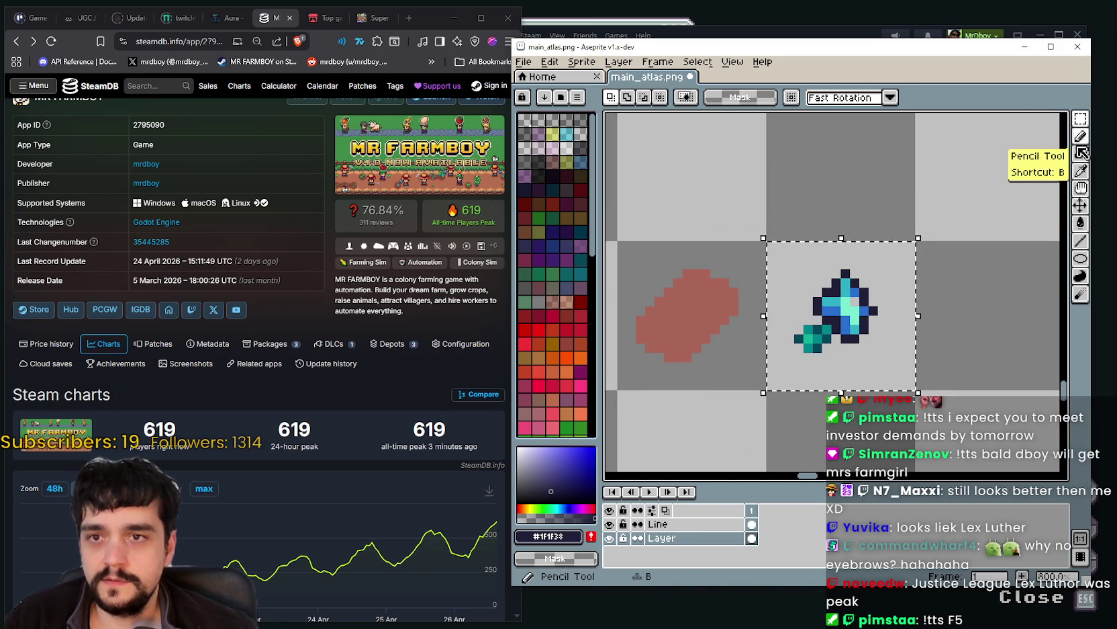
pyautogui.click(1080, 170)
pyautogui.click(731, 293)
# Bucket-fill the gem's navy outline, cyan and blue pixels red, undoing the stray background fill
pyautogui.click(1080, 223)
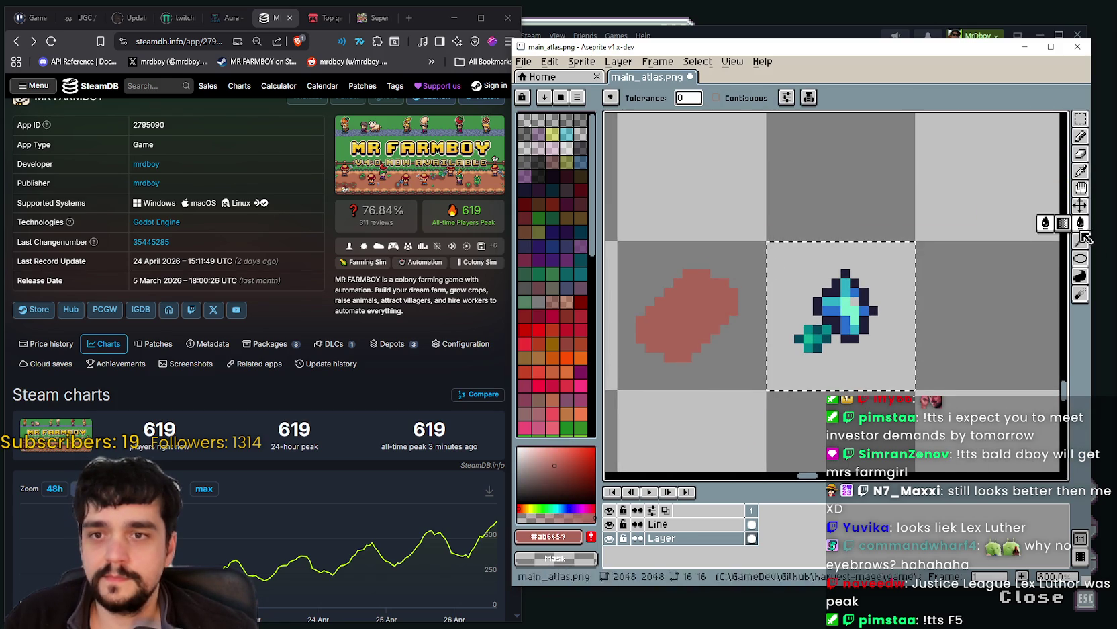
pyautogui.scroll(1, 795, 310)
pyautogui.click(879, 263)
pyautogui.click(892, 272)
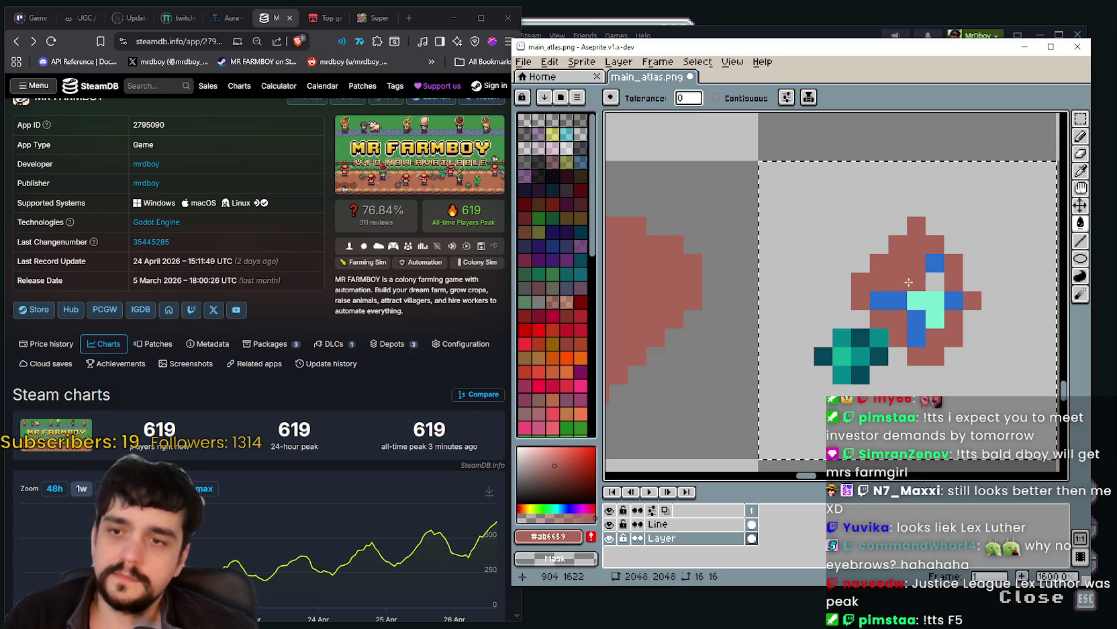
pyautogui.click(923, 306)
pyautogui.click(913, 323)
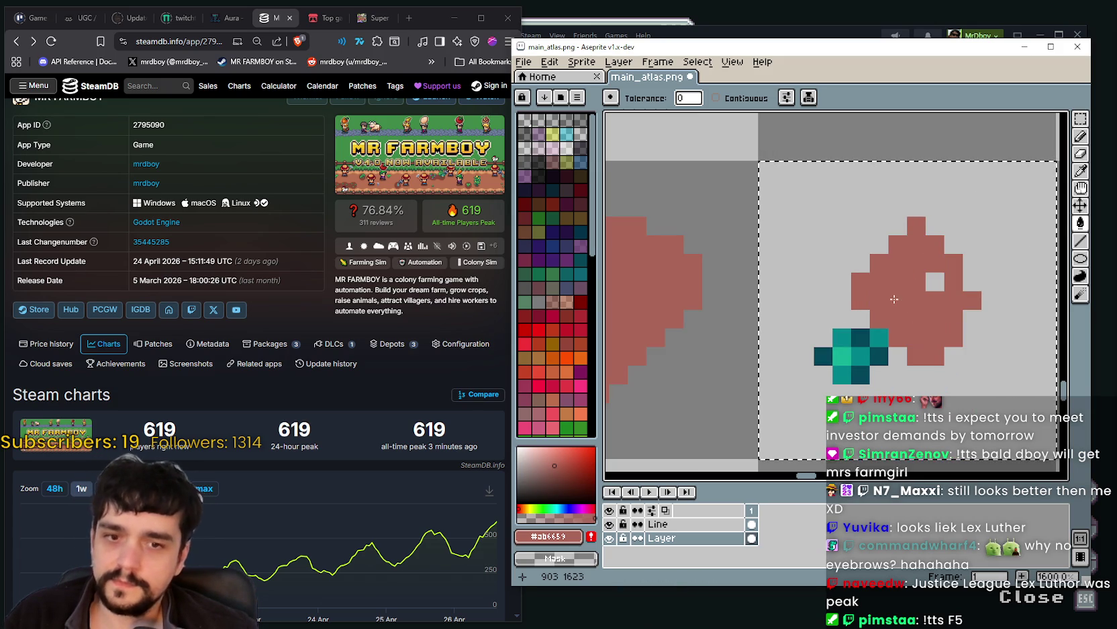
pyautogui.click(934, 282)
pyautogui.scroll(-1, 896, 310)
pyautogui.hotkey('ctrl', 'z')
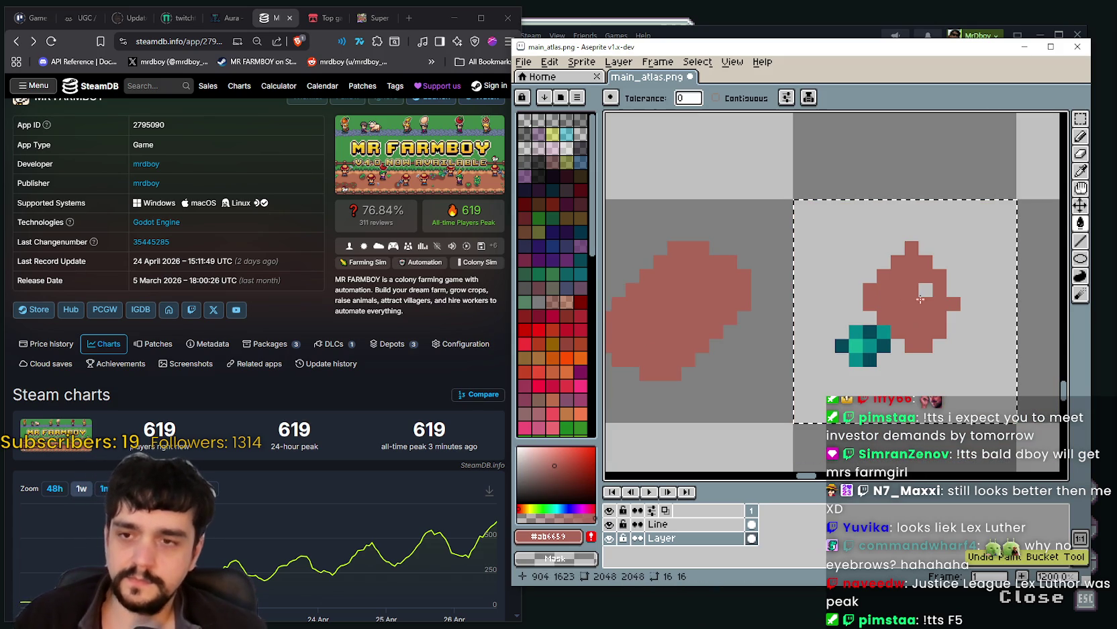
# Pencil the white hole pixel and teal cluster red, making the gem a solid red silhouette
pyautogui.press('b')
pyautogui.click(925, 289)
pyautogui.click(884, 332)
pyautogui.click(883, 345)
pyautogui.moveTo(870, 332); pyautogui.dragTo(850, 343)
pyautogui.click(870, 360)
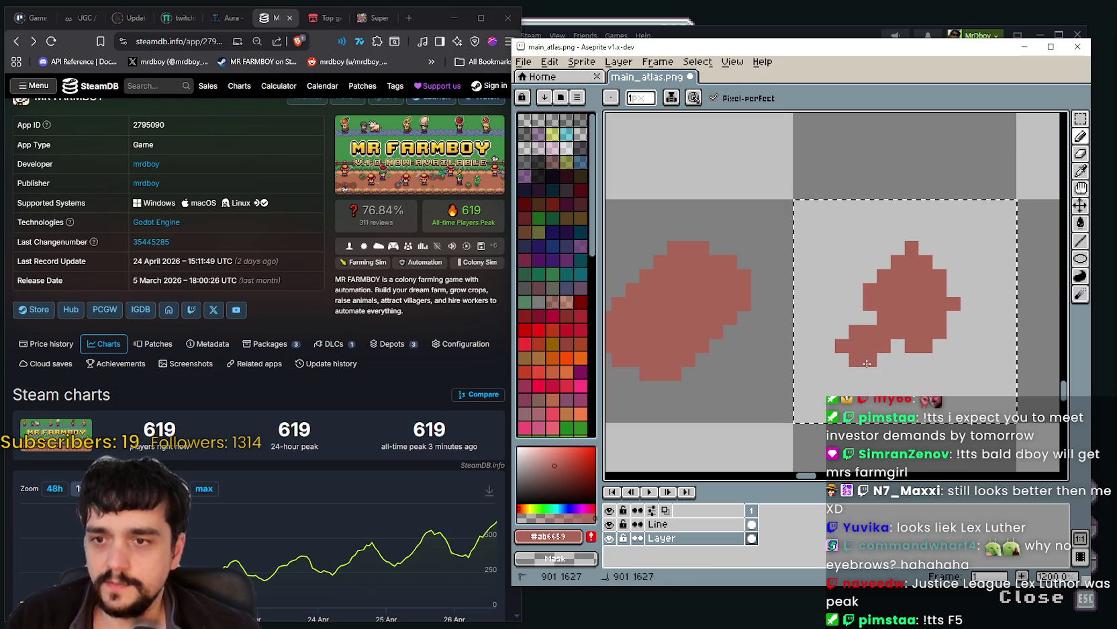
pyautogui.scroll(-1, 851, 343)
pyautogui.scroll(1, 897, 302)
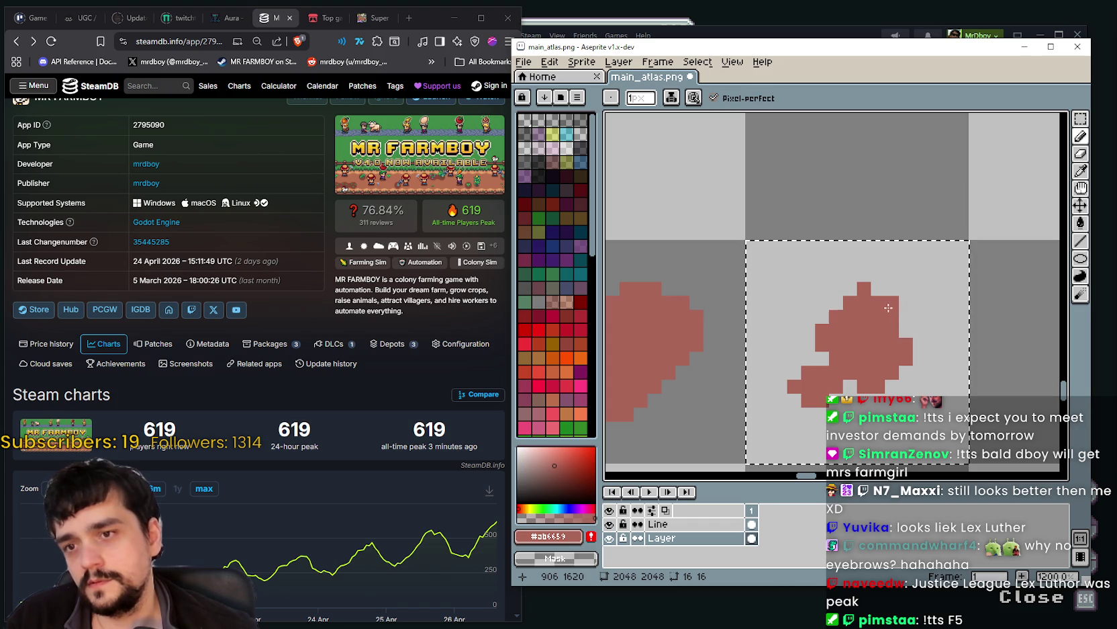
# Add a red pixel at the sprite's top right, undo a stray one, then bring Steam forward
pyautogui.click(873, 289)
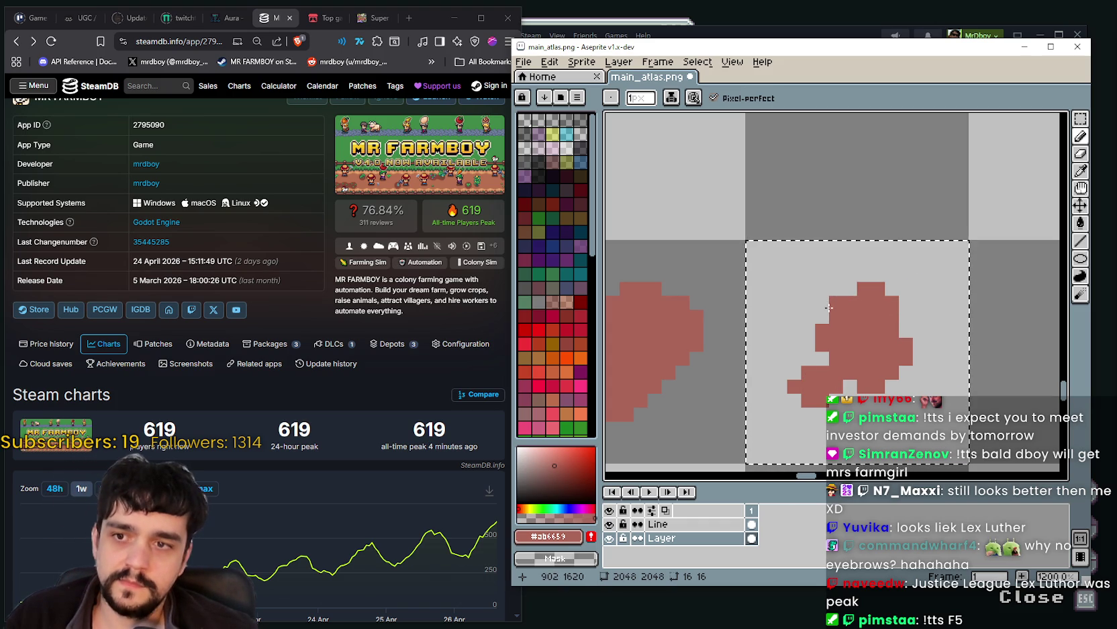
pyautogui.scroll(-2, 940, 242)
pyautogui.scroll(2, 940, 241)
pyautogui.click(939, 243)
pyautogui.scroll(-1, 942, 235)
pyautogui.hotkey('ctrl', 'z')
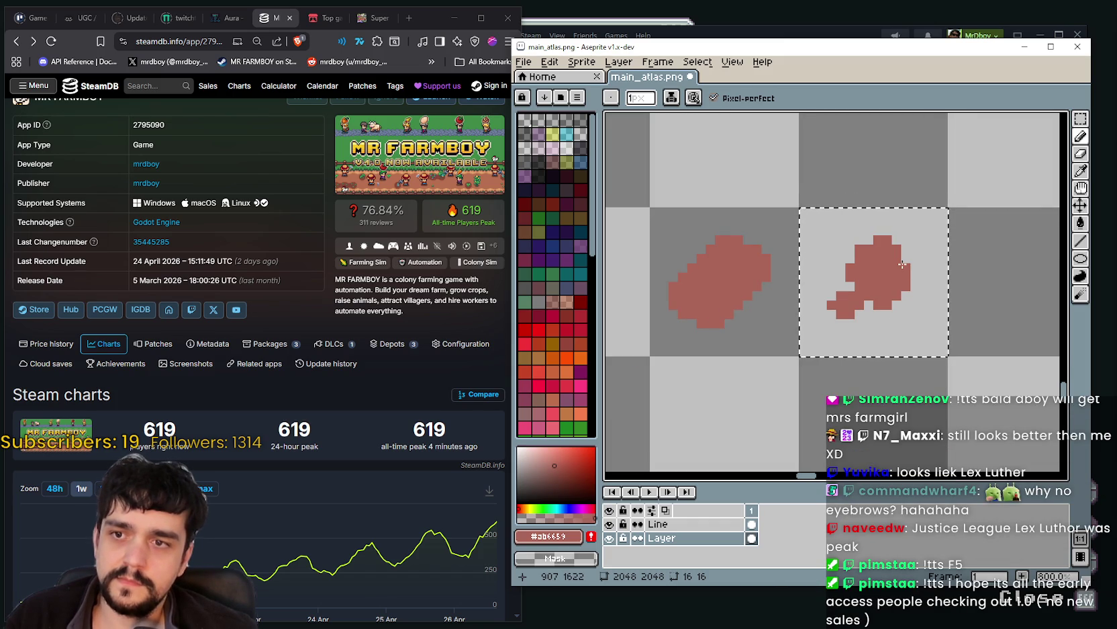
pyautogui.scroll(-1, 892, 271)
pyautogui.scroll(-1, 853, 299)
pyautogui.scroll(-2, 808, 327)
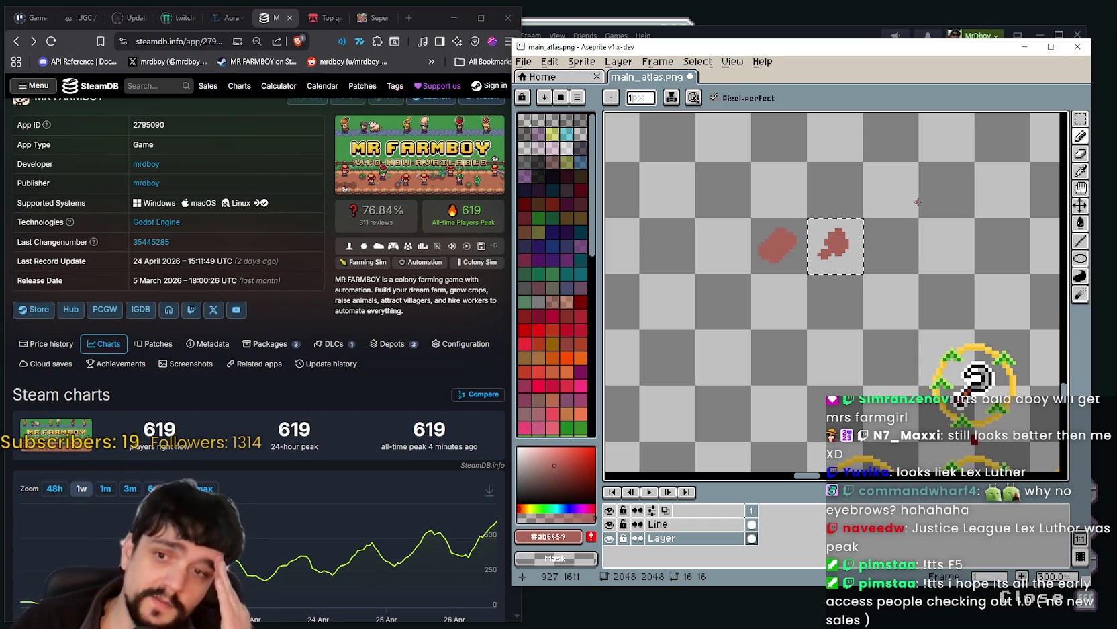
pyautogui.scroll(2, 893, 184)
pyautogui.scroll(1, 777, 255)
pyautogui.scroll(2, 777, 255)
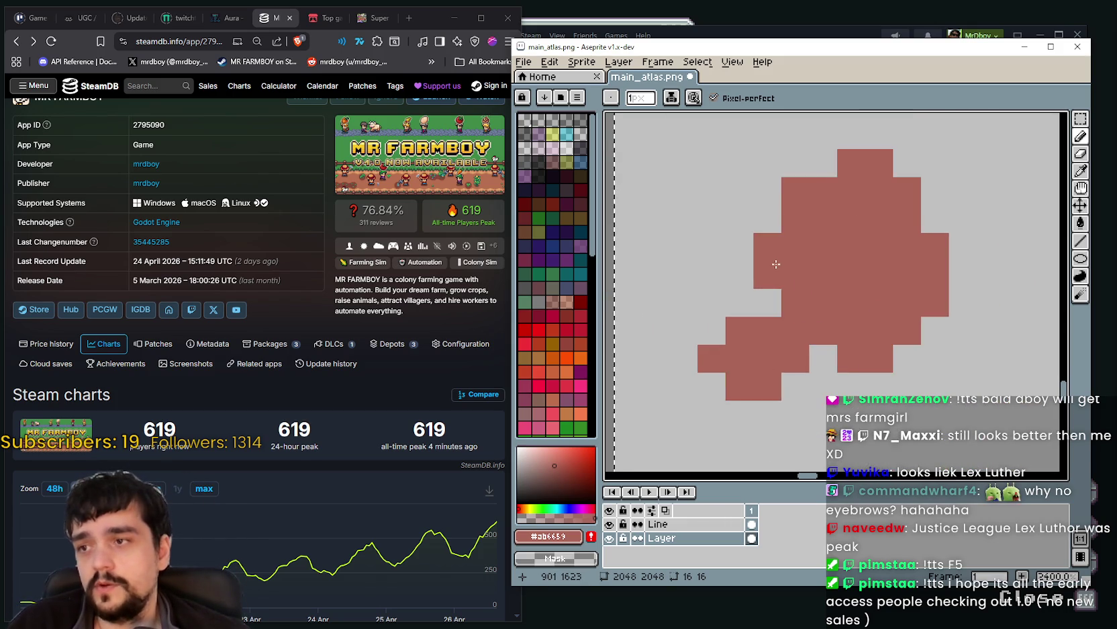
pyautogui.scroll(-2, 777, 255)
pyautogui.scroll(-1, 777, 255)
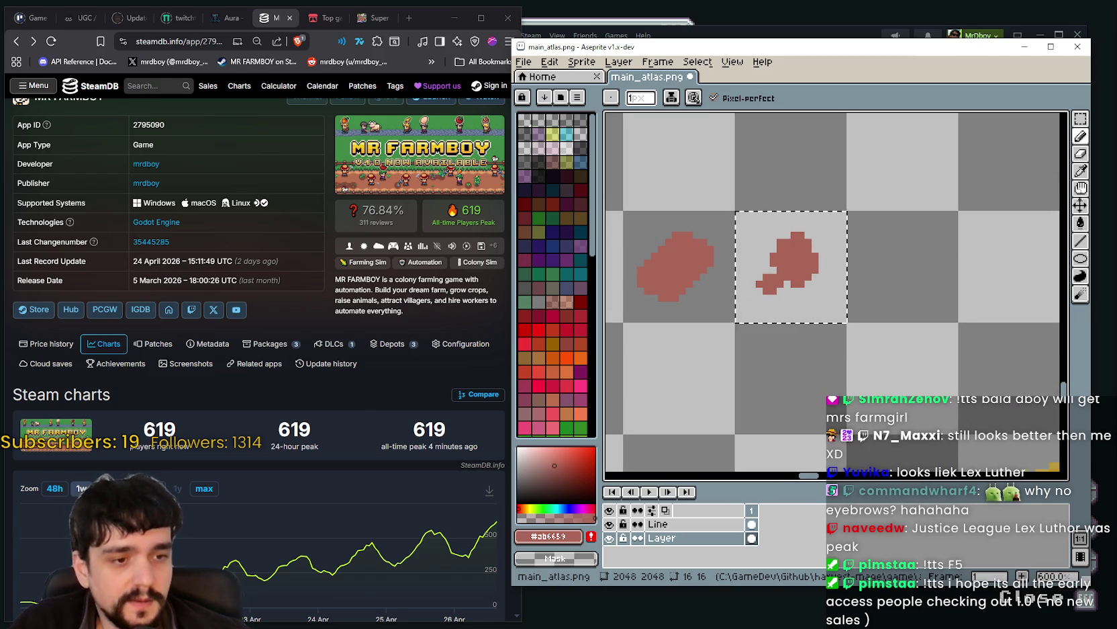
pyautogui.hotkey('alt', 'Tab')
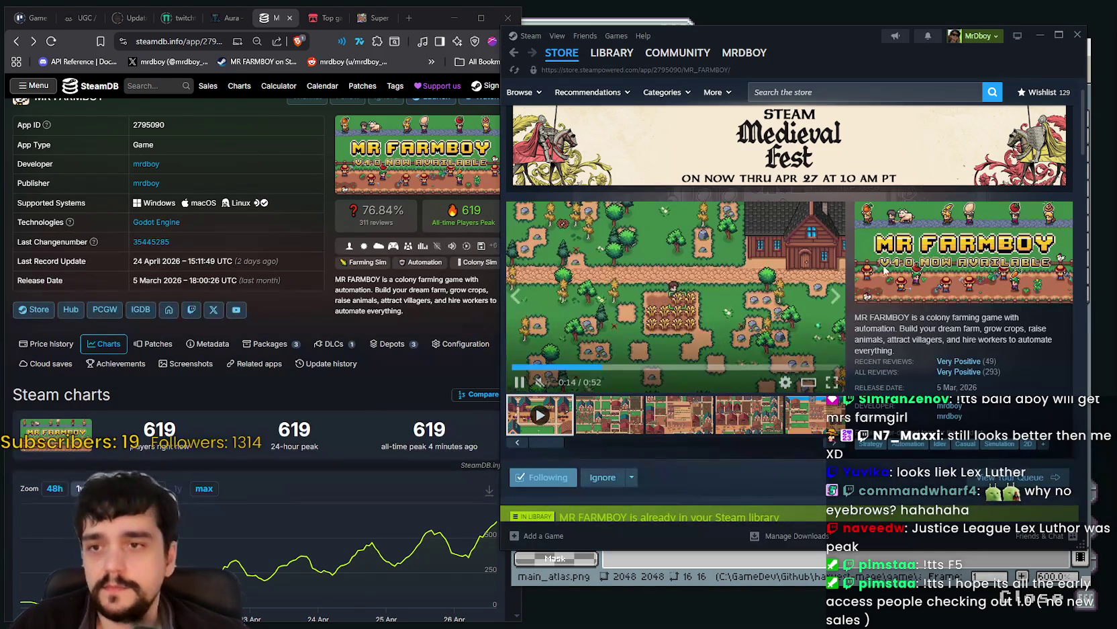
# Reload the MR FARMBOY store page to 52 recent and 290 total positive reviews
pyautogui.rightClick(901, 302)
pyautogui.click(886, 339)
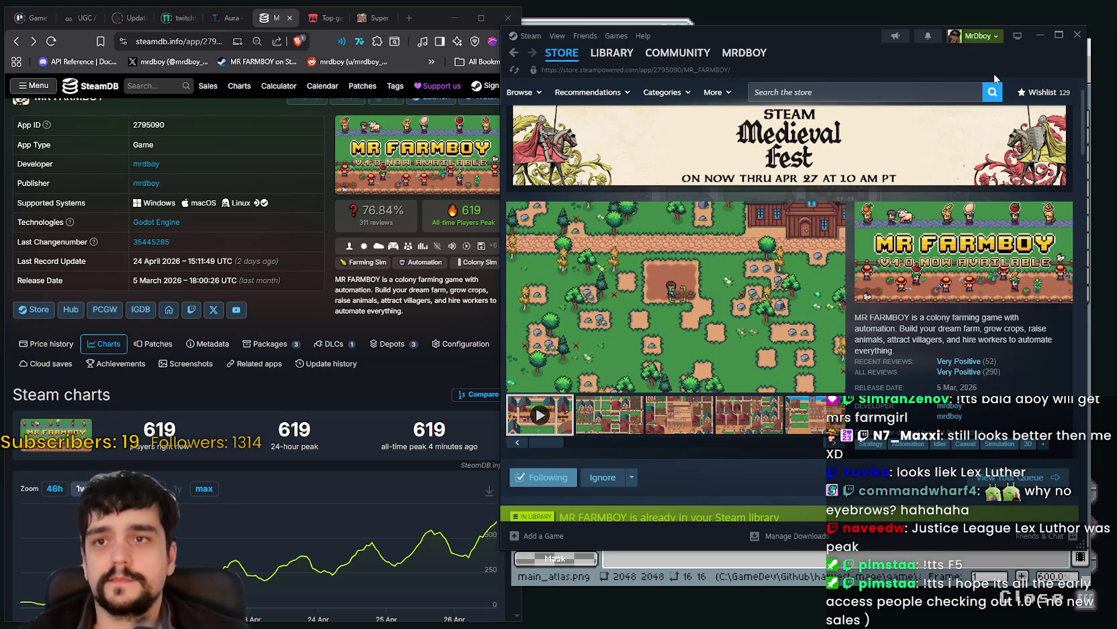
pyautogui.moveTo(982, 62); pyautogui.dragTo(985, 63)
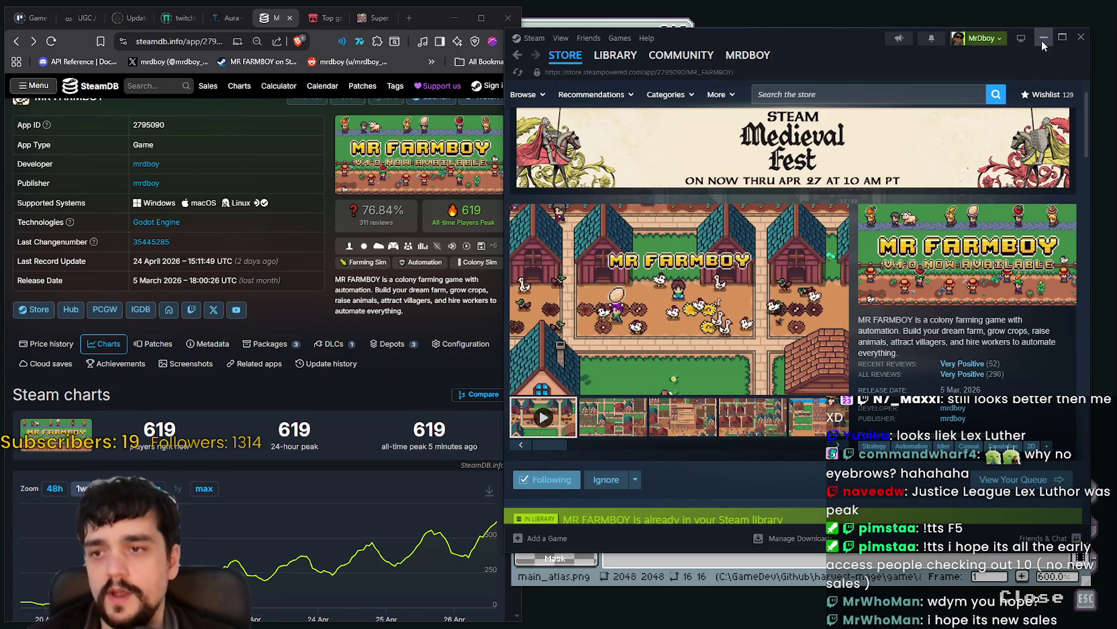
# Bring the Aseprite main_atlas.png window back in front of the Steam store page
pyautogui.click(868, 586)
pyautogui.scroll(-2, 813, 333)
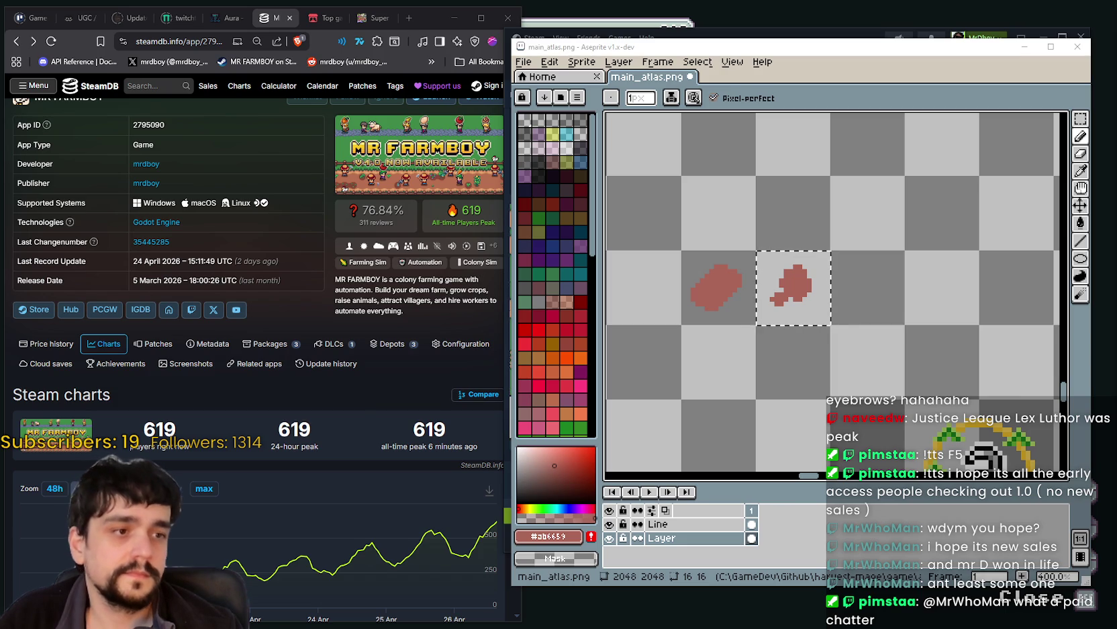
# Zoom into the brown sack sprite and eyedrop its dark red #8a3625 as the drawing colour
pyautogui.scroll(-2, 791, 250)
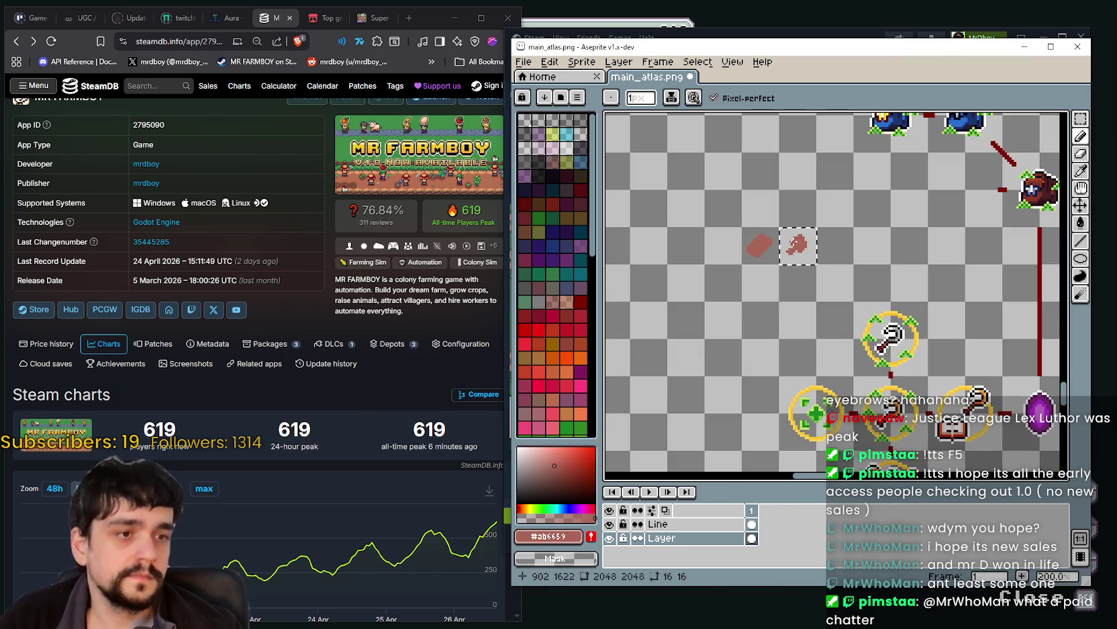
pyautogui.scroll(2, 791, 250)
pyautogui.scroll(-1, 770, 315)
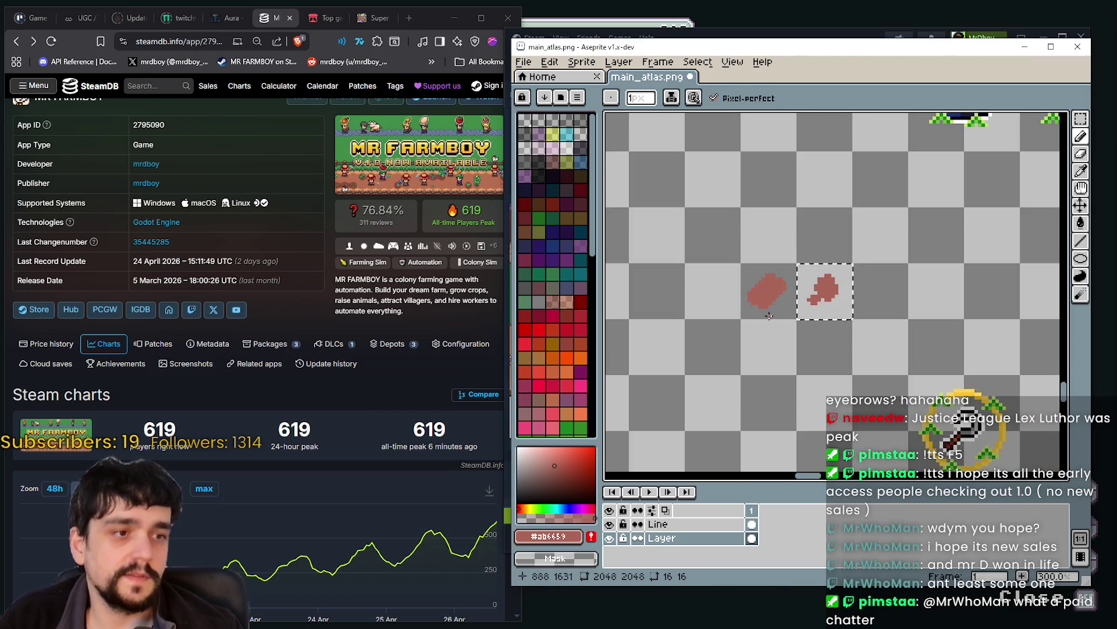
pyautogui.scroll(-1, 752, 311)
pyautogui.scroll(-1, 762, 289)
pyautogui.scroll(1, 752, 282)
pyautogui.scroll(1, 745, 279)
pyautogui.scroll(-1, 731, 268)
pyautogui.scroll(-1, 735, 270)
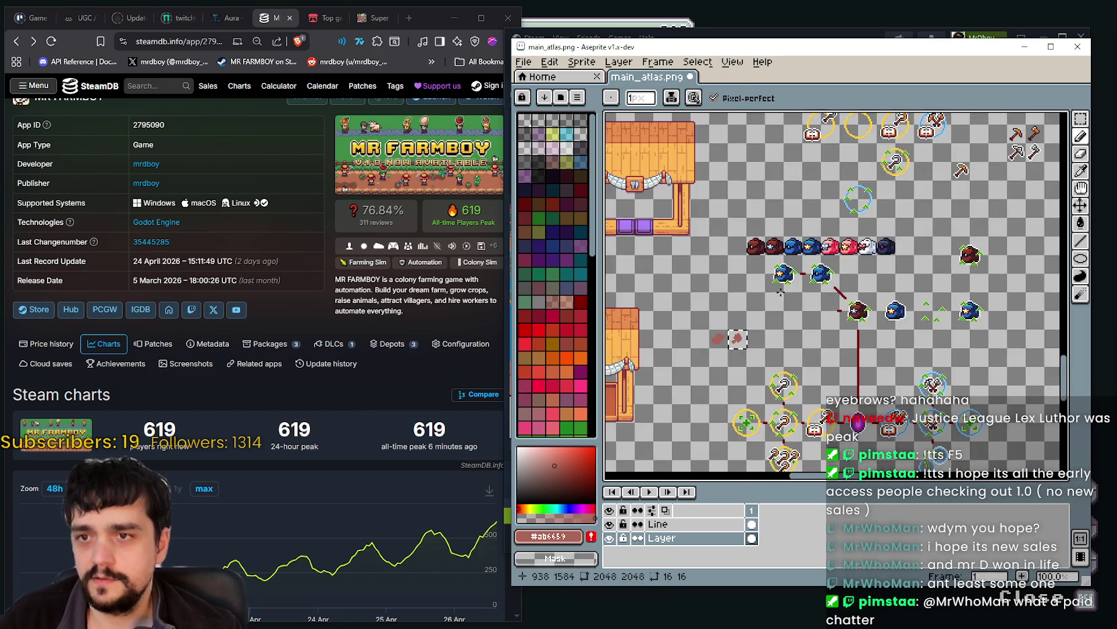
pyautogui.scroll(1, 742, 272)
pyautogui.scroll(-1, 748, 274)
pyautogui.scroll(2, 757, 277)
pyautogui.scroll(2, 799, 255)
pyautogui.scroll(1, 833, 237)
pyautogui.scroll(1, 832, 255)
pyautogui.scroll(2, 892, 243)
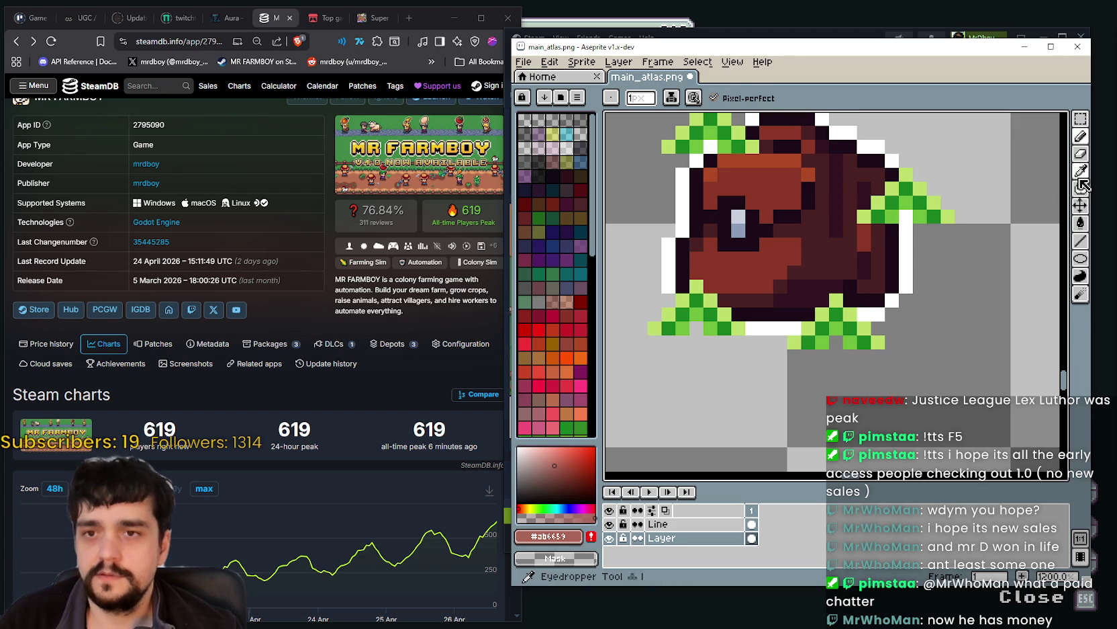
pyautogui.press('i')
pyautogui.scroll(1, 927, 215)
pyautogui.click(925, 214)
pyautogui.scroll(-4, 925, 214)
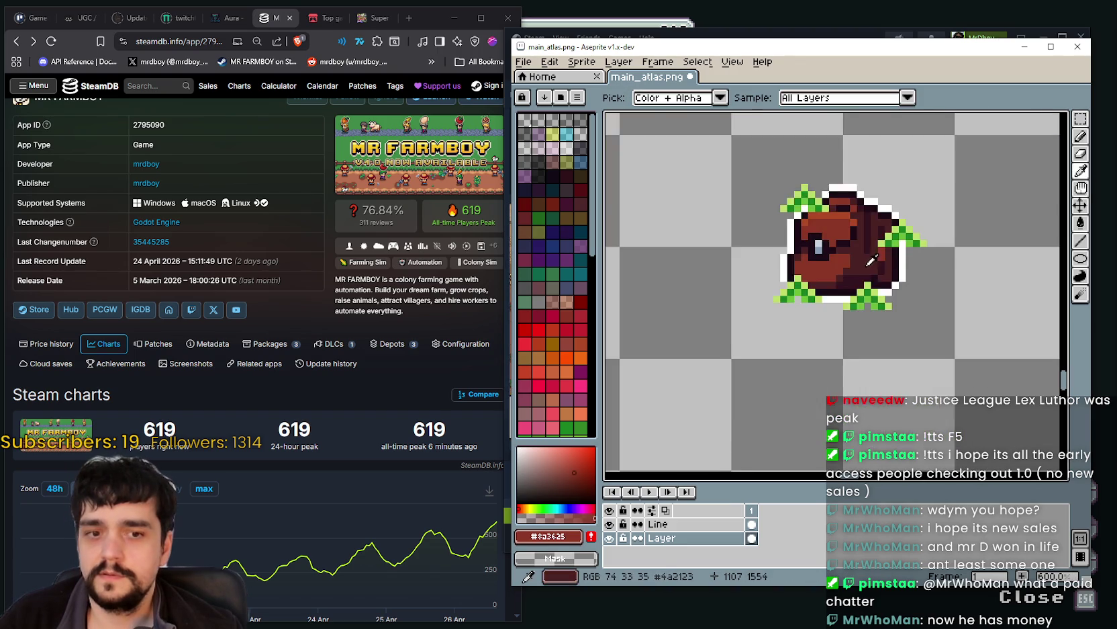
# Switch to the Line tool with a 1 px brush size
pyautogui.scroll(-3, 899, 255)
pyautogui.scroll(-1, 871, 299)
pyautogui.scroll(6, 801, 358)
pyautogui.scroll(1, 779, 268)
pyautogui.scroll(1, 762, 295)
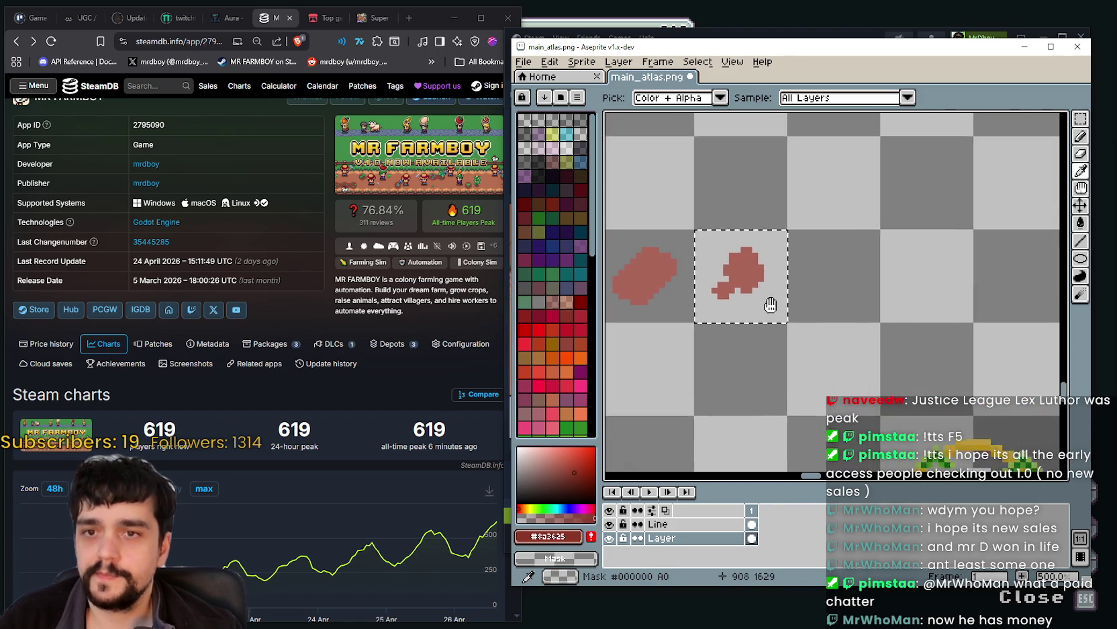
pyautogui.press('l')
pyautogui.scroll(1, 732, 272)
pyautogui.scroll(3, 704, 279)
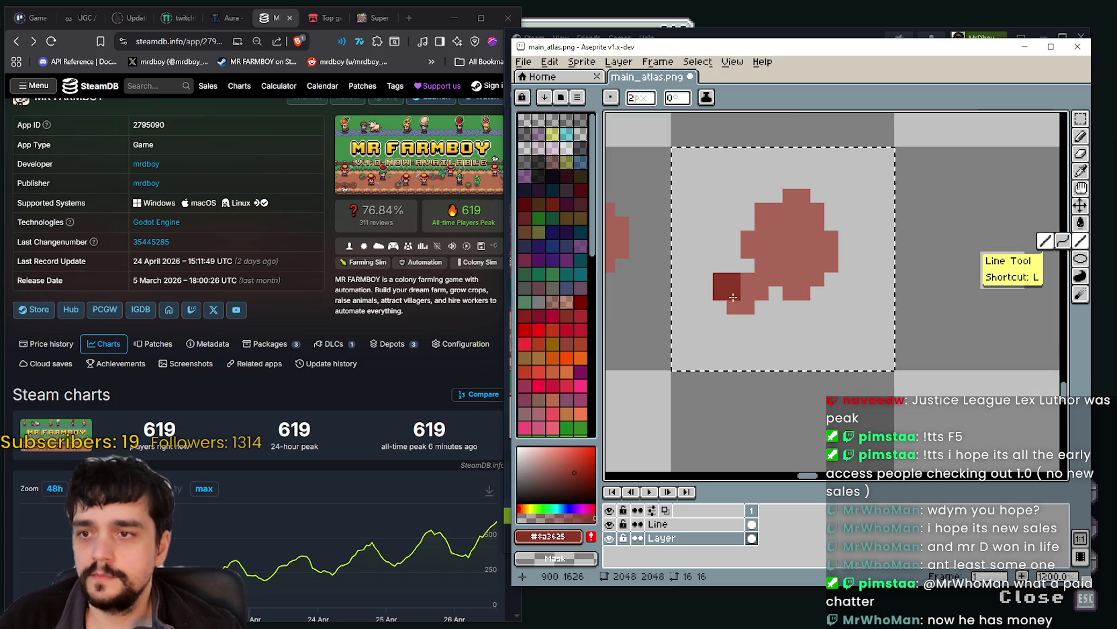
pyautogui.click(640, 97)
pyautogui.write('1')
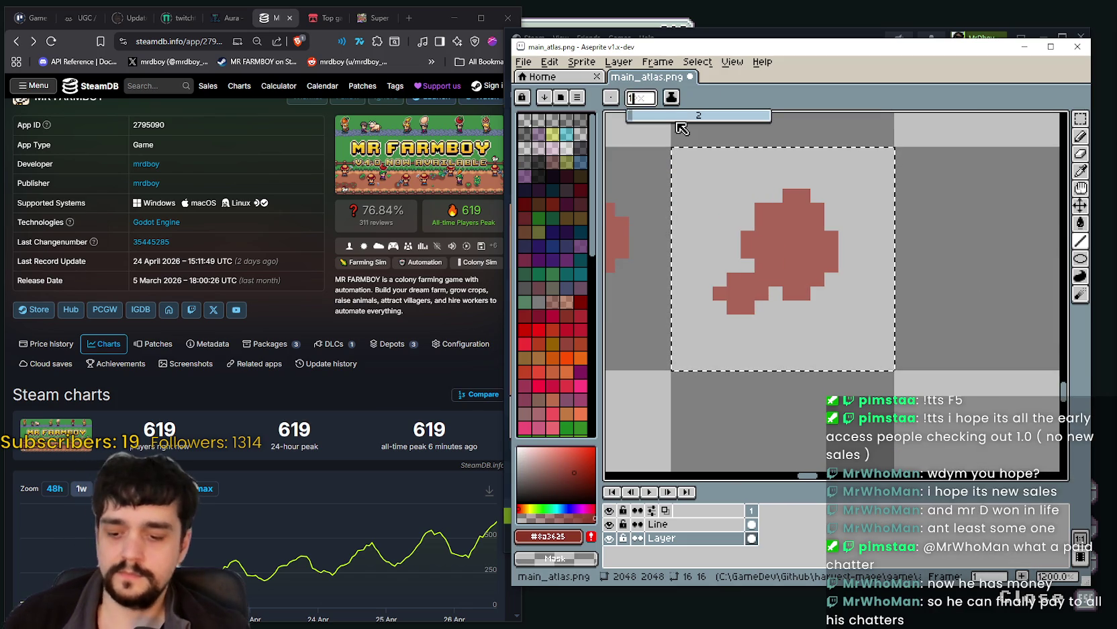
pyautogui.press('Return')
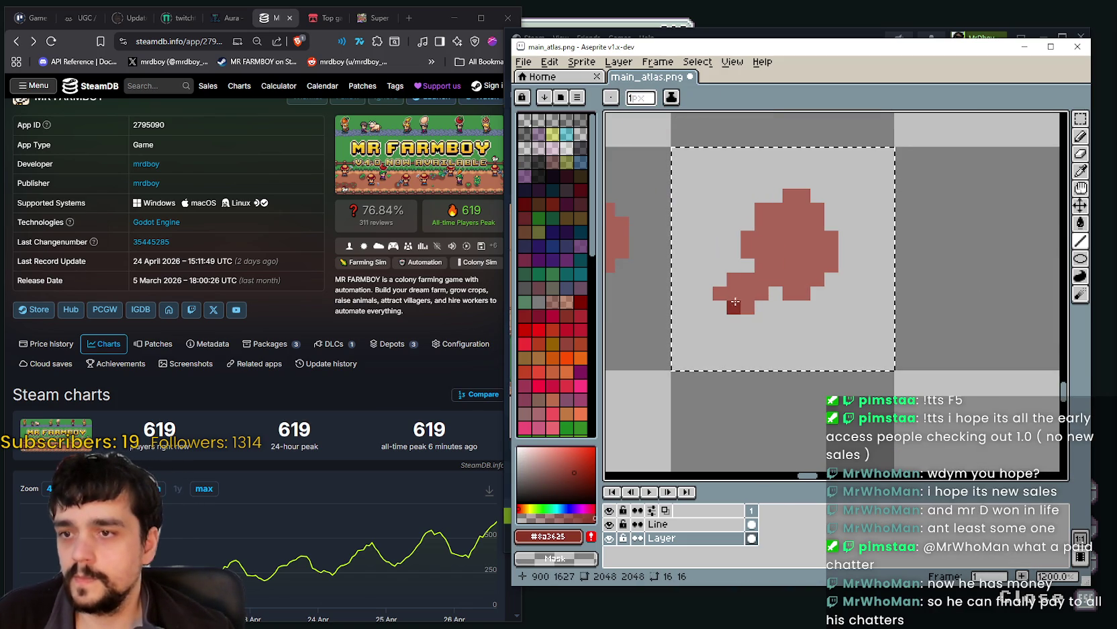
# Paint dark red outline pixels around the meat-shaped blob's left, top, right and bottom edges
pyautogui.click(720, 294)
pyautogui.click(734, 280)
pyautogui.click(748, 278)
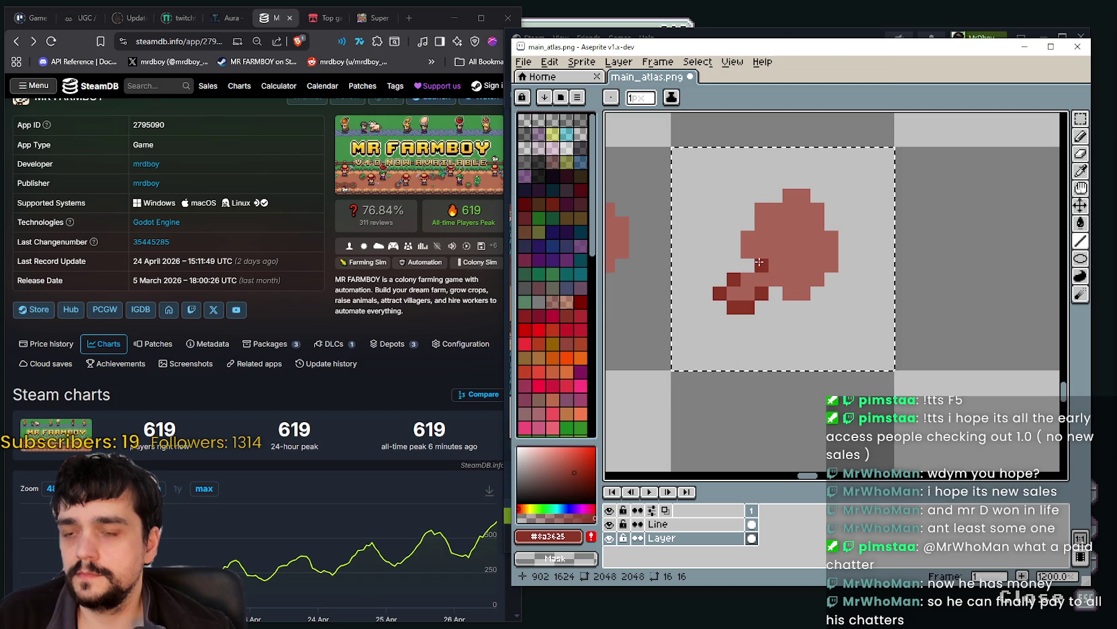
pyautogui.click(761, 224)
pyautogui.click(762, 210)
pyautogui.click(776, 210)
pyautogui.click(790, 196)
pyautogui.click(818, 218)
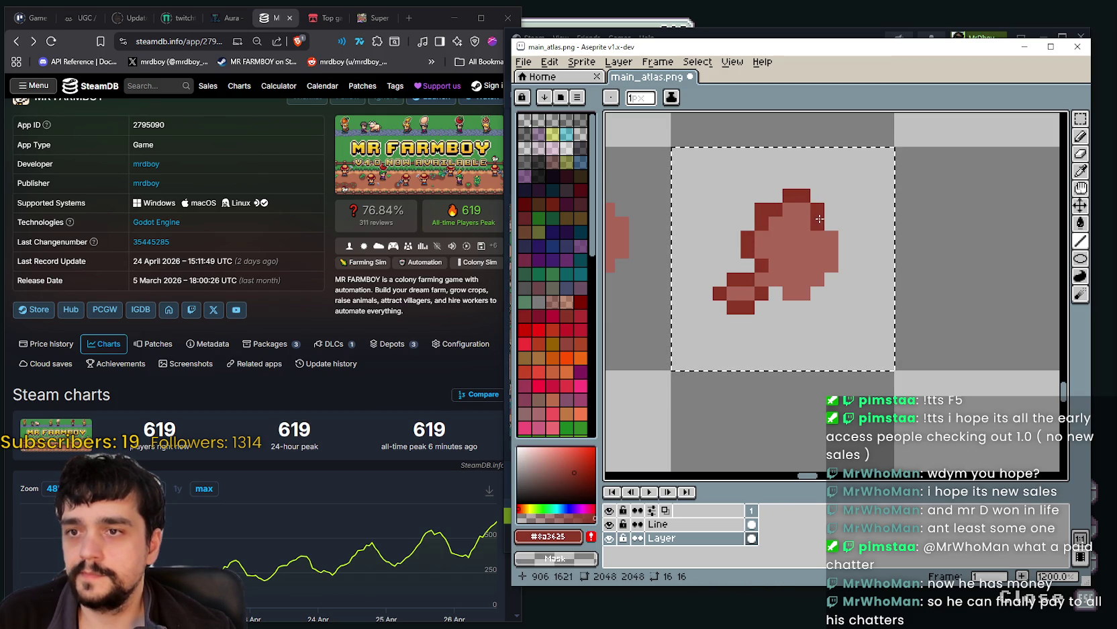
pyautogui.moveTo(833, 249)
pyautogui.mouseDown()
pyautogui.moveTo(832, 263)
pyautogui.moveTo(790, 293)
pyautogui.mouseUp()
pyautogui.click(775, 279)
# Undo the stray dark red line drawn on the blob
pyautogui.scroll(-5, 833, 347)
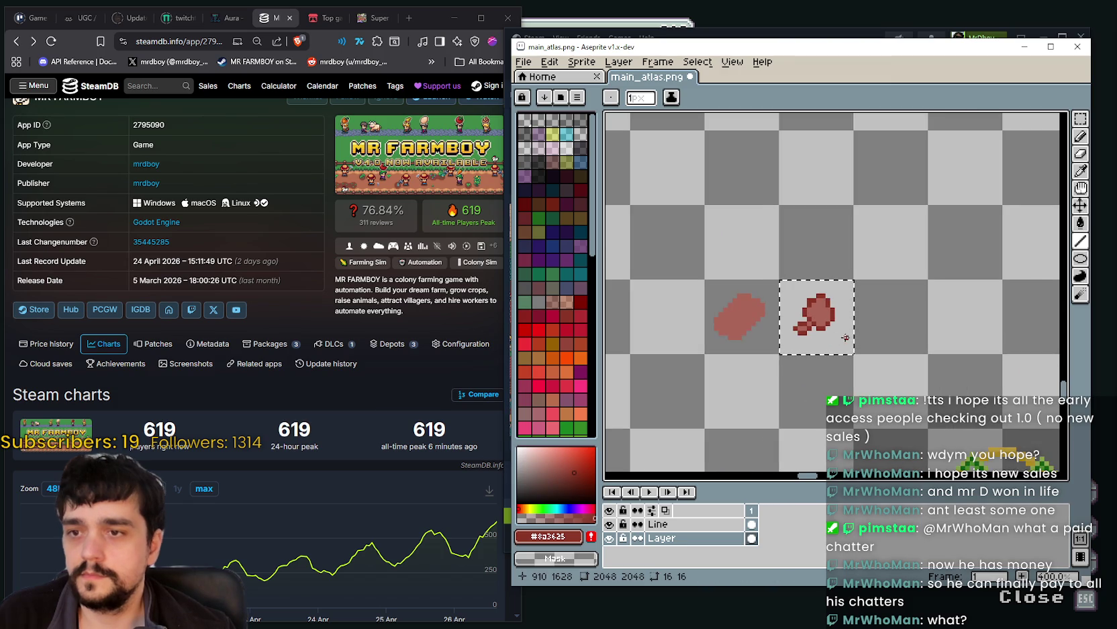
pyautogui.scroll(1, 794, 240)
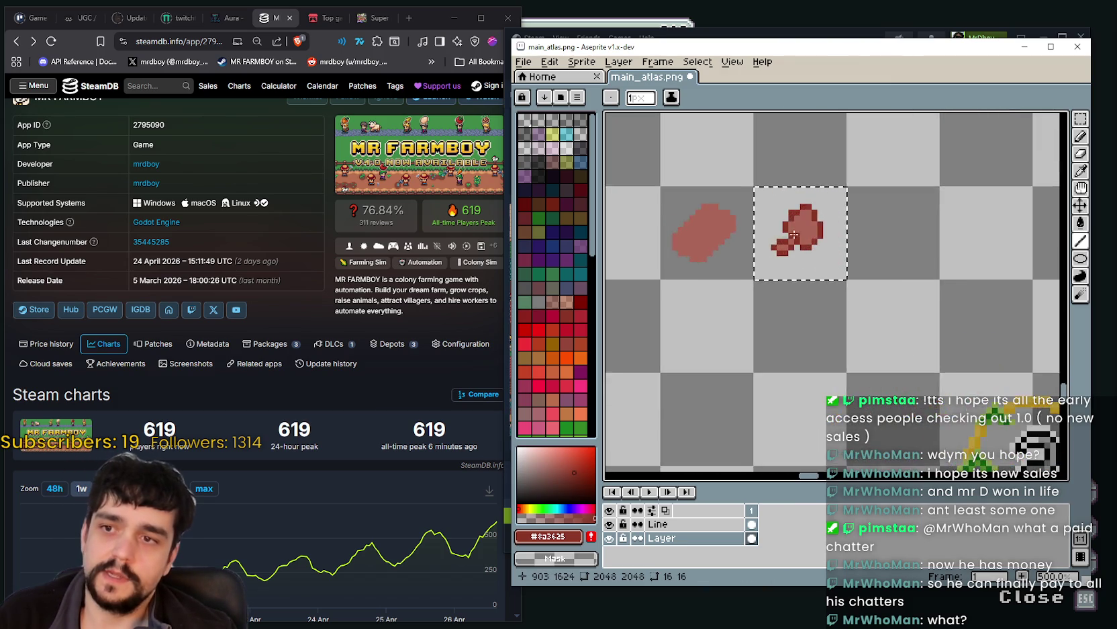
pyautogui.scroll(-1, 794, 240)
pyautogui.hotkey('ctrl', 'z')
pyautogui.hotkey('ctrl', 'z')
pyautogui.hotkey('ctrl', 'z')
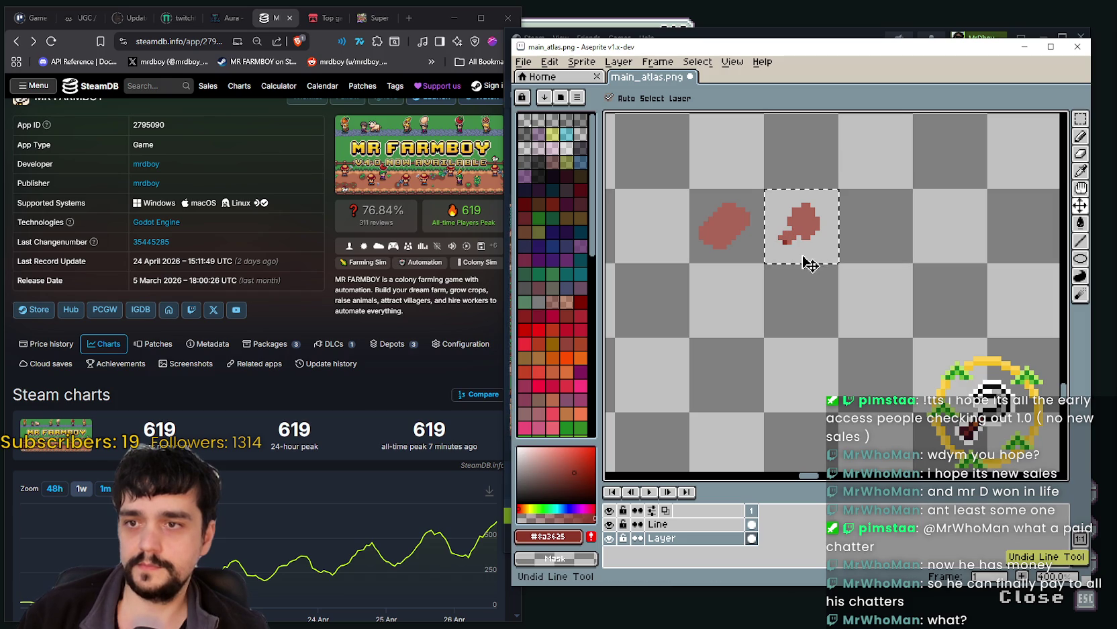
# Marquee-select one of the blue flower sprites on the atlas
pyautogui.scroll(-1, 811, 263)
pyautogui.scroll(-2, 810, 263)
pyautogui.scroll(-1, 811, 263)
pyautogui.scroll(-1, 810, 263)
pyautogui.scroll(6, 758, 282)
pyautogui.scroll(2, 806, 336)
pyautogui.scroll(-2, 826, 376)
pyautogui.scroll(1, 827, 374)
pyautogui.scroll(-1, 810, 346)
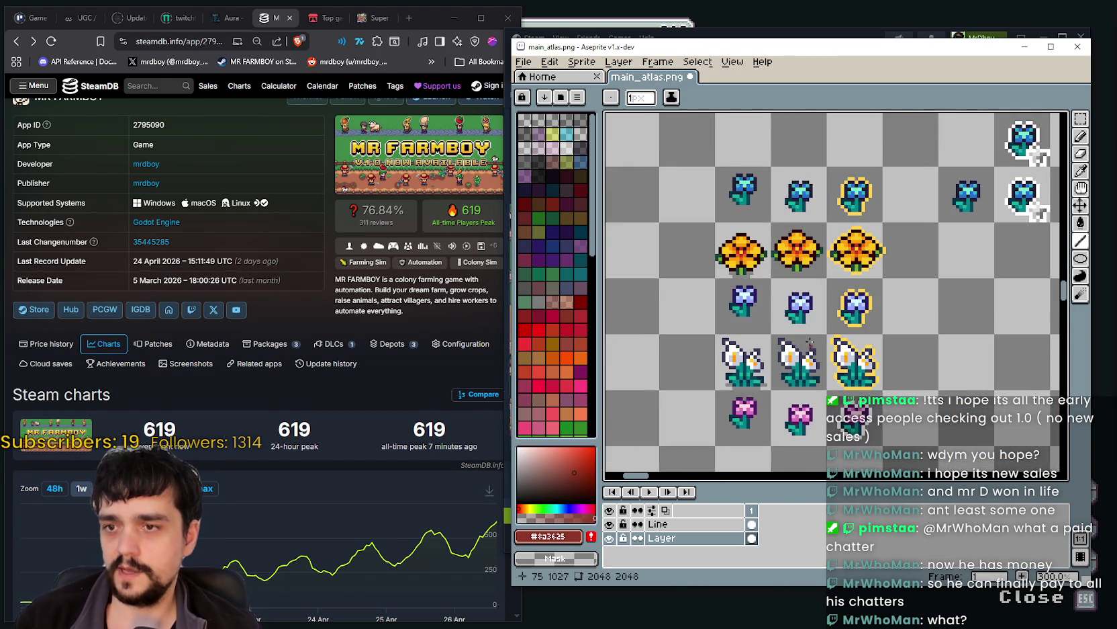
pyautogui.scroll(-1, 819, 336)
pyautogui.scroll(1, 866, 269)
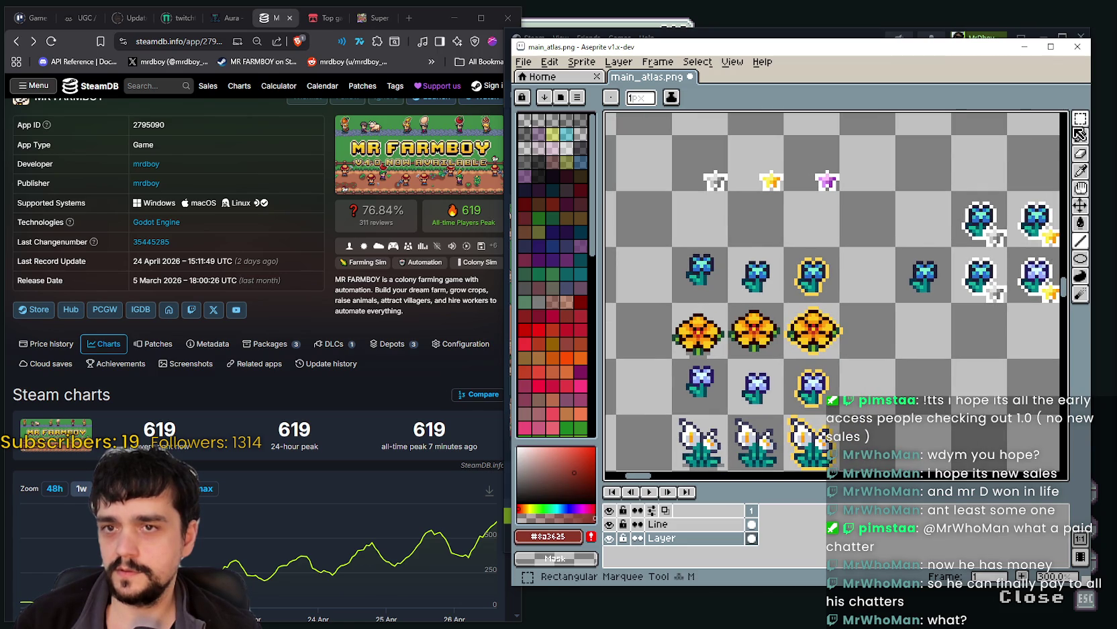
pyautogui.click(1077, 136)
pyautogui.moveTo(732, 255); pyautogui.dragTo(767, 297)
# Paste the flower copy and commit it in the tile beside the two blobs
pyautogui.scroll(-4, 772, 289)
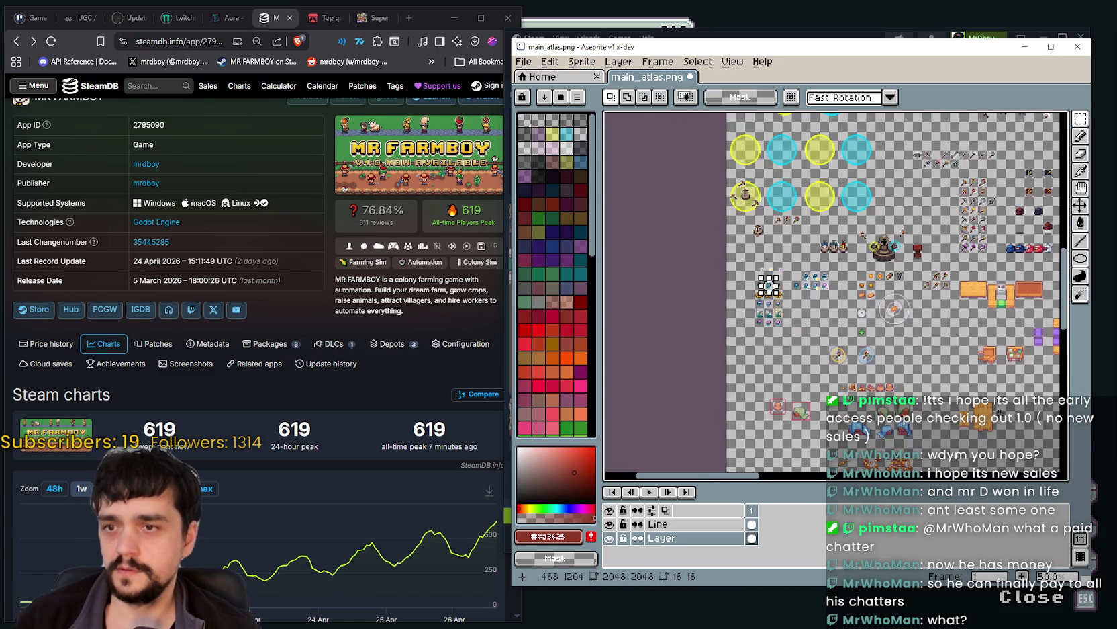
pyautogui.scroll(3, 886, 309)
pyautogui.scroll(-2, 886, 309)
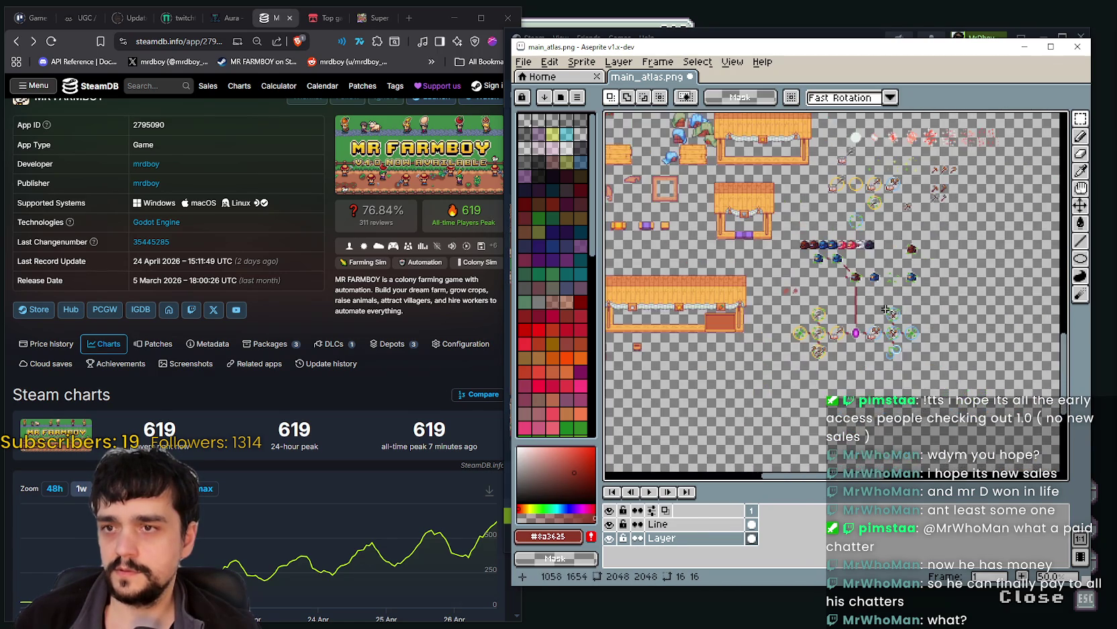
pyautogui.scroll(2, 851, 276)
pyautogui.scroll(2, 861, 276)
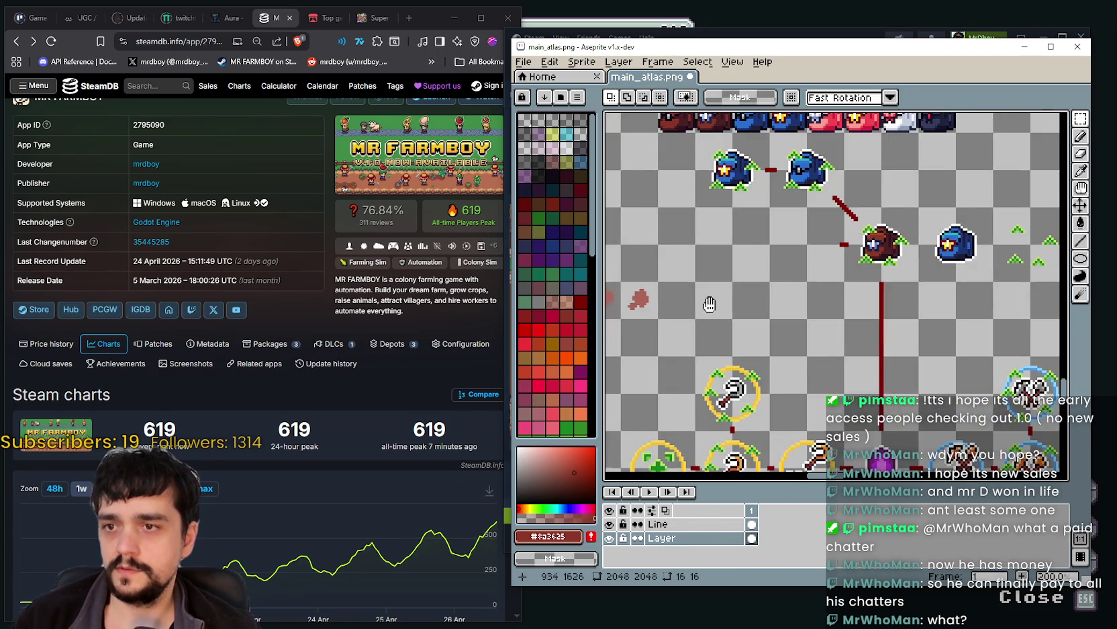
pyautogui.scroll(2, 806, 295)
pyautogui.hotkey('ctrl', 'v')
pyautogui.scroll(1, 747, 310)
pyautogui.moveTo(860, 298); pyautogui.dragTo(786, 298)
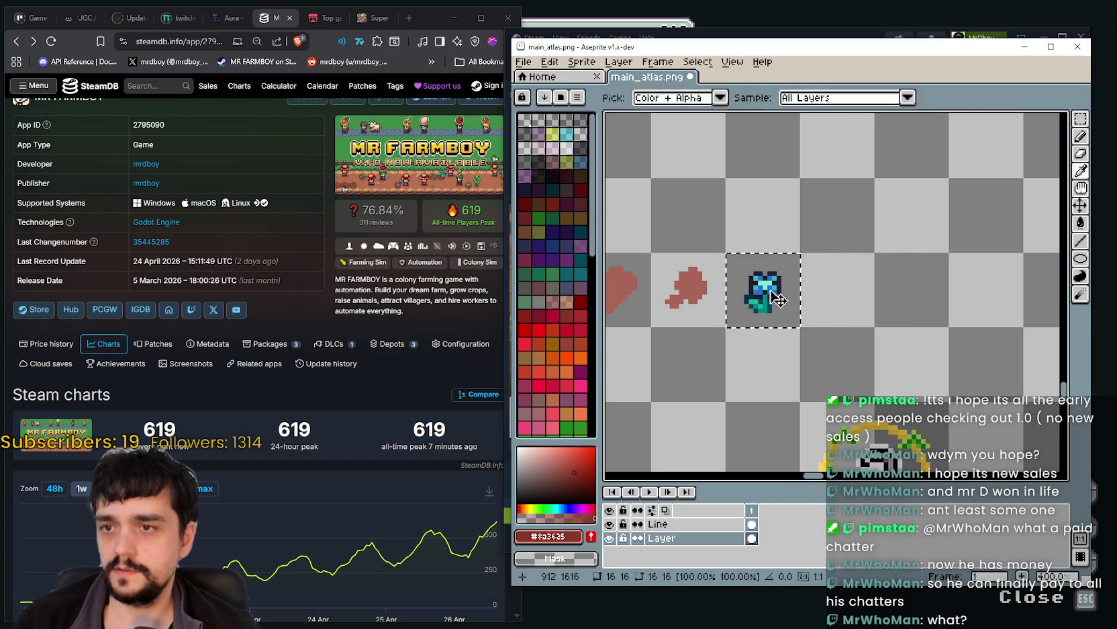
pyautogui.scroll(1, 786, 298)
pyautogui.press('Return')
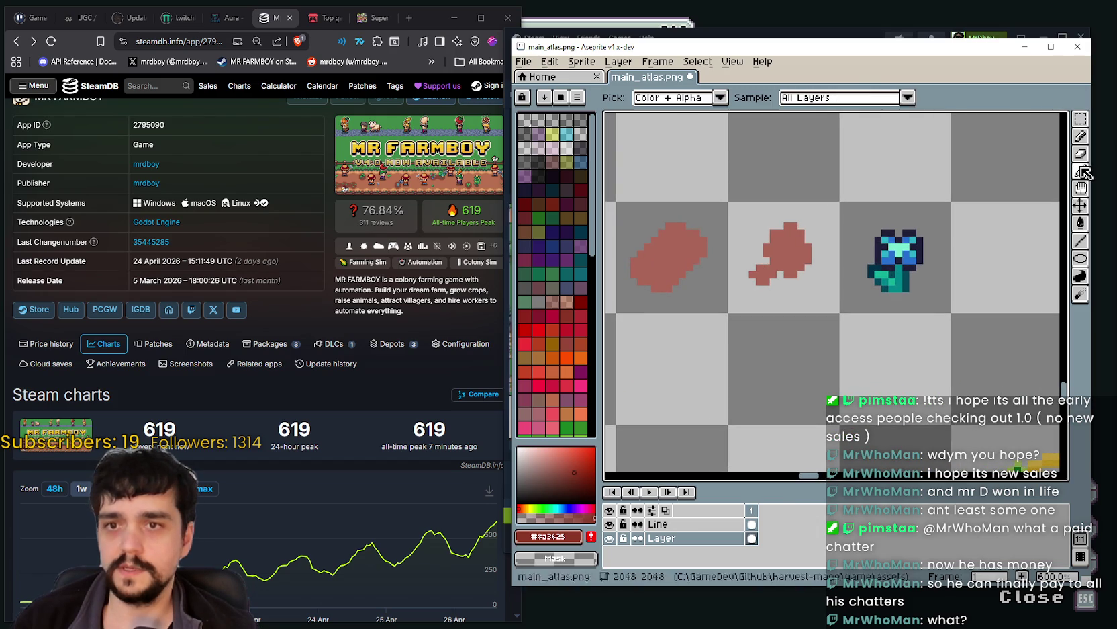
# Fill the pasted flower's petals, outline, centre and stem with the blobs' muted red #ab6659
pyautogui.keyDown('alt'); pyautogui.click(792, 252); pyautogui.keyUp('alt')
pyautogui.press('m')
pyautogui.moveTo(941, 247); pyautogui.dragTo(846, 309)
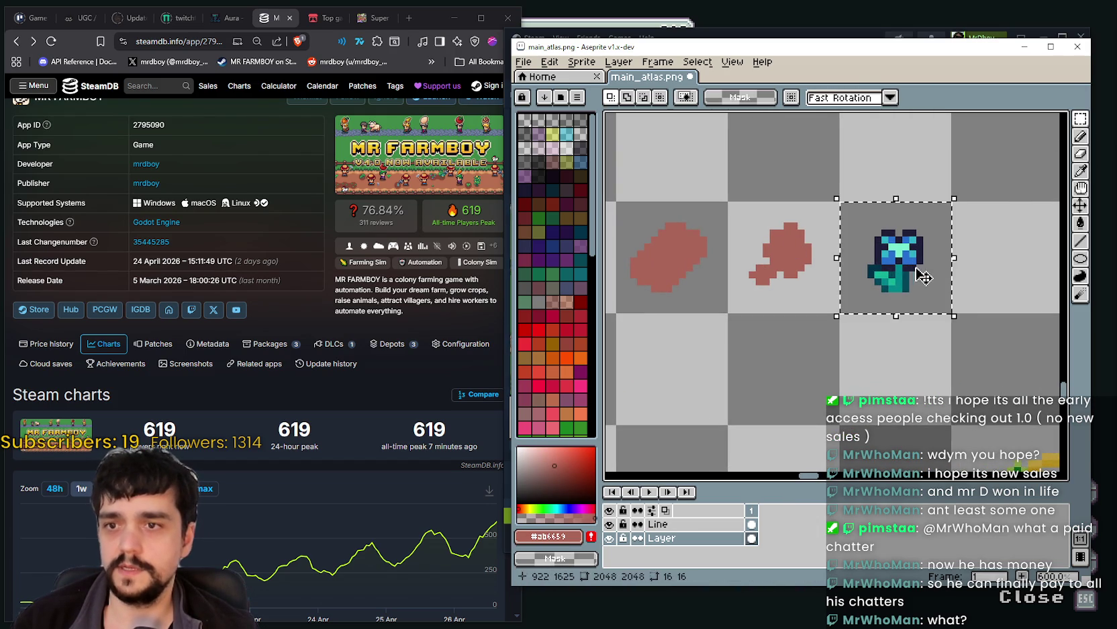
pyautogui.click(1081, 222)
pyautogui.click(906, 259)
pyautogui.click(918, 255)
pyautogui.click(900, 248)
pyautogui.click(895, 281)
pyautogui.click(896, 279)
pyautogui.click(874, 271)
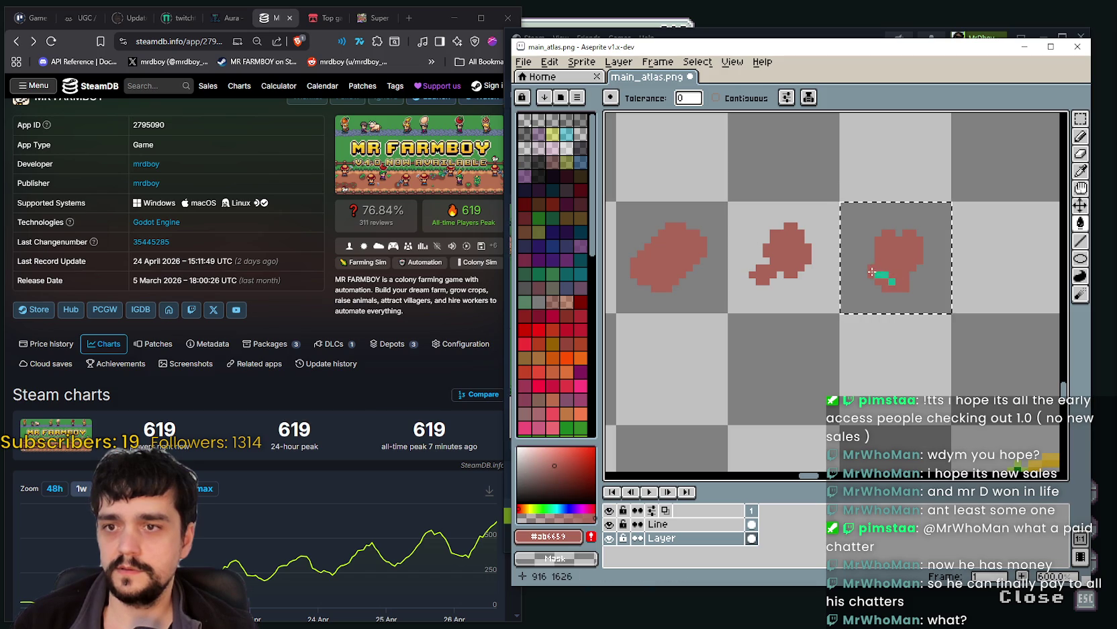
pyautogui.click(1081, 171)
pyautogui.scroll(-2, 799, 366)
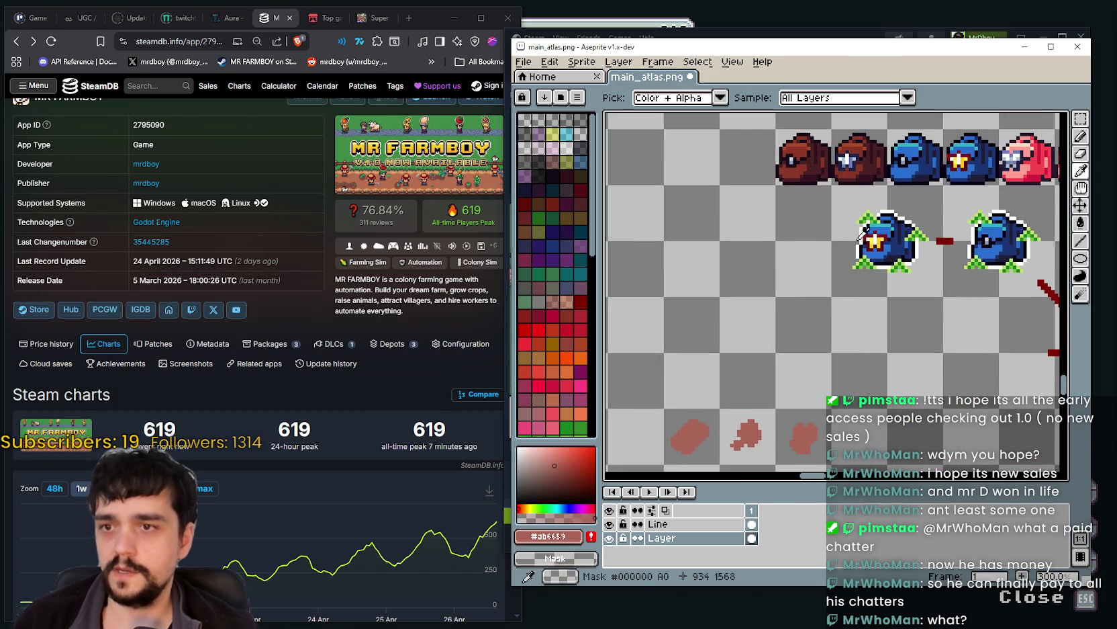
# Eyedrop white and pencil a 1 px white outline along the third blob's top, left side and bottom
pyautogui.scroll(2, 873, 229)
pyautogui.click(860, 222)
pyautogui.scroll(-2, 895, 223)
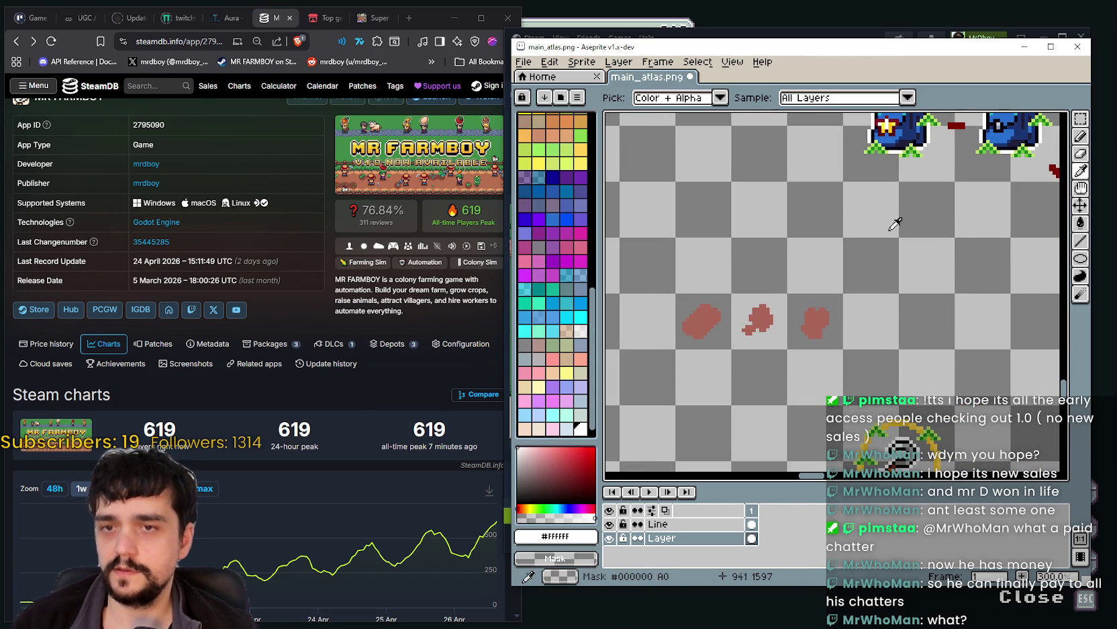
pyautogui.click(1080, 136)
pyautogui.scroll(2, 806, 315)
pyautogui.scroll(2, 797, 295)
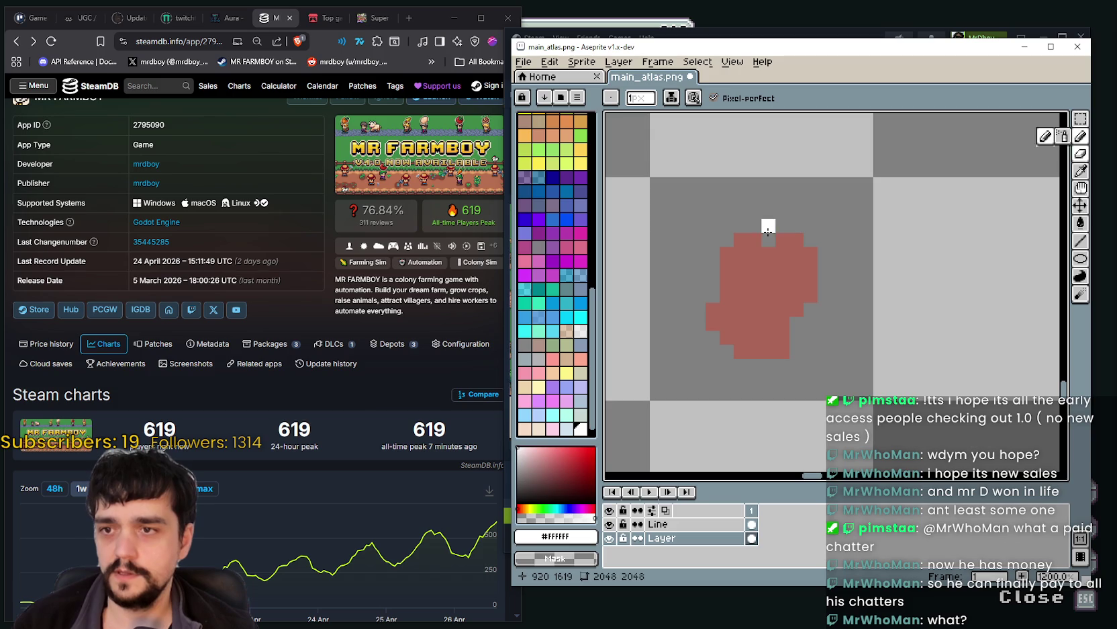
pyautogui.moveTo(767, 231); pyautogui.dragTo(769, 239)
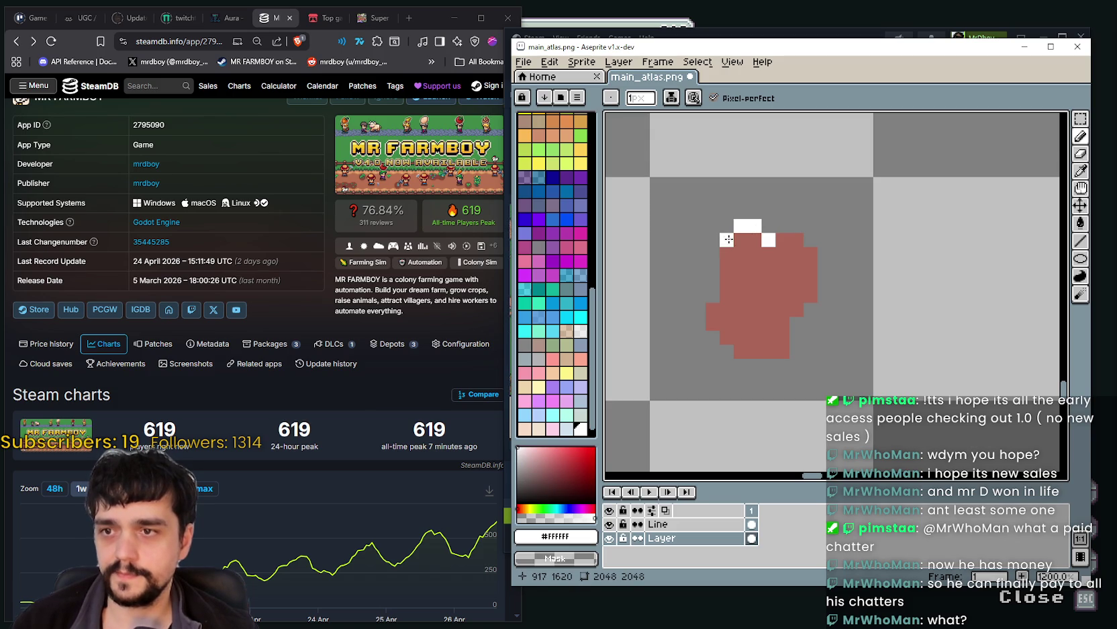
pyautogui.moveTo(710, 255); pyautogui.dragTo(711, 285)
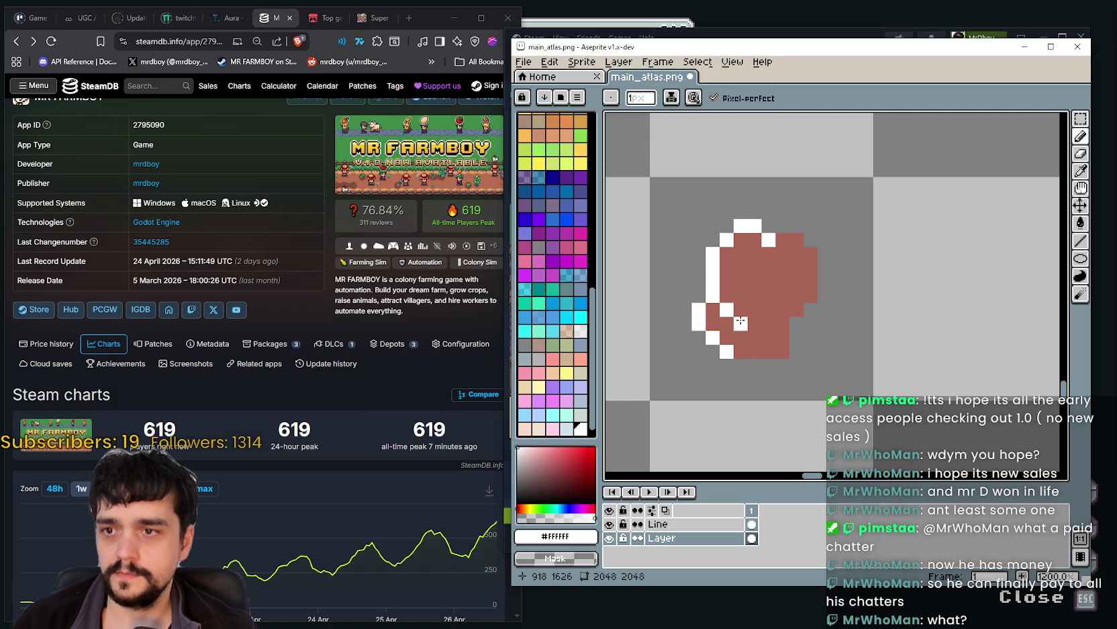
pyautogui.moveTo(744, 369); pyautogui.dragTo(771, 366)
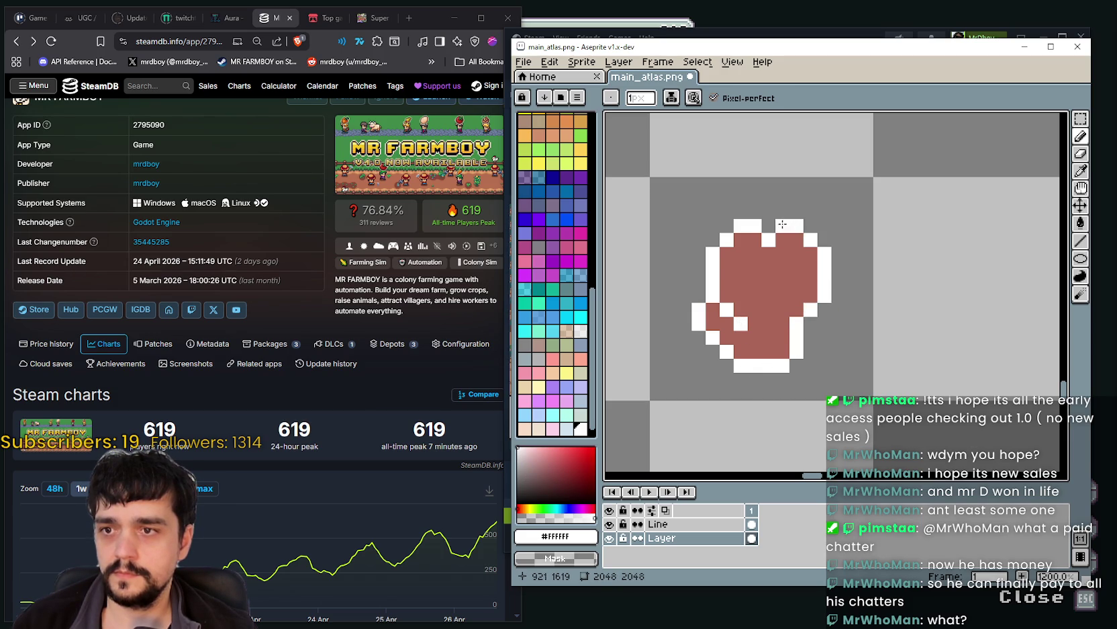
pyautogui.scroll(-2, 783, 224)
pyautogui.scroll(-2, 772, 302)
pyautogui.scroll(2, 743, 288)
# Eyedrop the blob's muted red and return to the Pencil
pyautogui.scroll(4, 743, 288)
pyautogui.press('i')
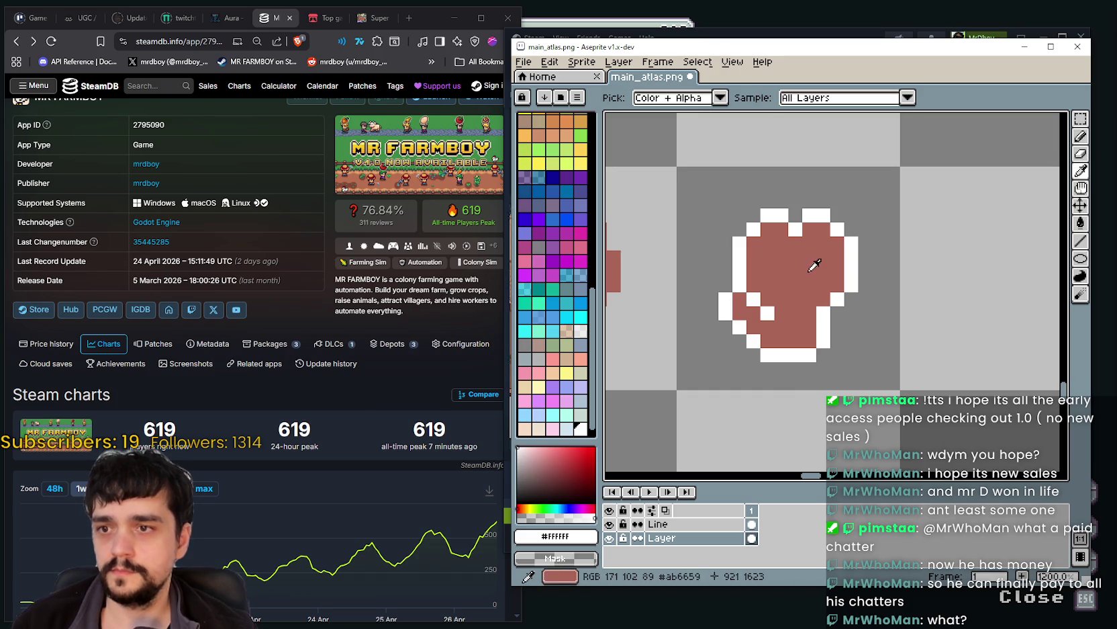
pyautogui.click(814, 266)
pyautogui.click(1080, 135)
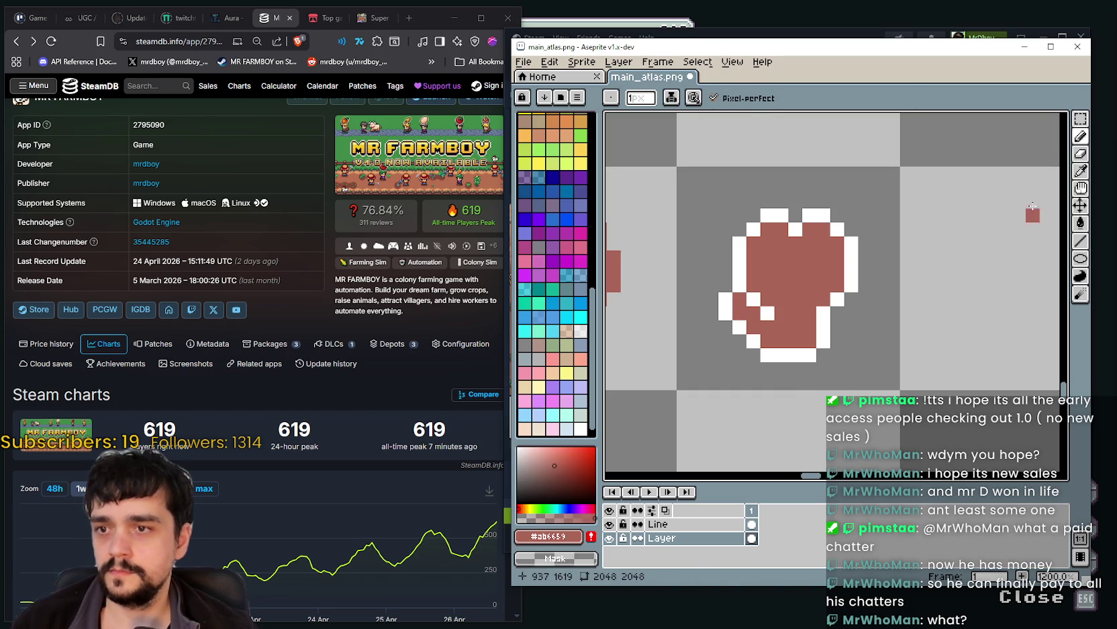
# Undo the white outline strokes and red fill, restoring the blue flower with its teal stem
pyautogui.scroll(-5, 812, 393)
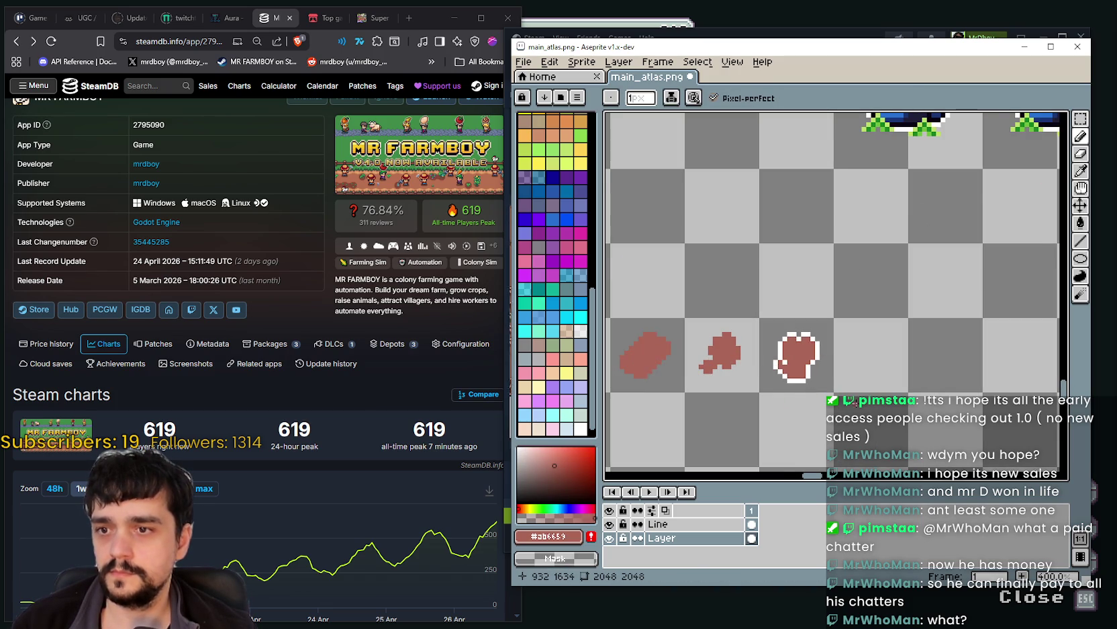
pyautogui.scroll(-1, 772, 346)
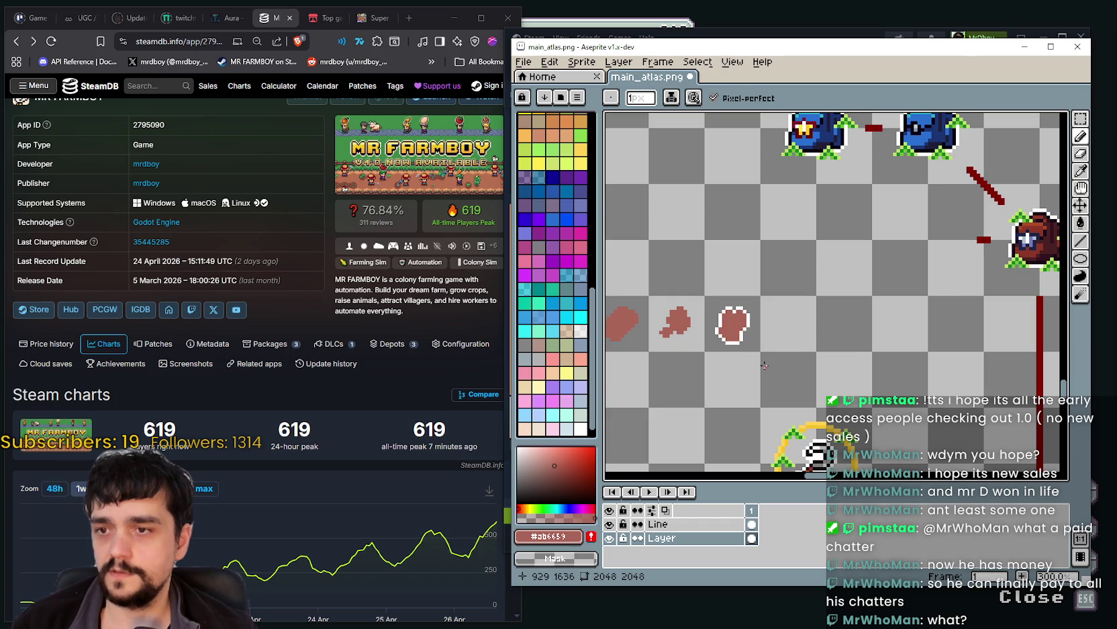
pyautogui.scroll(-1, 773, 358)
pyautogui.scroll(2, 759, 354)
pyautogui.scroll(2, 746, 349)
pyautogui.scroll(-2, 752, 356)
pyautogui.hotkey('ctrl', 'z')
pyautogui.press('ctrl')
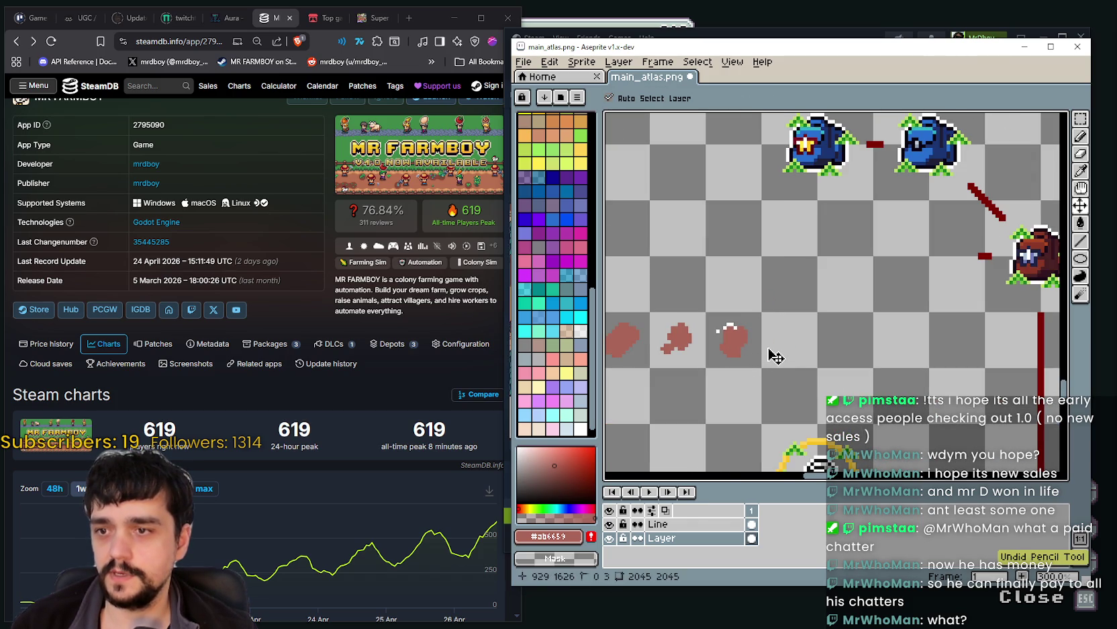
pyautogui.hotkey('ctrl', 'z')
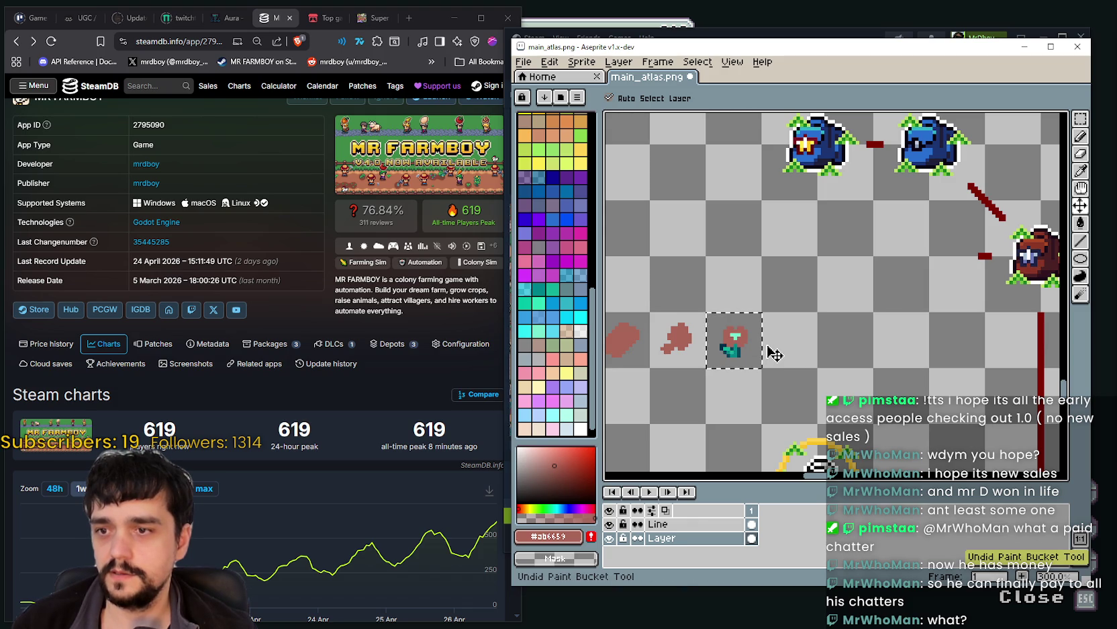
pyautogui.press('b')
pyautogui.scroll(4, 714, 348)
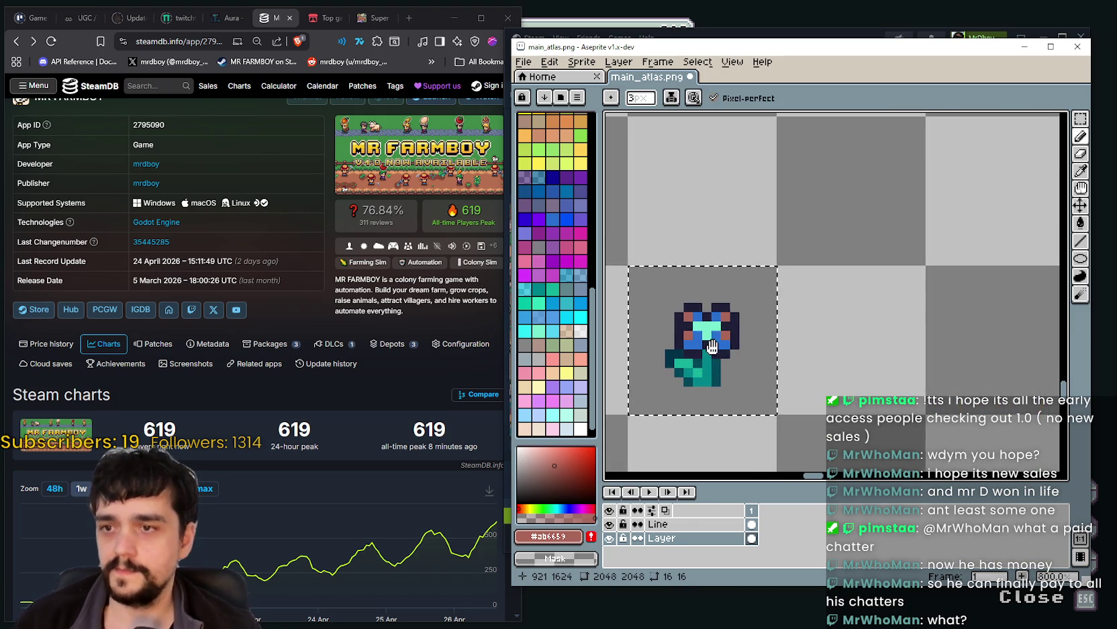
# Sample white from the bird sprite's outline and set the Pencil to a 1px brush
pyautogui.moveTo(714, 348); pyautogui.dragTo(845, 306)
pyautogui.press('alt')
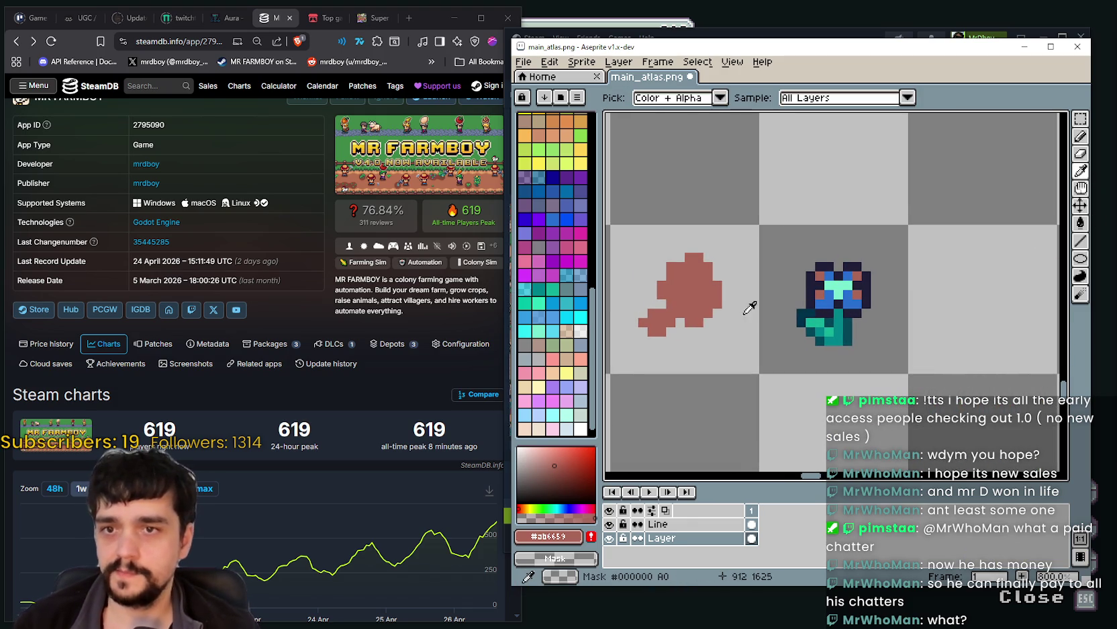
pyautogui.scroll(-2, 846, 283)
pyautogui.scroll(-2, 715, 282)
pyautogui.scroll(3, 803, 137)
pyautogui.scroll(2, 776, 218)
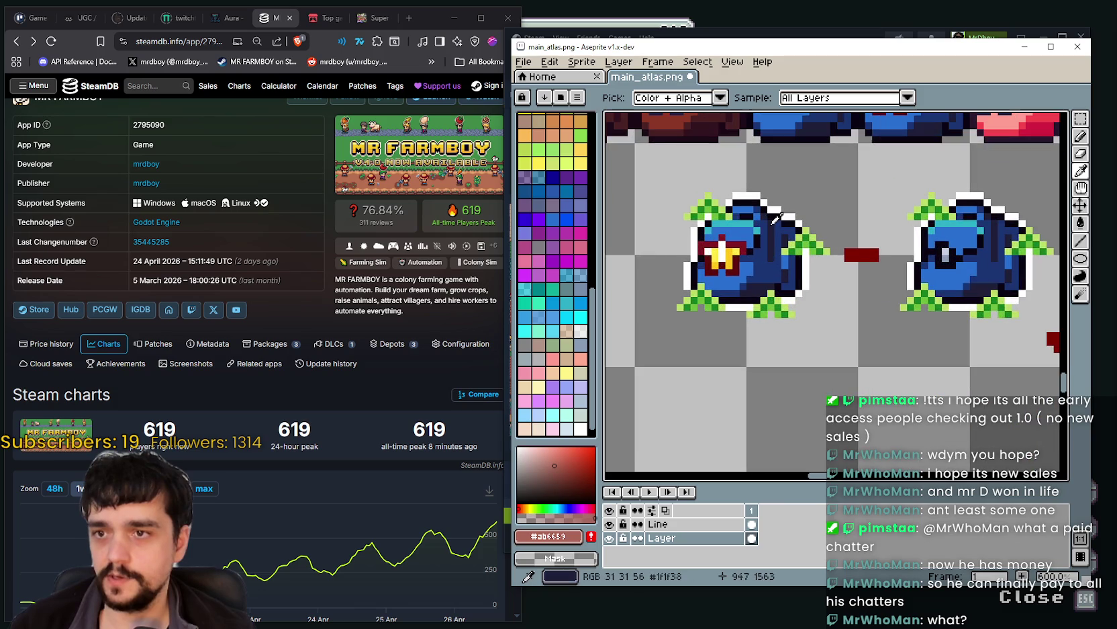
pyautogui.scroll(1, 789, 203)
pyautogui.click(797, 212)
pyautogui.scroll(-2, 795, 210)
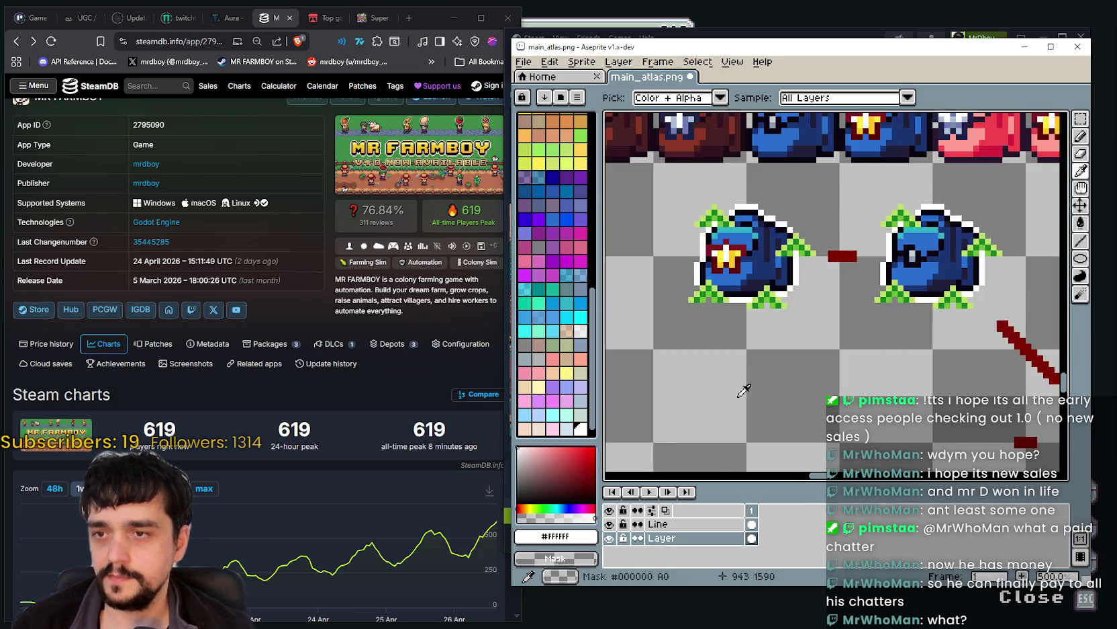
pyautogui.scroll(-2, 766, 336)
pyautogui.scroll(2, 723, 325)
pyautogui.scroll(1, 671, 329)
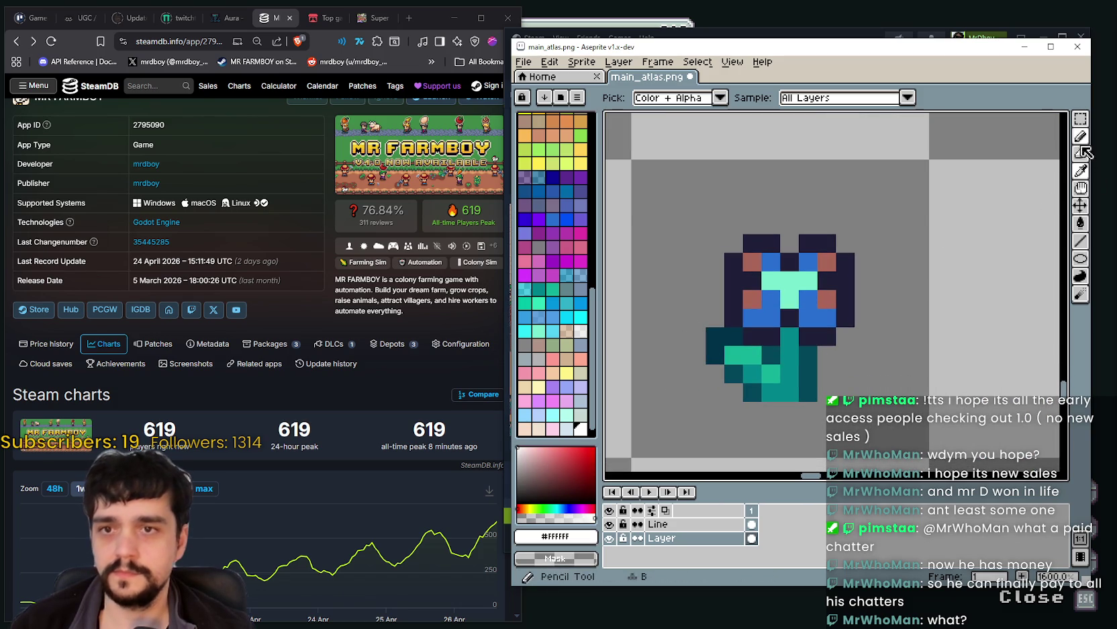
pyautogui.click(1081, 135)
pyautogui.scroll(2, 829, 241)
pyautogui.click(640, 98)
pyautogui.click(644, 119)
# Outline the flower's top-left corner and right petal in white, undoing a stray pixel
pyautogui.click(726, 215)
pyautogui.hotkey('ctrl', 'z')
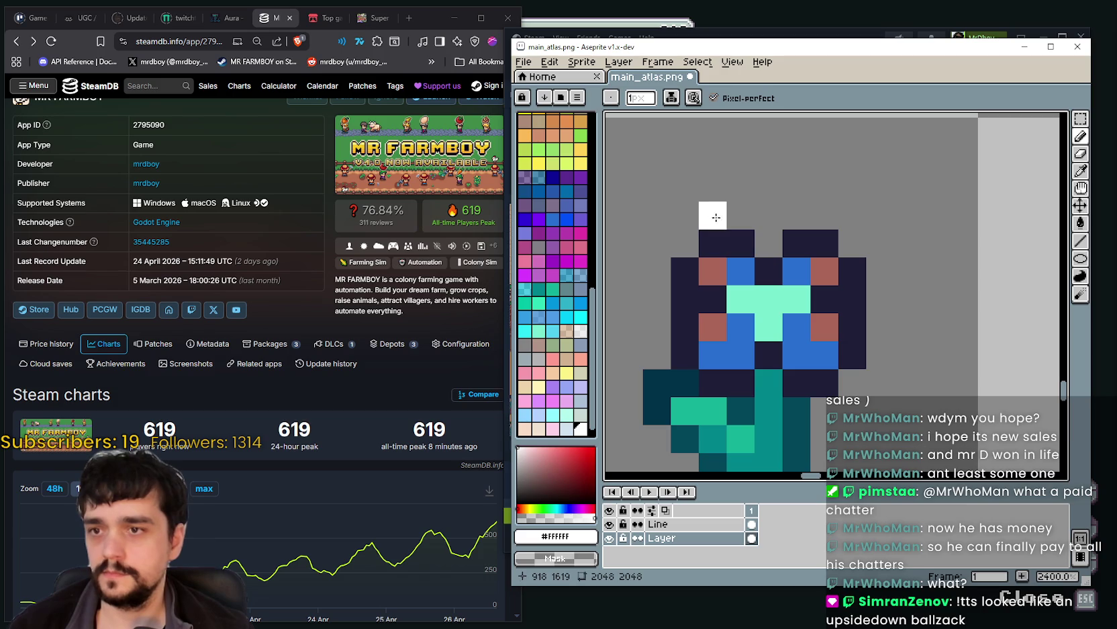
pyautogui.click(727, 243)
pyautogui.click(797, 271)
pyautogui.scroll(-3, 762, 275)
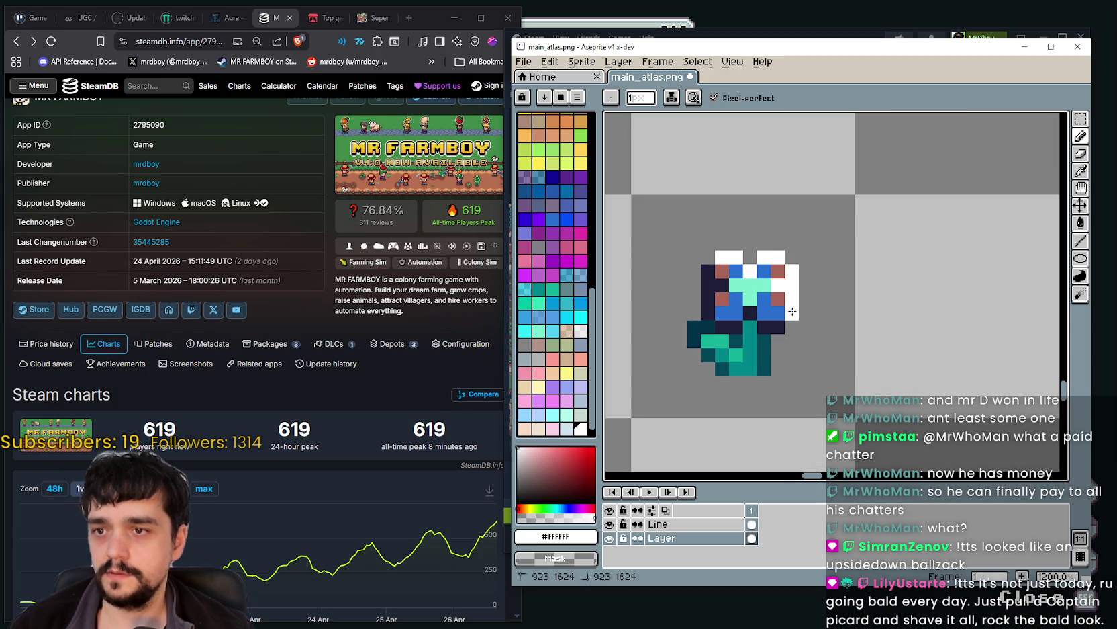
pyautogui.moveTo(733, 327); pyautogui.dragTo(725, 325)
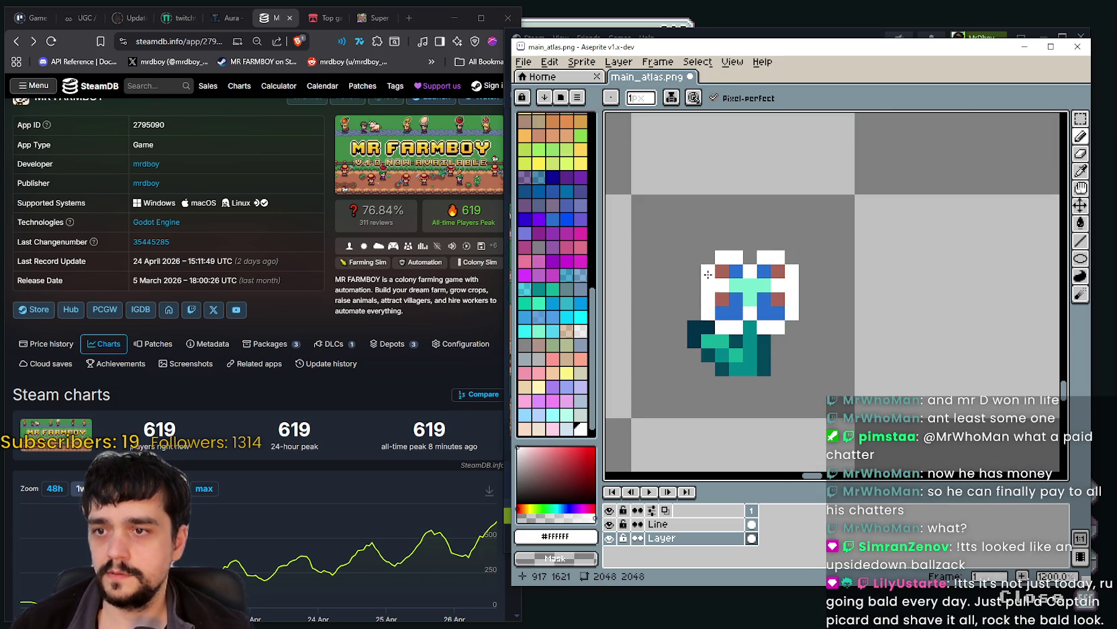
pyautogui.scroll(-1, 791, 314)
pyautogui.scroll(1, 773, 316)
pyautogui.scroll(-1, 766, 319)
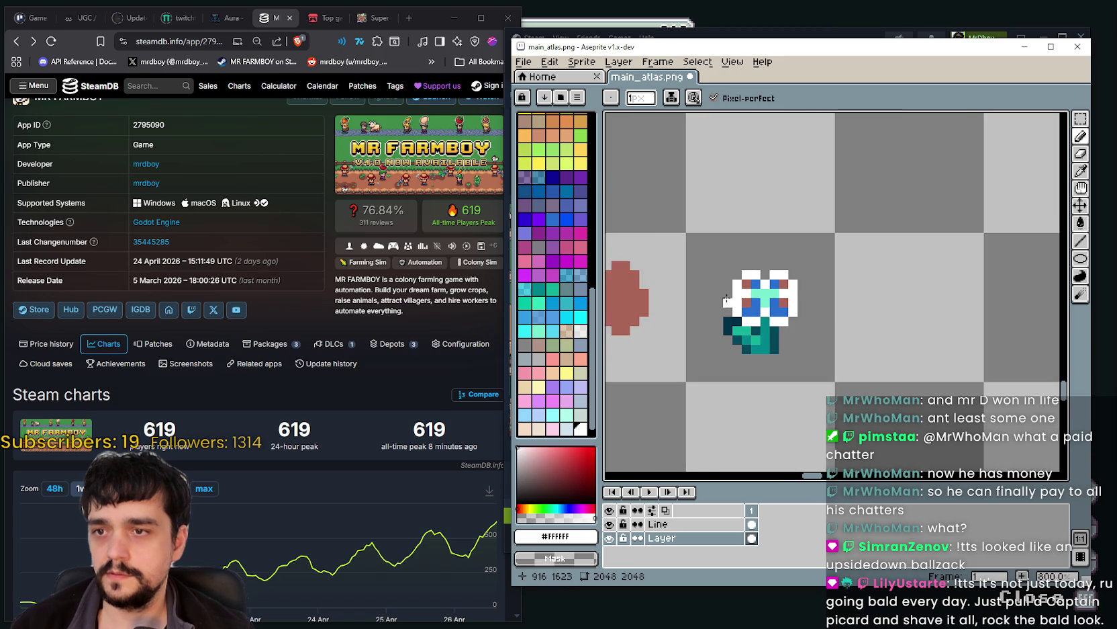
pyautogui.scroll(1, 757, 321)
# Whiten the remaining edge pixels and run the outline down the right side, undoing a stray pixel
pyautogui.click(757, 321)
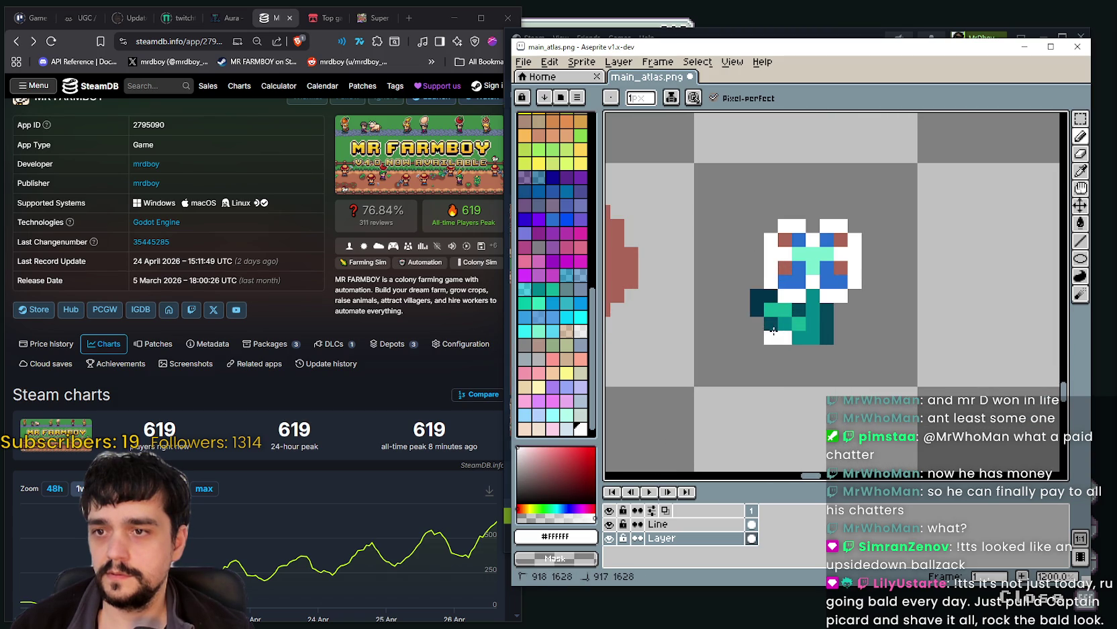
pyautogui.click(759, 292)
pyautogui.click(771, 295)
pyautogui.click(799, 309)
pyautogui.moveTo(827, 309); pyautogui.dragTo(831, 346)
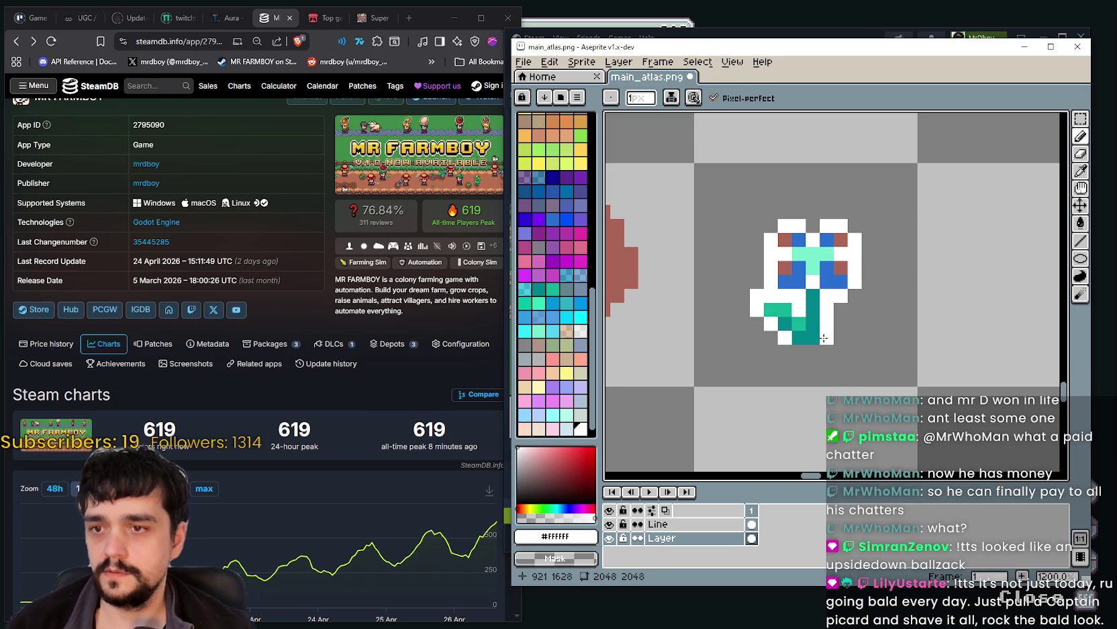
pyautogui.hotkey('ctrl', 'z')
pyautogui.scroll(-1, 822, 368)
pyautogui.scroll(1, 826, 289)
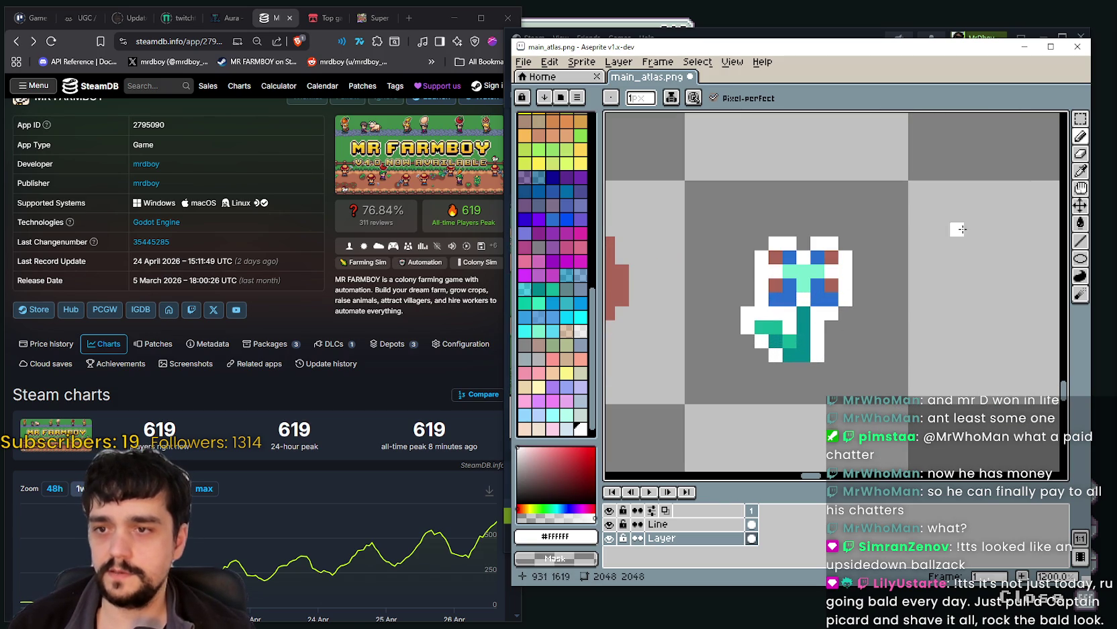
# Eyedrop the muted red #ab6659 from the neighbouring blob
pyautogui.click(1081, 171)
pyautogui.scroll(1, 920, 236)
pyautogui.click(755, 283)
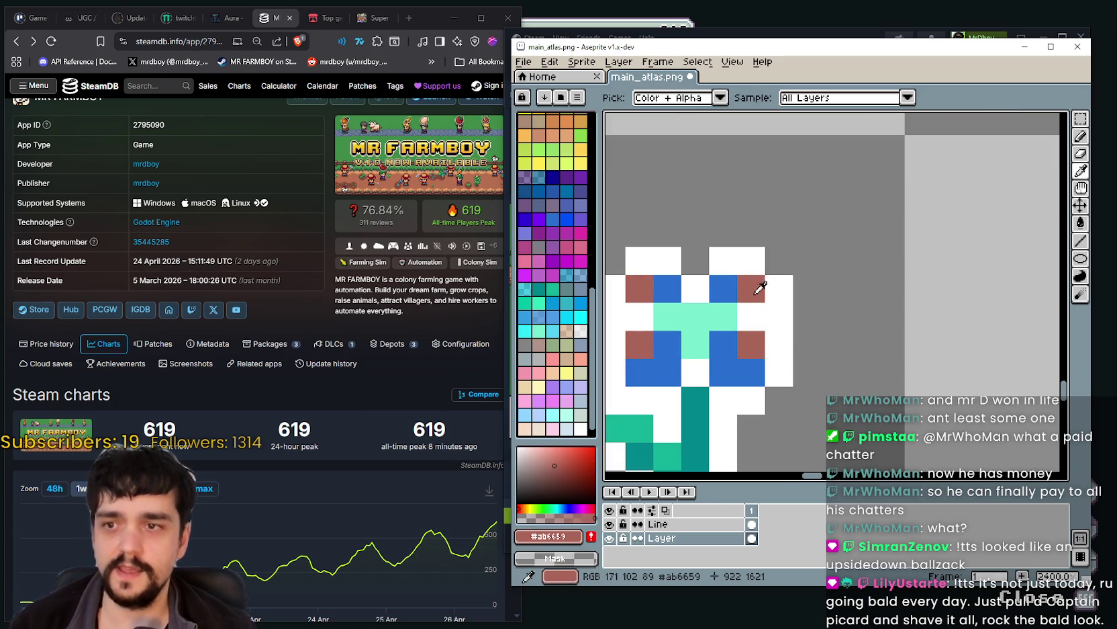
# With the Pencil, paint the blue petals and the stem over in #ab6659
pyautogui.scroll(-1, 773, 277)
pyautogui.scroll(1, 773, 277)
pyautogui.scroll(-1, 933, 151)
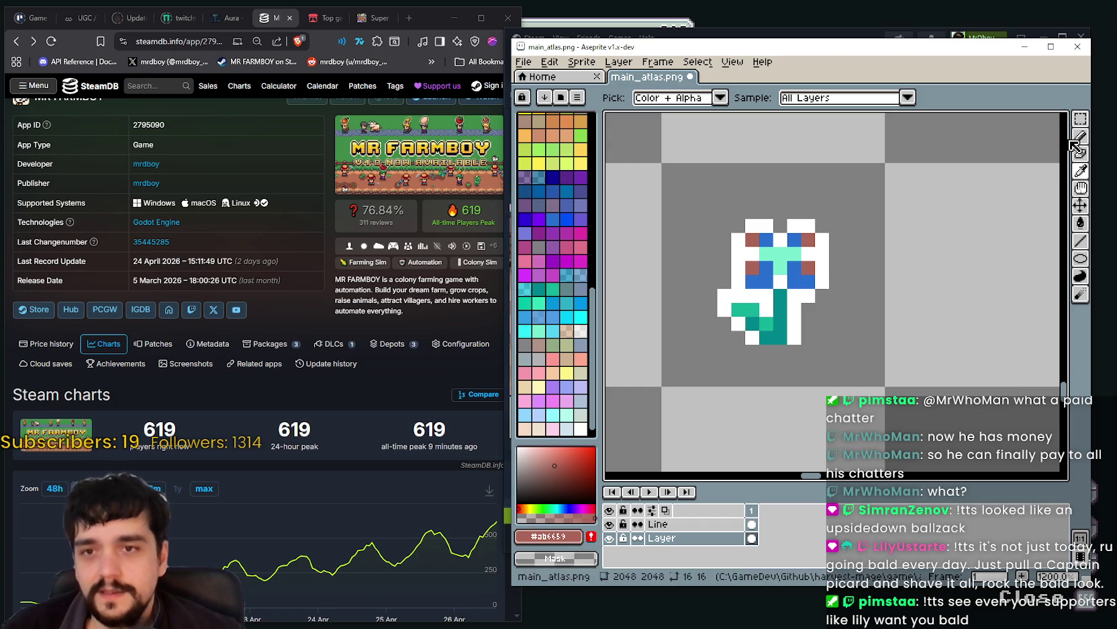
pyautogui.click(1080, 136)
pyautogui.click(794, 239)
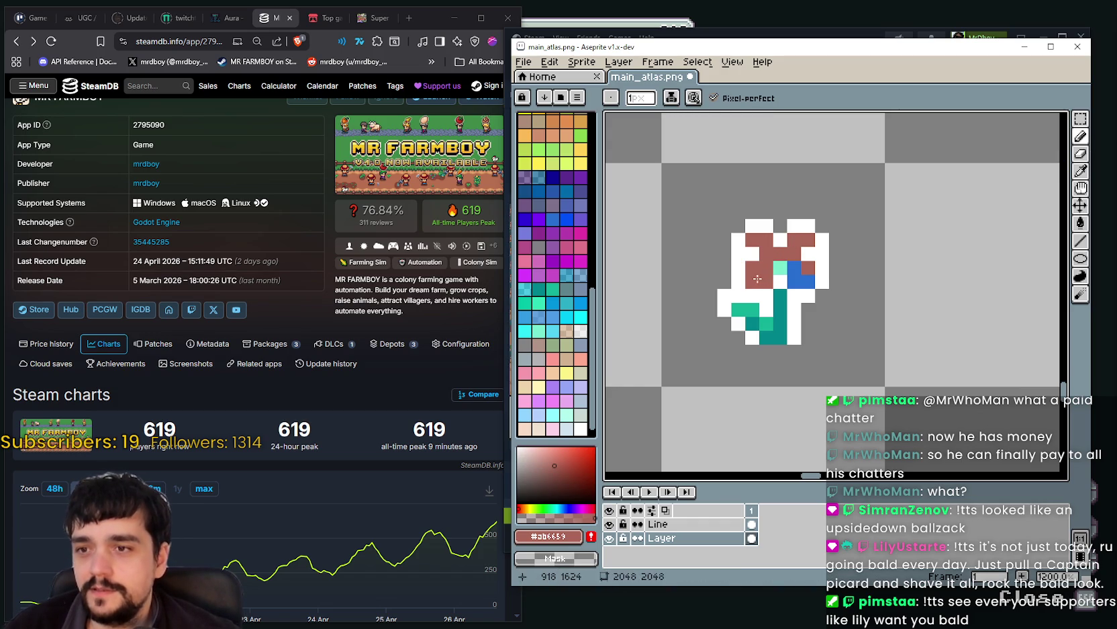
pyautogui.scroll(1, 807, 277)
pyautogui.moveTo(777, 279)
pyautogui.mouseDown()
pyautogui.moveTo(777, 315)
pyautogui.moveTo(764, 317)
pyautogui.mouseUp()
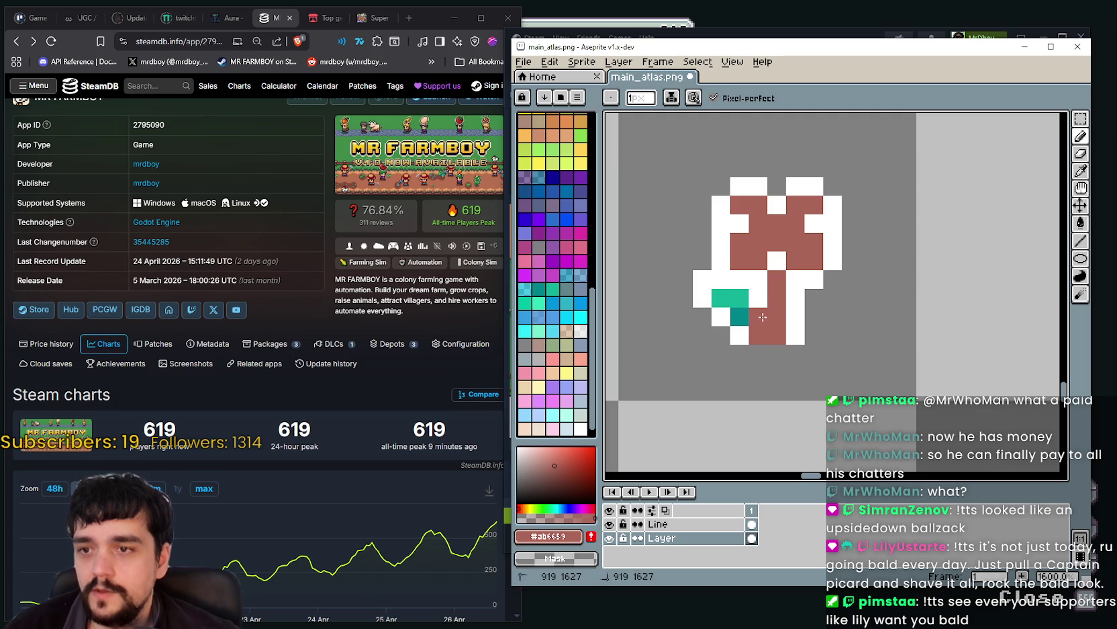
pyautogui.scroll(-3, 728, 297)
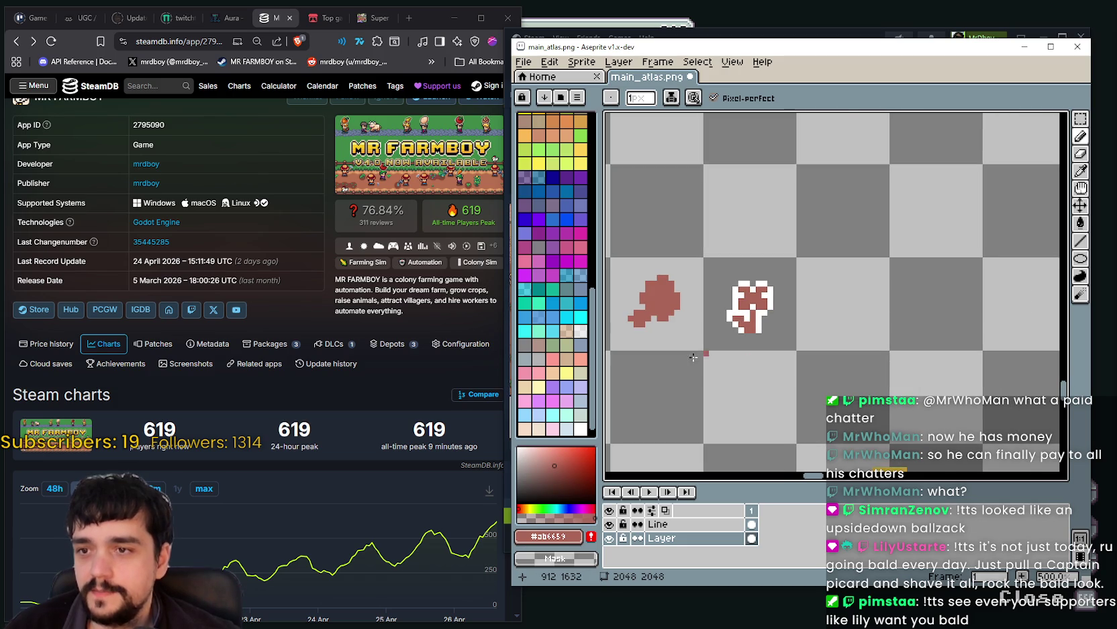
# Eyedrop white, switch to the pencil with B and add white pixels under the sprite's bottom edge
pyautogui.scroll(2, 695, 328)
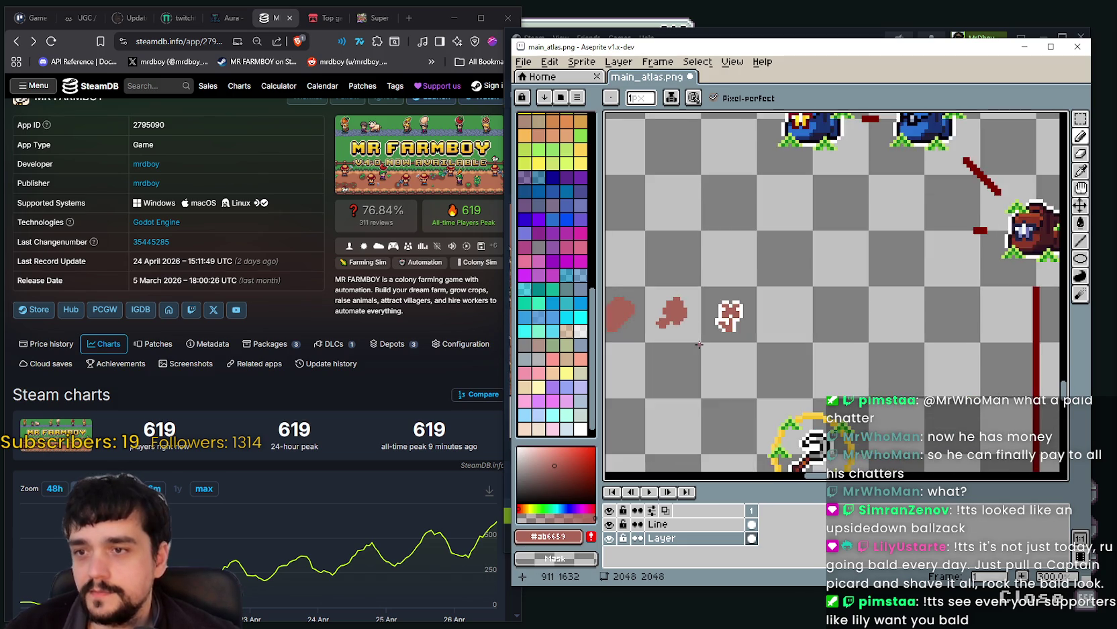
pyautogui.scroll(6, 705, 339)
pyautogui.press('i')
pyautogui.scroll(2, 828, 245)
pyautogui.click(789, 274)
pyautogui.scroll(-2, 948, 225)
pyautogui.press('b')
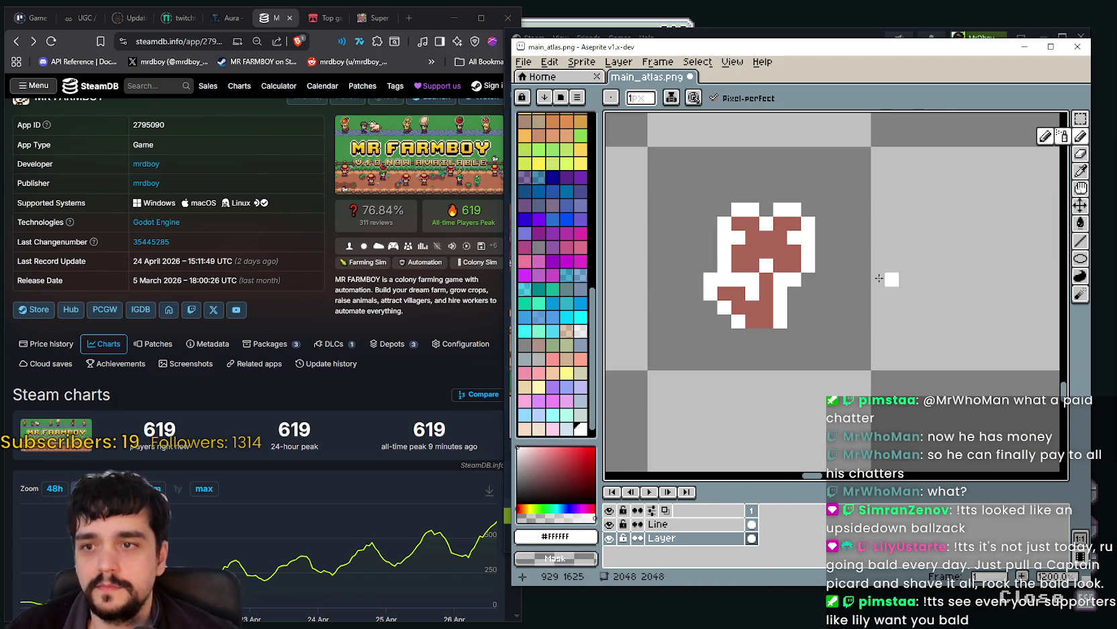
pyautogui.moveTo(767, 349)
pyautogui.mouseDown()
pyautogui.moveTo(781, 335)
pyautogui.moveTo(751, 335)
pyautogui.mouseUp()
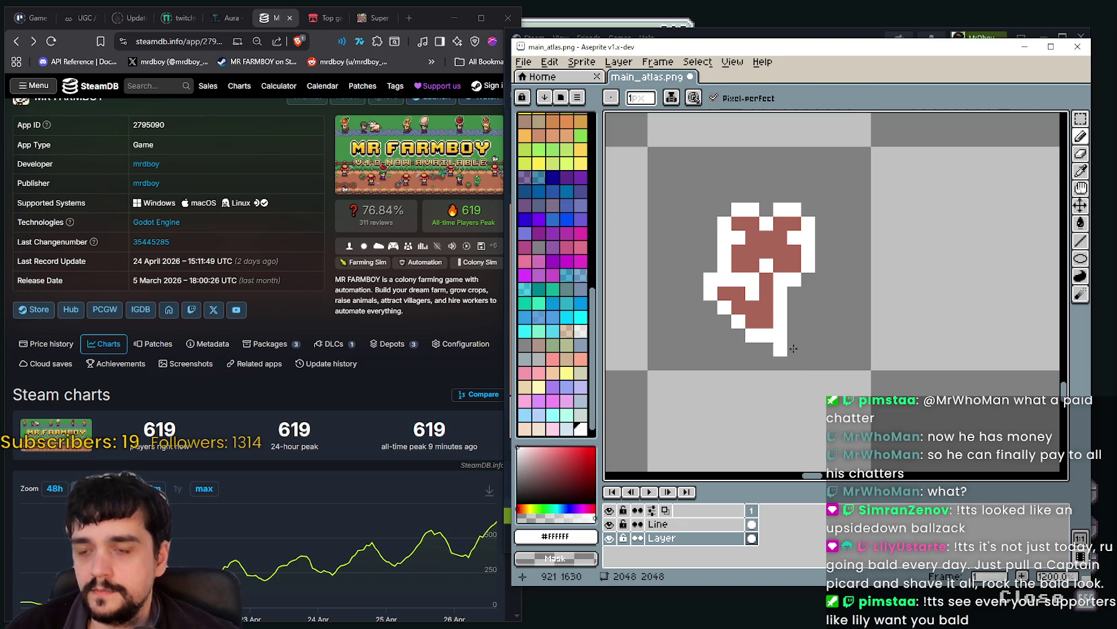
pyautogui.scroll(-4, 767, 344)
pyautogui.scroll(3, 790, 352)
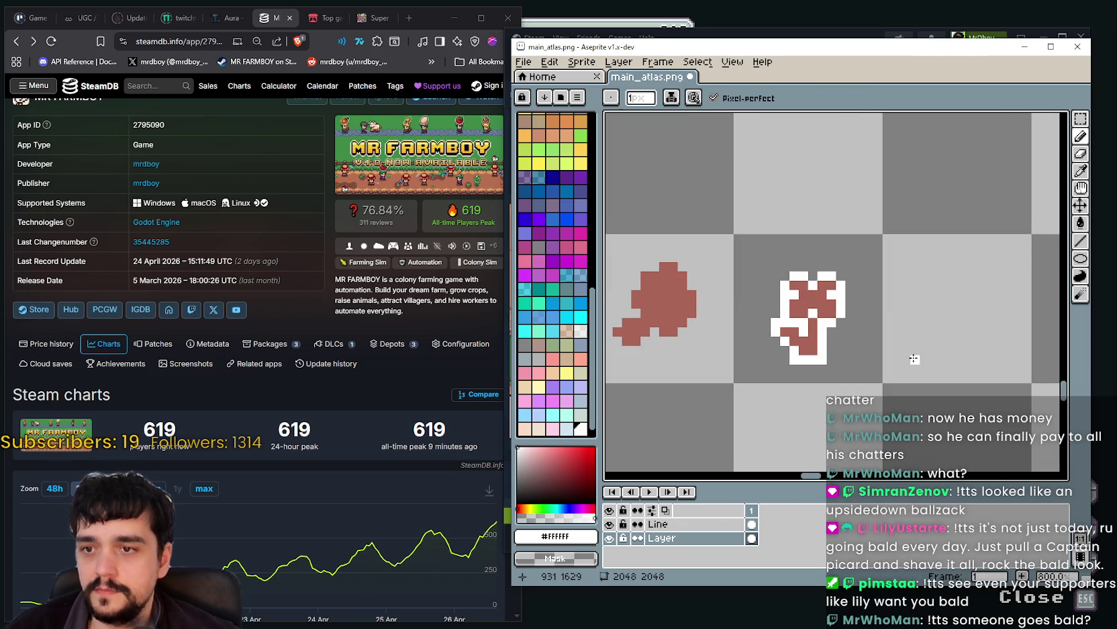
pyautogui.scroll(-2, 907, 359)
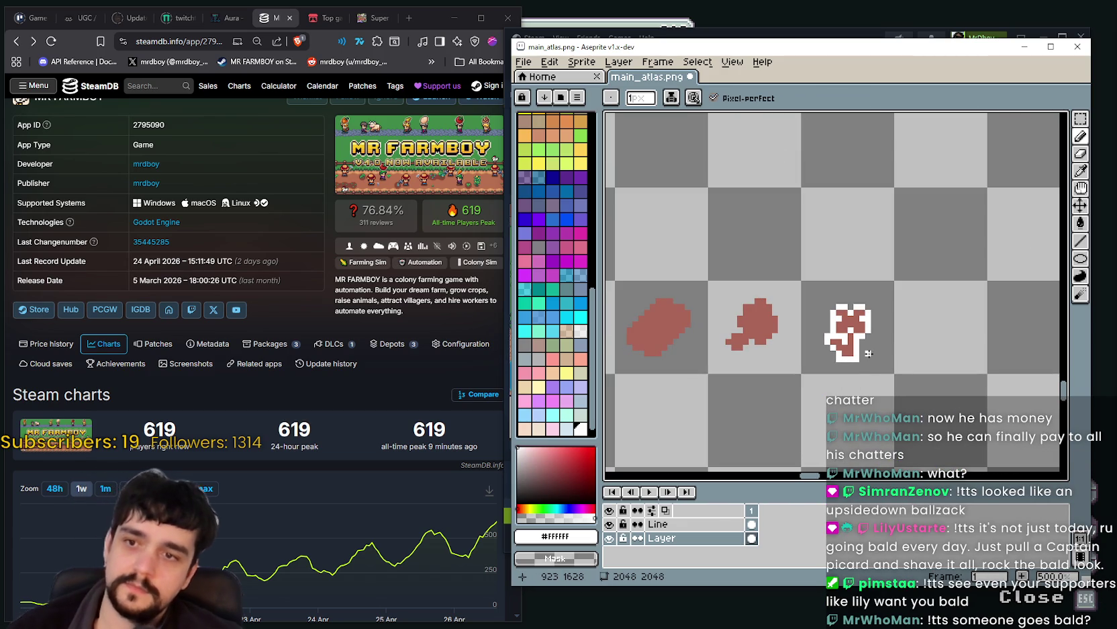
pyautogui.scroll(3, 868, 354)
pyautogui.scroll(2, 859, 262)
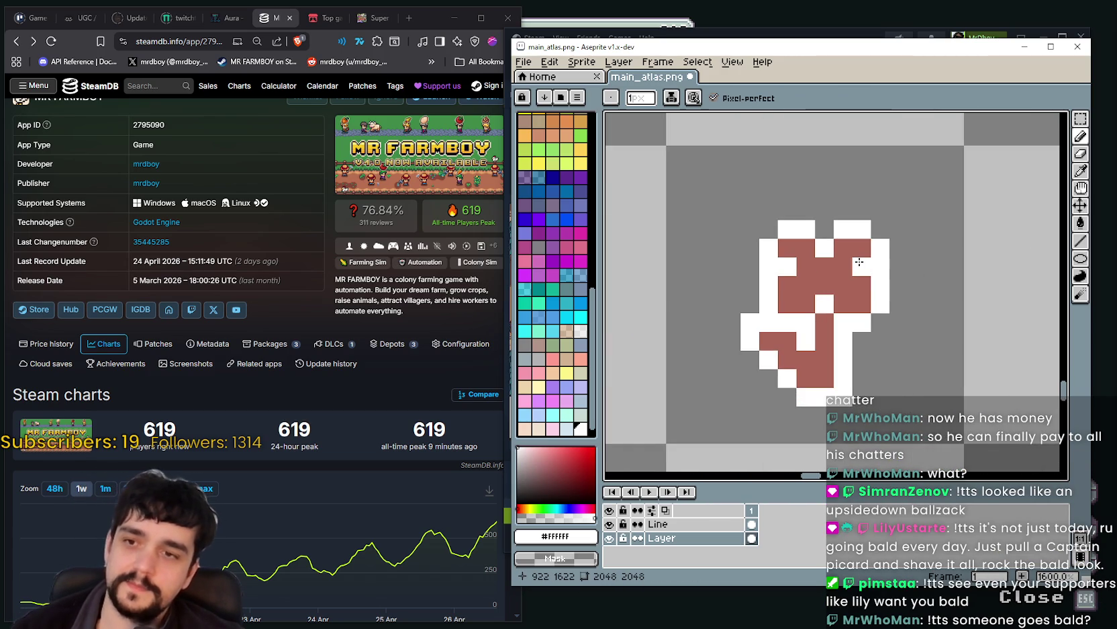
pyautogui.scroll(-1, 853, 241)
pyautogui.scroll(1, 848, 227)
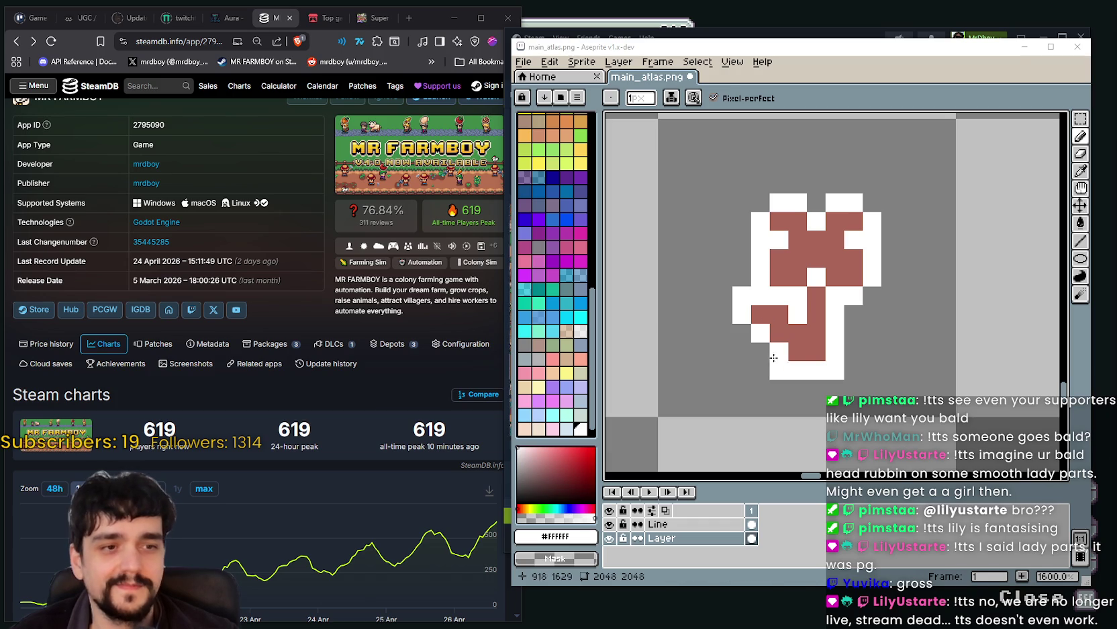
# Pan around the atlas, switch to the Move tool, and zoom in on the hoe icon's leaf wreath
pyautogui.scroll(-2, 759, 289)
pyautogui.scroll(1, 811, 292)
pyautogui.moveTo(811, 293); pyautogui.dragTo(852, 306)
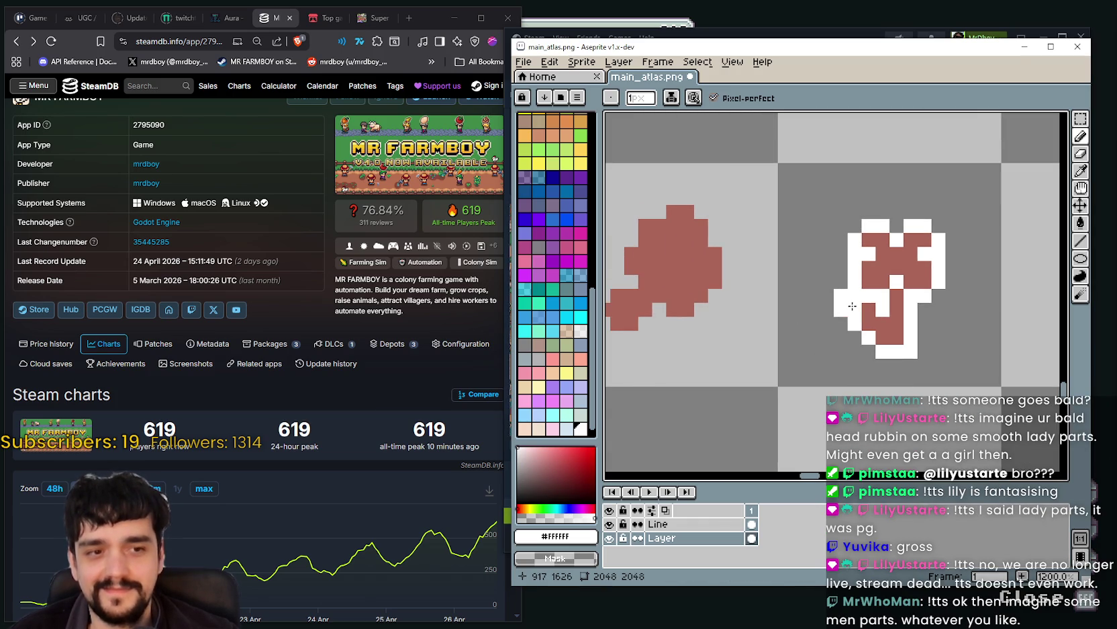
pyautogui.scroll(-4, 850, 306)
pyautogui.scroll(-2, 873, 323)
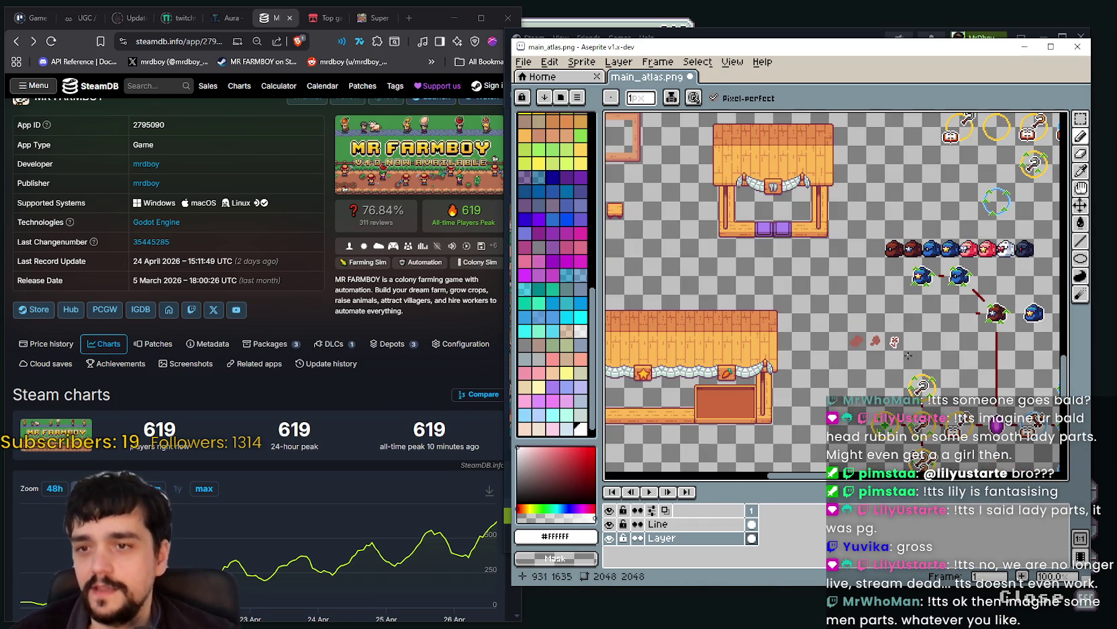
pyautogui.scroll(2, 909, 344)
pyautogui.scroll(1, 909, 345)
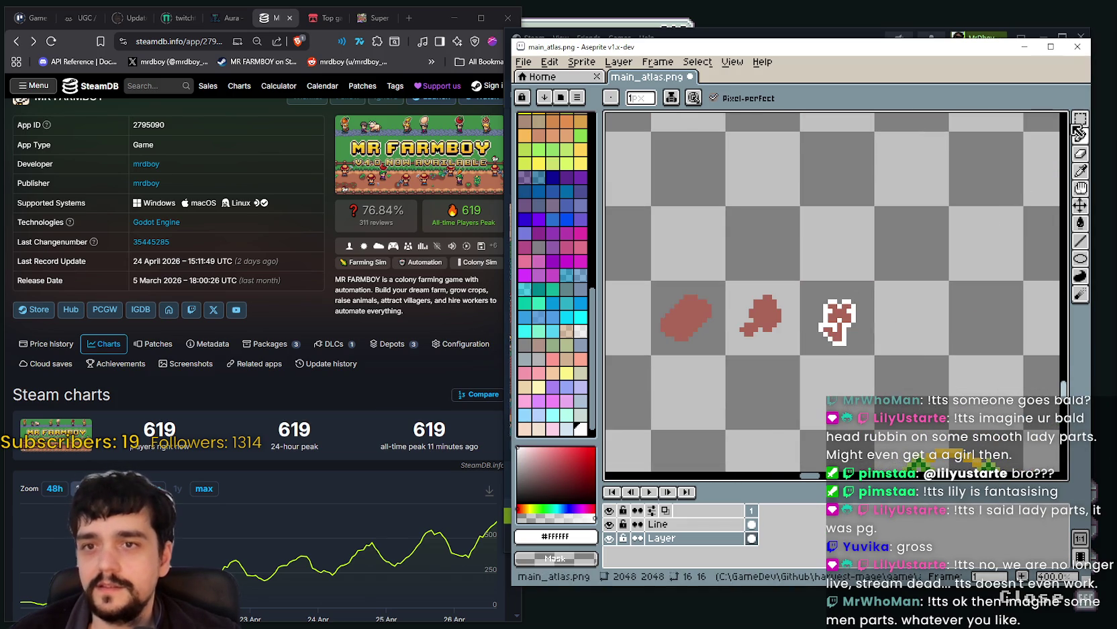
pyautogui.press('v')
pyautogui.moveTo(827, 321); pyautogui.dragTo(783, 309)
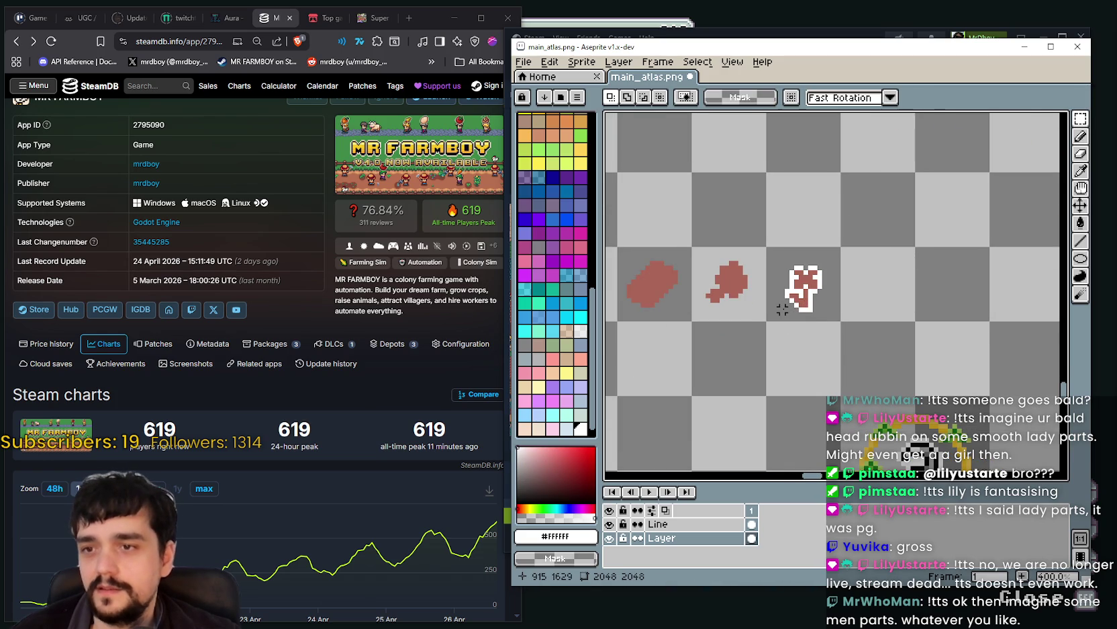
pyautogui.scroll(-3, 782, 309)
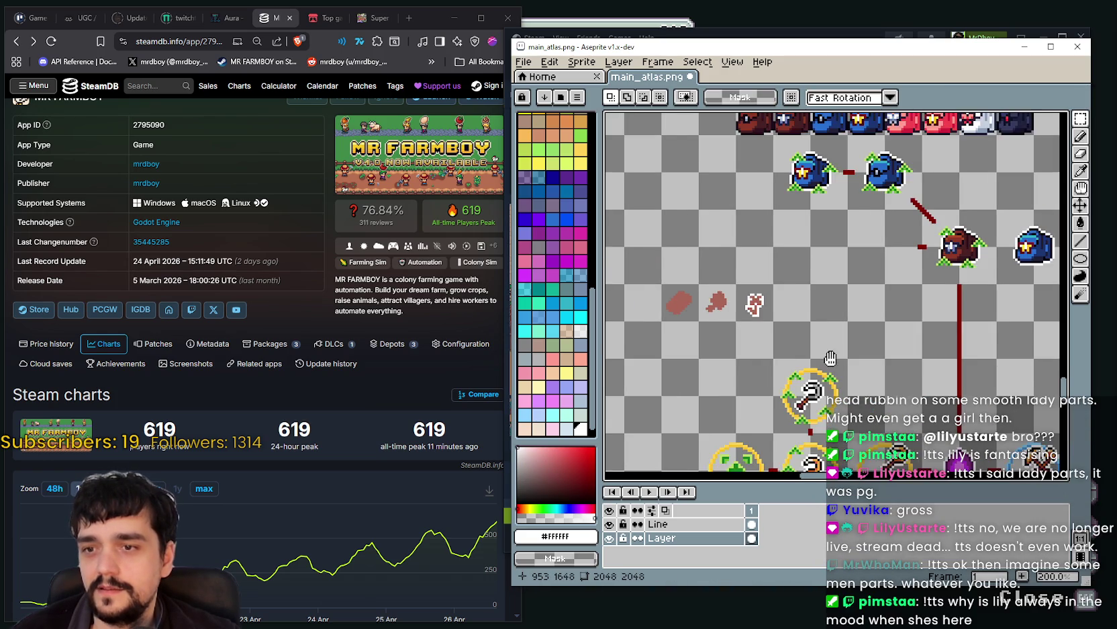
pyautogui.scroll(1, 818, 349)
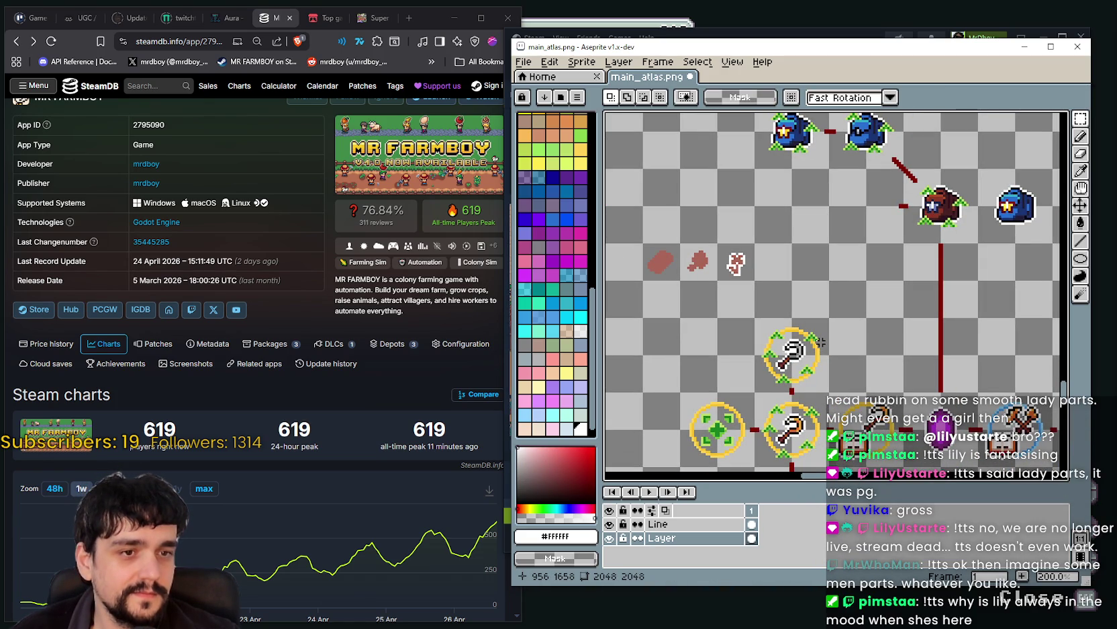
pyautogui.scroll(-2, 821, 342)
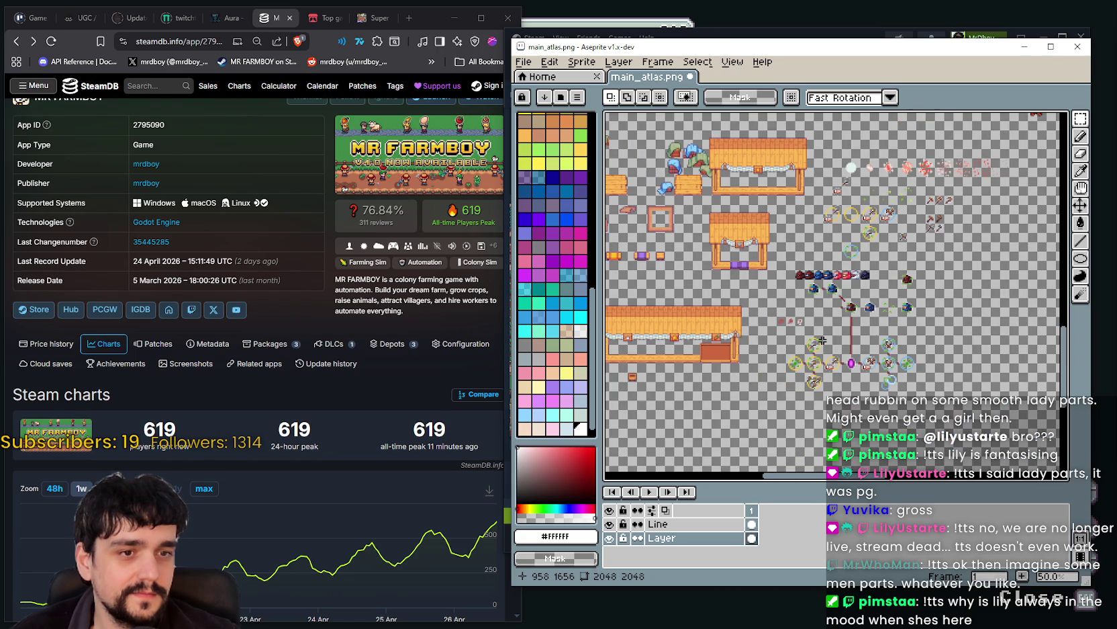
pyautogui.scroll(2, 816, 316)
pyautogui.scroll(1, 806, 319)
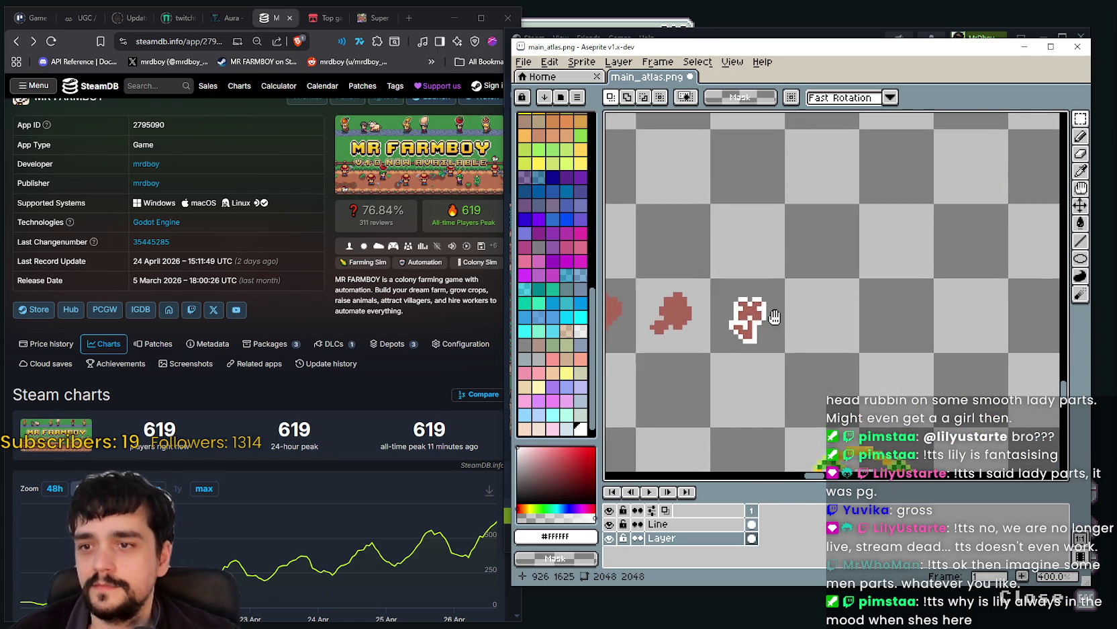
pyautogui.scroll(-2, 773, 319)
pyautogui.scroll(2, 769, 302)
pyautogui.scroll(1, 765, 279)
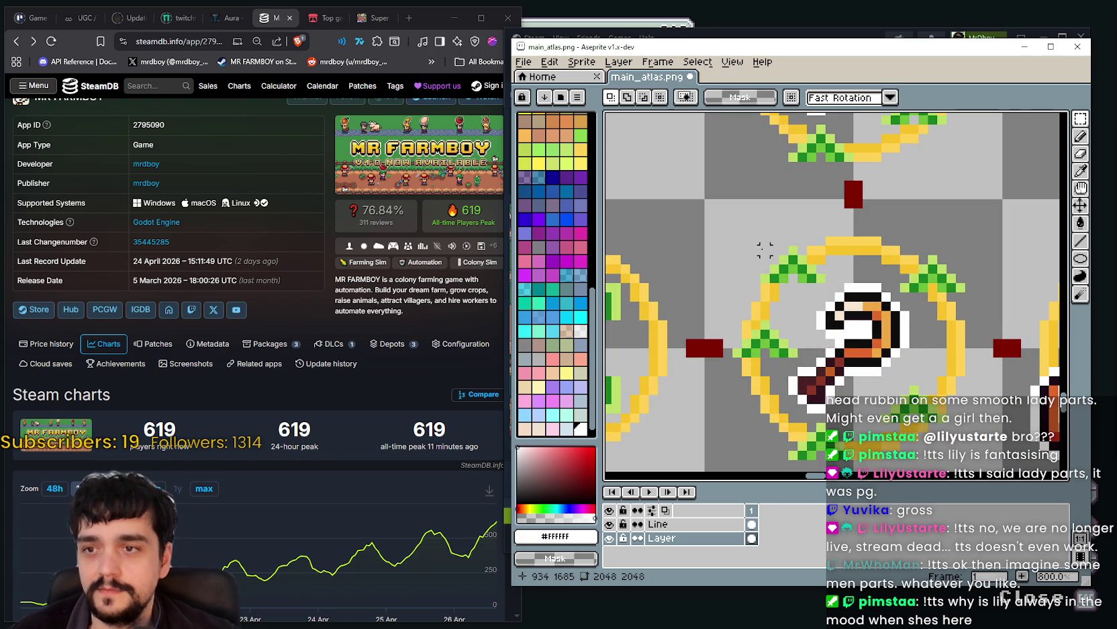
# Move the green leaves from the hoe icon beside the meat sprites and deselect
pyautogui.moveTo(760, 245); pyautogui.dragTo(827, 285)
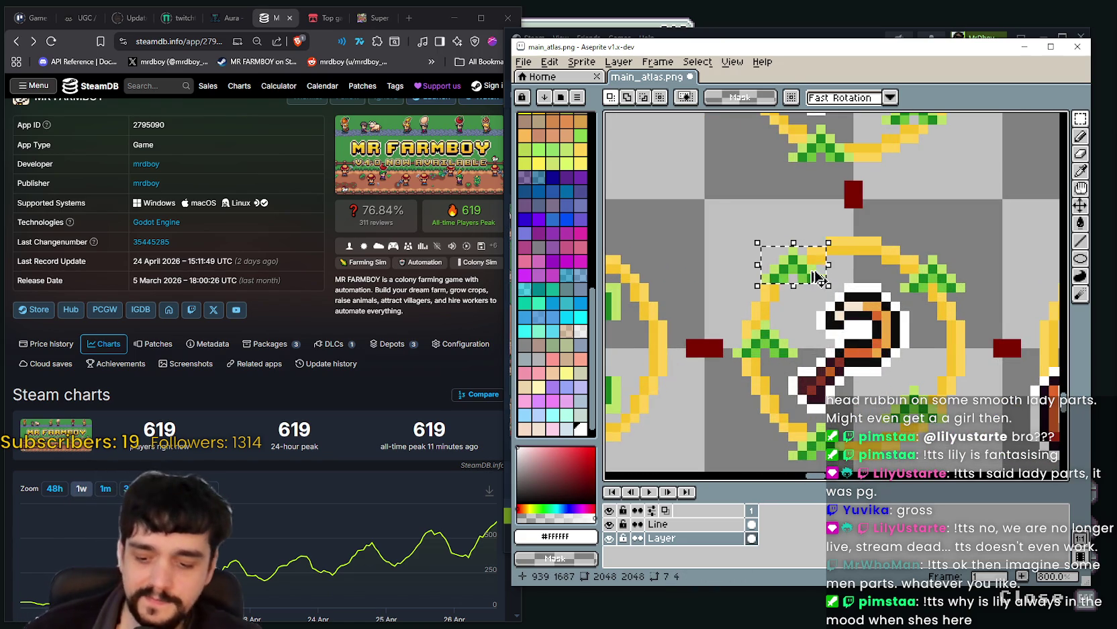
pyautogui.scroll(-3, 818, 279)
pyautogui.moveTo(802, 269)
pyautogui.mouseDown()
pyautogui.moveTo(923, 292)
pyautogui.moveTo(875, 313)
pyautogui.mouseUp()
pyautogui.scroll(4, 885, 312)
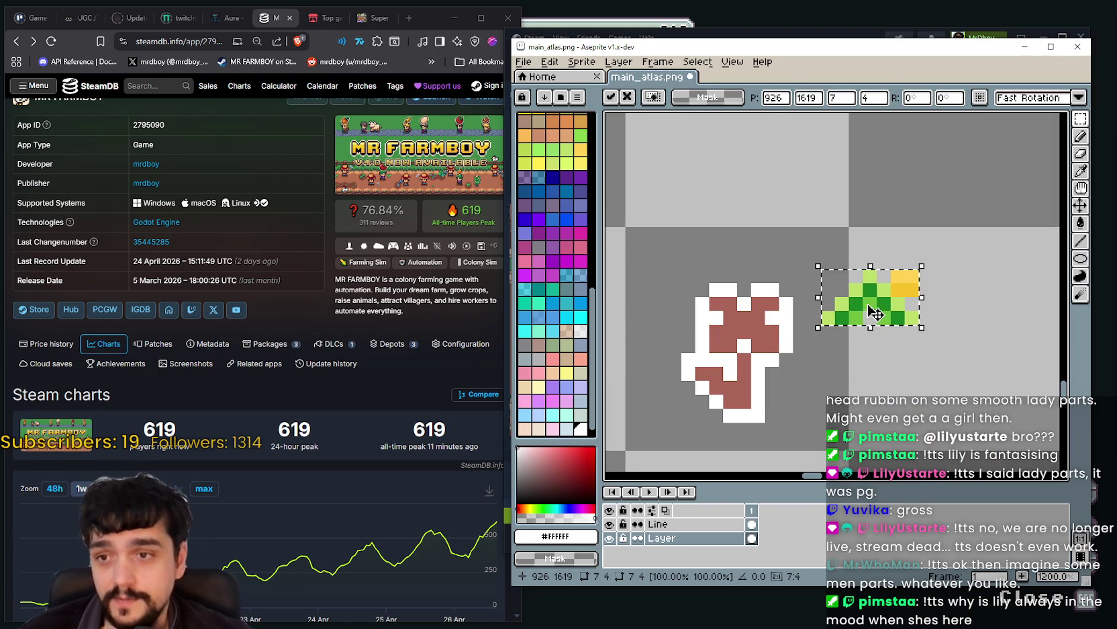
pyautogui.hotkey('ctrl', 'd')
# Select the leaf sprite and trial a paste of the leaves, cancelling it
pyautogui.moveTo(1000, 331); pyautogui.dragTo(861, 284)
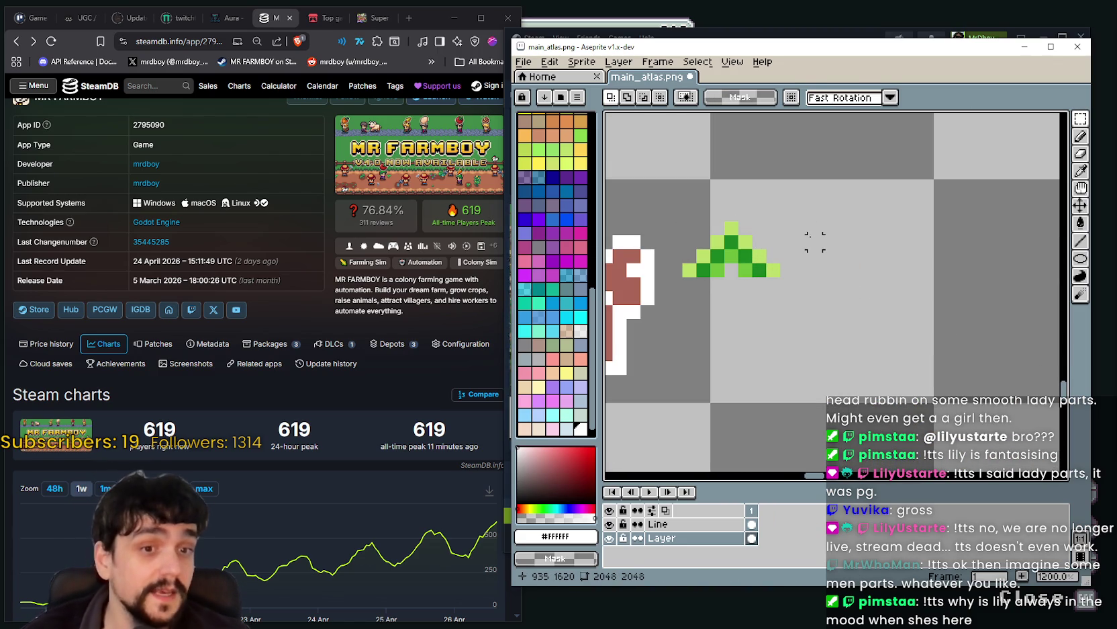
pyautogui.scroll(-3, 739, 303)
pyautogui.scroll(-3, 740, 304)
pyautogui.scroll(-1, 765, 287)
pyautogui.moveTo(749, 242); pyautogui.dragTo(818, 304)
pyautogui.scroll(1, 802, 272)
pyautogui.scroll(1, 802, 272)
pyautogui.hotkey('ctrl', 'v')
pyautogui.scroll(1, 797, 294)
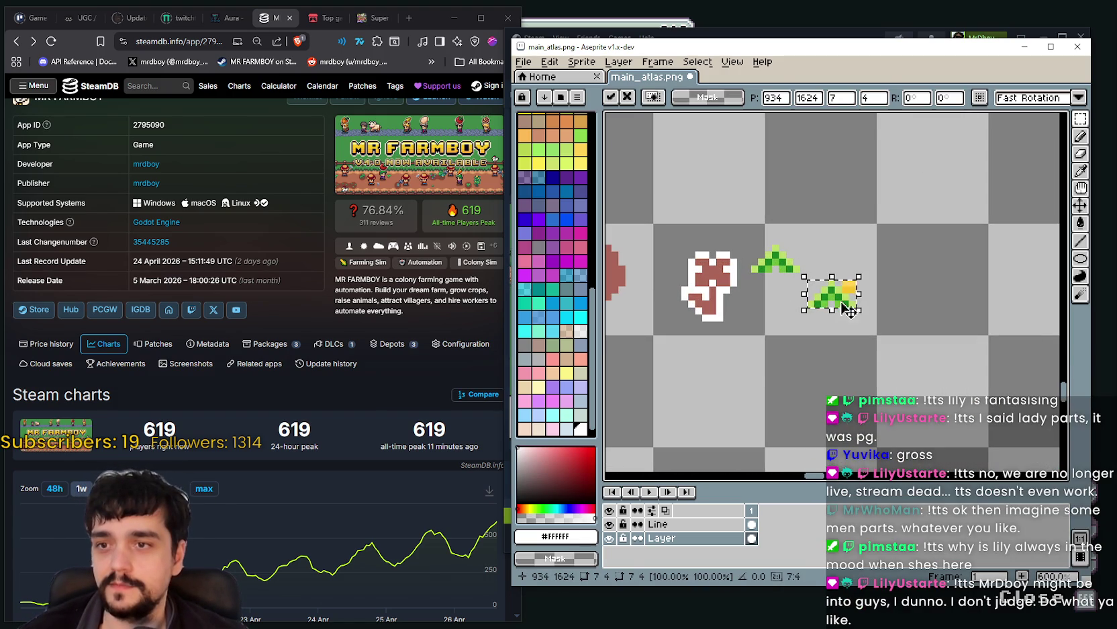
pyautogui.press('Escape')
# Duplicate the leaf chevron into a stack of three chevrons and nudge them up
pyautogui.moveTo(746, 246)
pyautogui.mouseDown()
pyautogui.moveTo(775, 260)
pyautogui.moveTo(794, 304)
pyautogui.mouseUp()
pyautogui.hotkey('ctrl', 'c')
pyautogui.hotkey('ctrl', 'v')
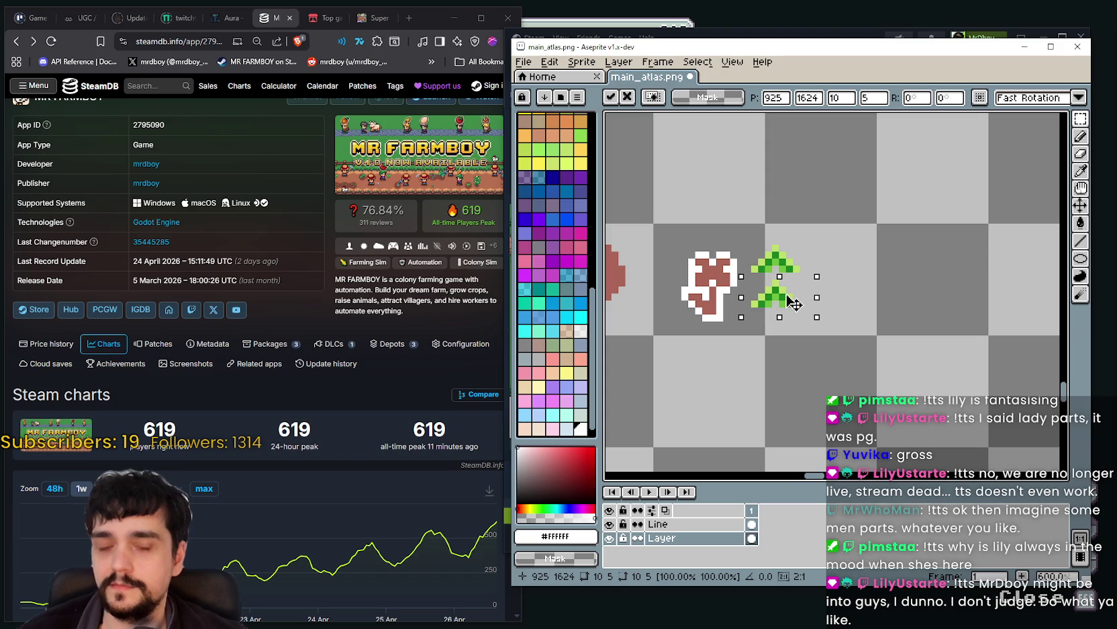
pyautogui.press('Return')
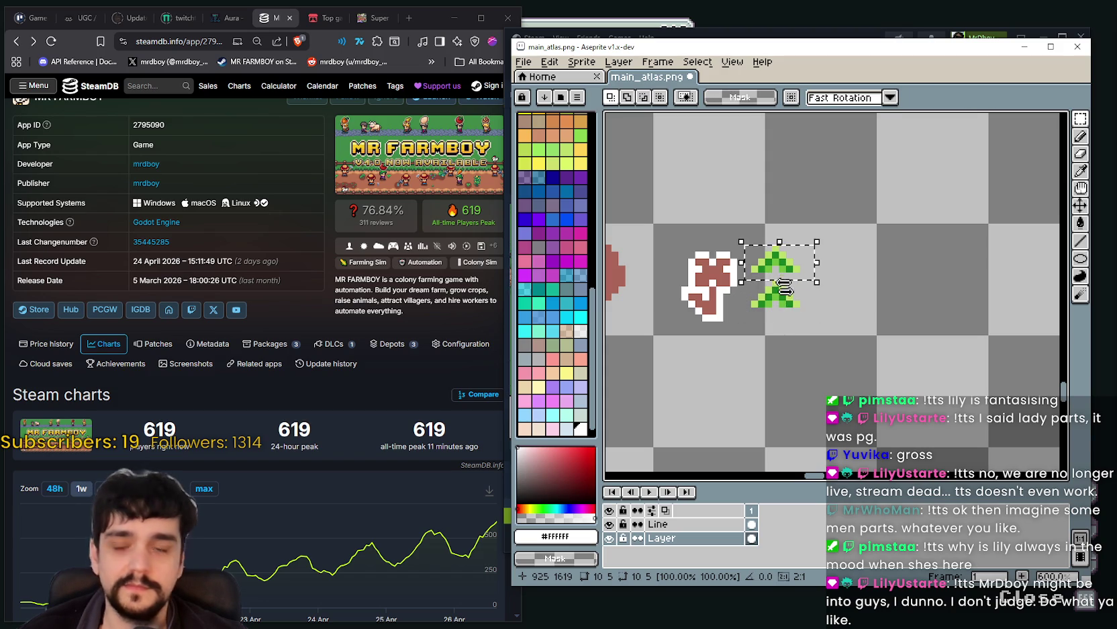
pyautogui.hotkey('ctrl', 'v')
pyautogui.moveTo(786, 274)
pyautogui.mouseDown()
pyautogui.moveTo(783, 340)
pyautogui.moveTo(874, 196)
pyautogui.mouseUp()
pyautogui.press('Return')
pyautogui.moveTo(799, 339); pyautogui.dragTo(799, 326)
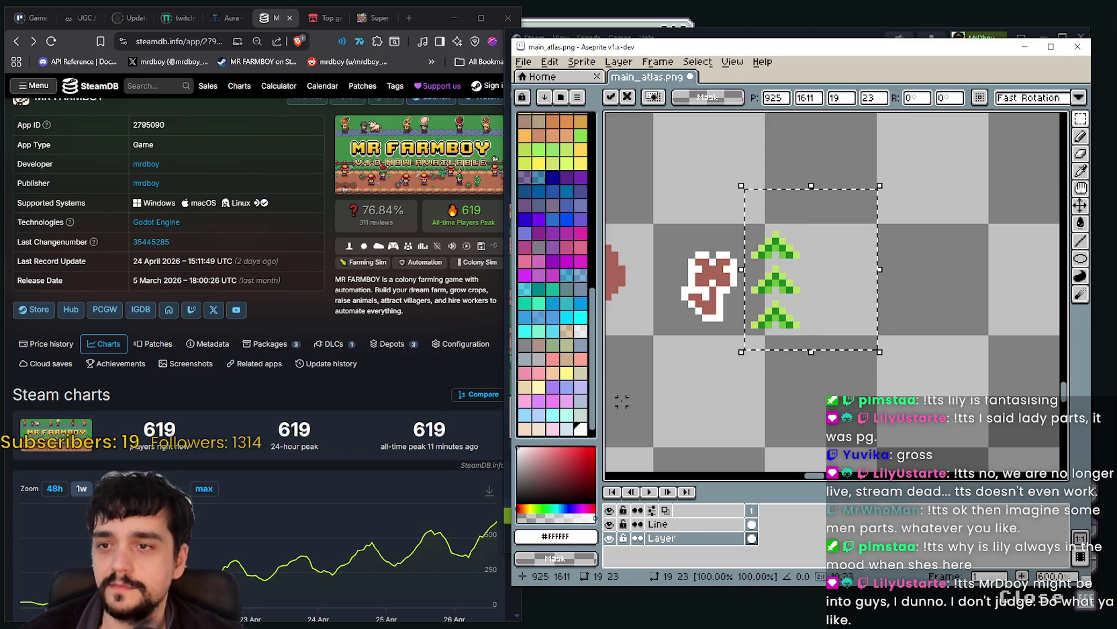
pyautogui.press('Return')
# Select the sprite together with the three chevrons
pyautogui.scroll(-1, 672, 339)
pyautogui.moveTo(660, 363); pyautogui.dragTo(794, 233)
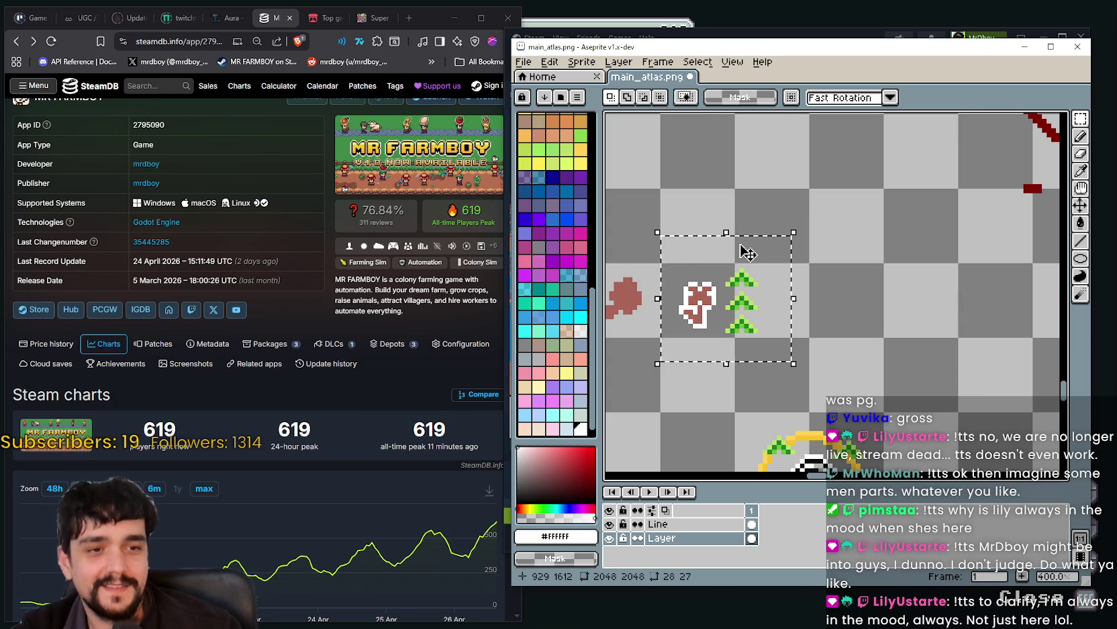
pyautogui.scroll(-1, 769, 293)
pyautogui.hscroll(-2, 842, 306)
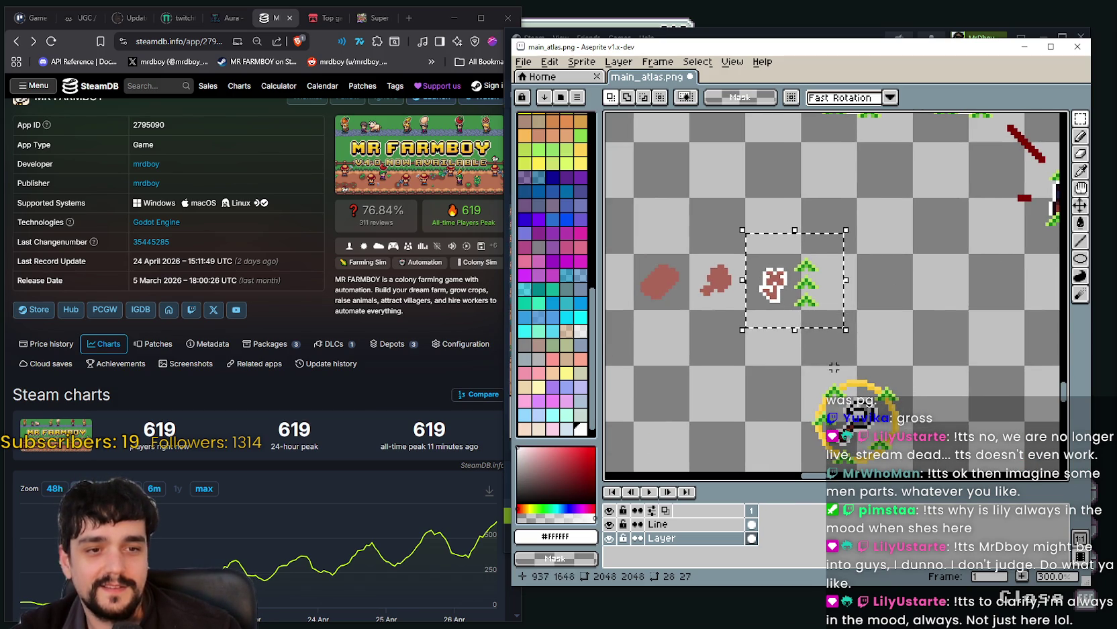
pyautogui.scroll(-2, 770, 245)
pyautogui.scroll(1, 745, 268)
pyautogui.moveTo(728, 282); pyautogui.dragTo(641, 348)
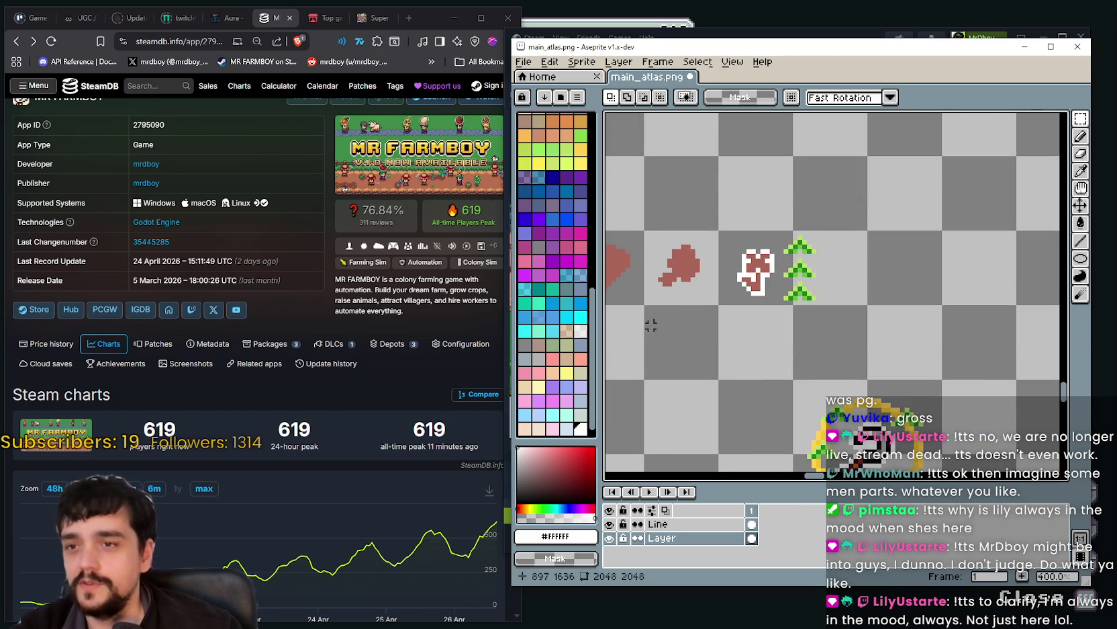
# Reposition the sprite and chevron block up and to the right, then deselect
pyautogui.moveTo(735, 242); pyautogui.dragTo(863, 302)
pyautogui.moveTo(793, 269); pyautogui.dragTo(900, 264)
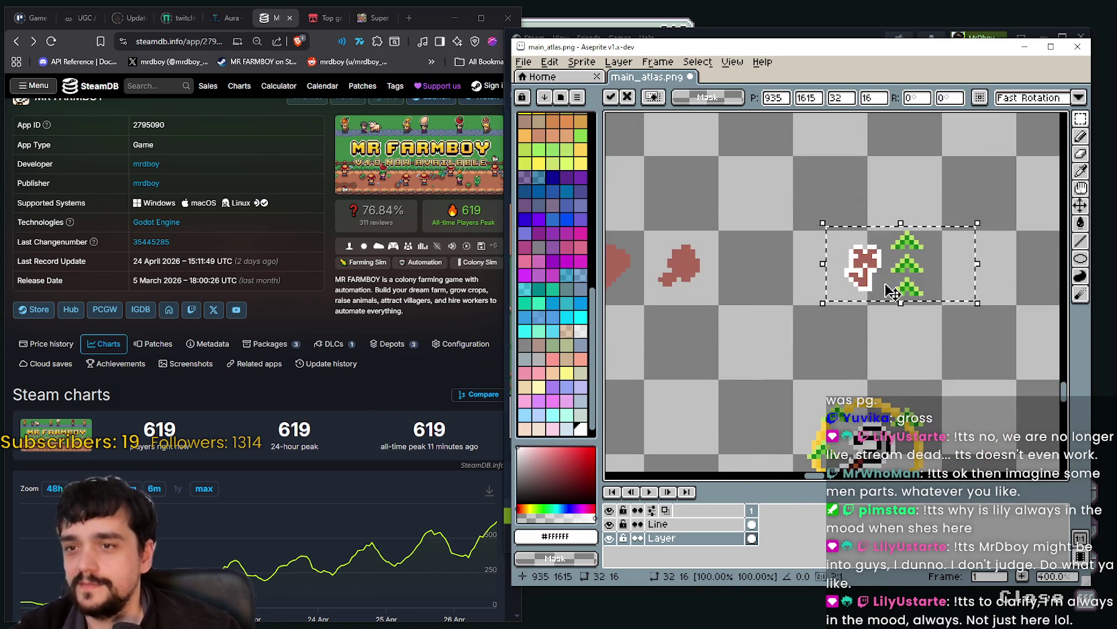
pyautogui.scroll(-1, 735, 288)
pyautogui.moveTo(735, 289); pyautogui.dragTo(766, 242)
pyautogui.scroll(1, 767, 242)
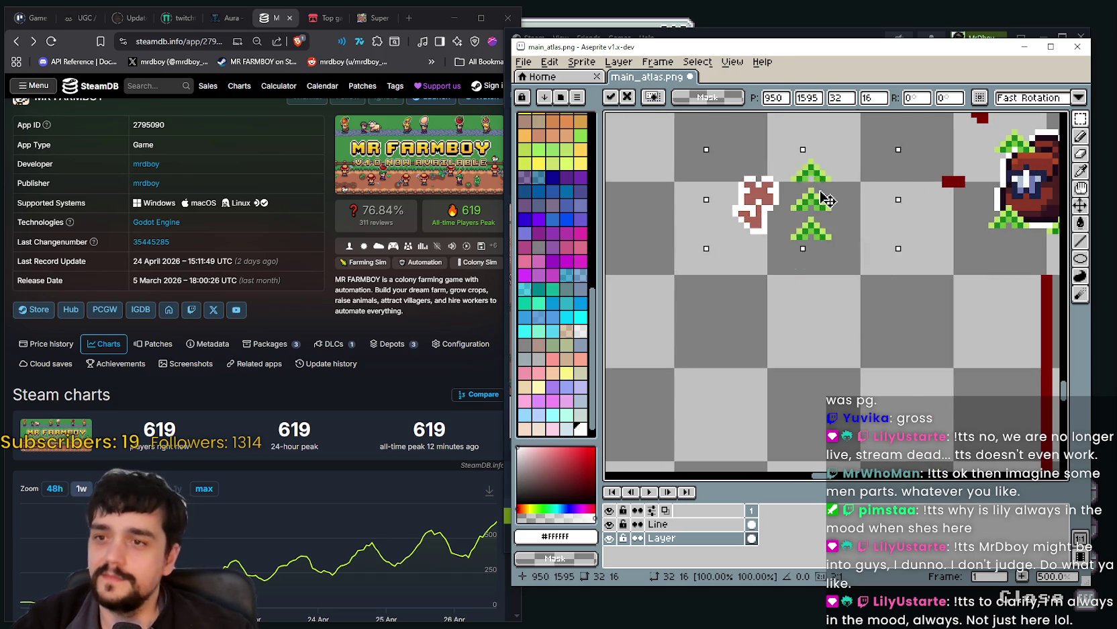
pyautogui.scroll(1, 810, 282)
pyautogui.scroll(-1, 810, 282)
pyautogui.moveTo(810, 282); pyautogui.dragTo(816, 301)
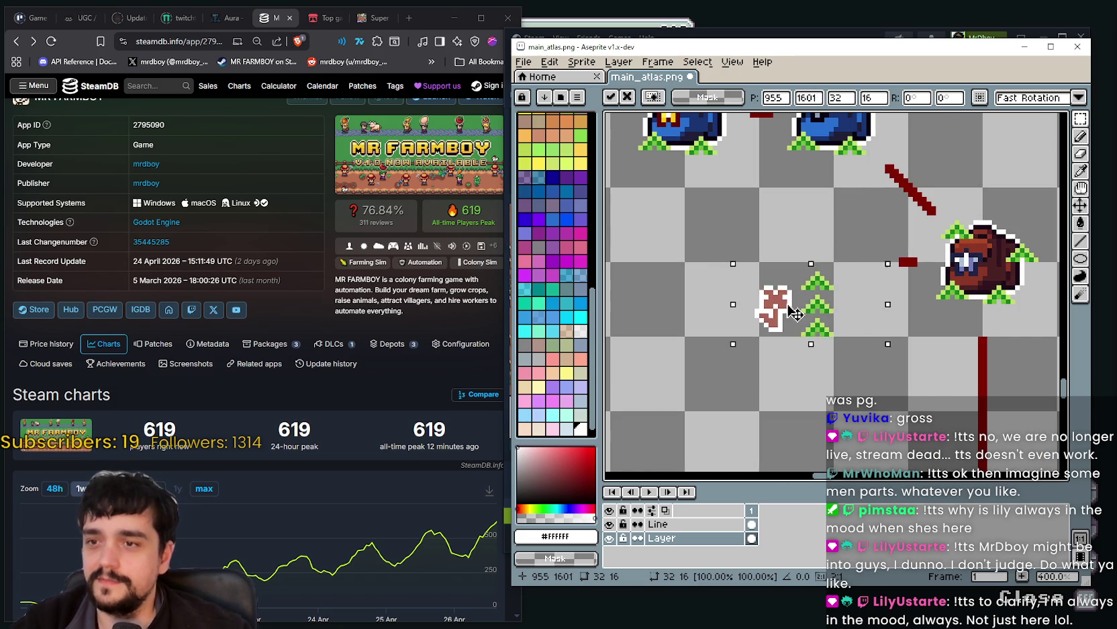
pyautogui.moveTo(742, 243)
pyautogui.mouseDown()
pyautogui.moveTo(852, 349)
pyautogui.moveTo(865, 285)
pyautogui.moveTo(886, 282)
pyautogui.mouseUp()
pyautogui.hotkey('ctrl', 'd')
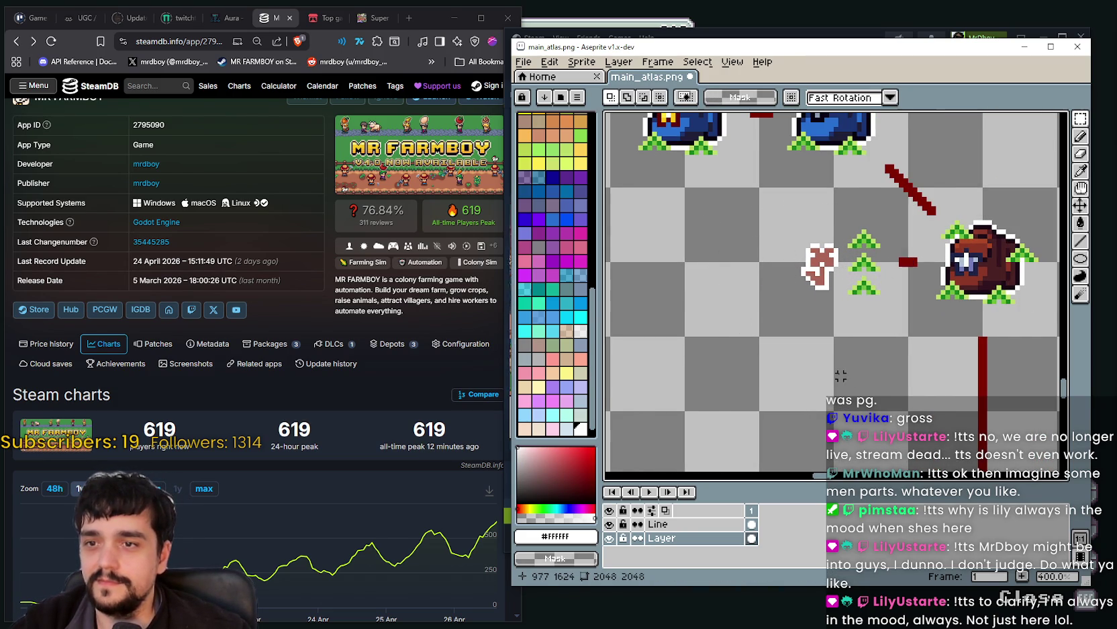
# Enlarge the timeline, shift the window left, and box-select the small brown sprite
pyautogui.scroll(-1, 838, 375)
pyautogui.moveTo(828, 477); pyautogui.dragTo(827, 448)
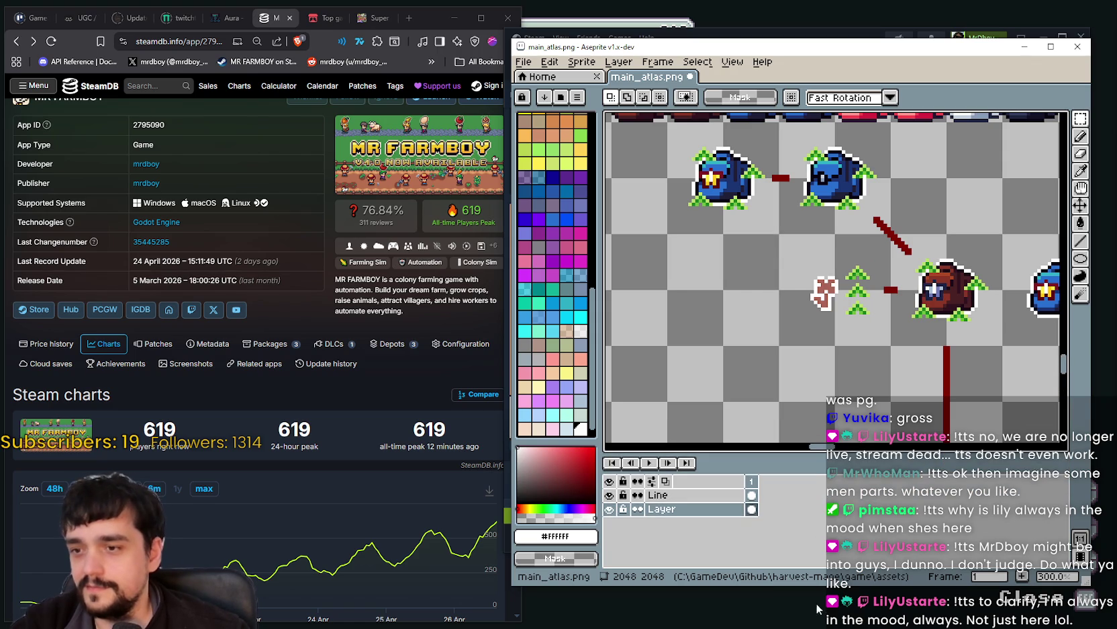
pyautogui.moveTo(939, 45); pyautogui.dragTo(893, 44)
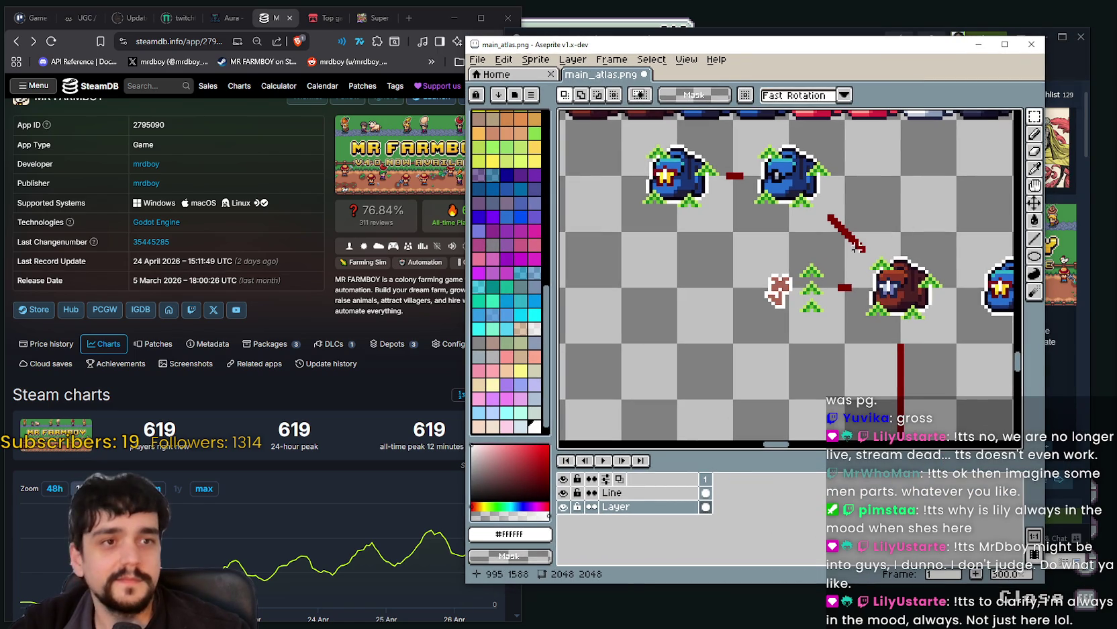
pyautogui.scroll(-1, 738, 264)
pyautogui.scroll(-1, 738, 265)
pyautogui.scroll(2, 612, 287)
pyautogui.moveTo(611, 287)
pyautogui.mouseDown()
pyautogui.moveTo(671, 309)
pyautogui.moveTo(743, 312)
pyautogui.mouseUp()
pyautogui.scroll(1, 691, 316)
pyautogui.scroll(1, 705, 329)
pyautogui.scroll(-1, 744, 315)
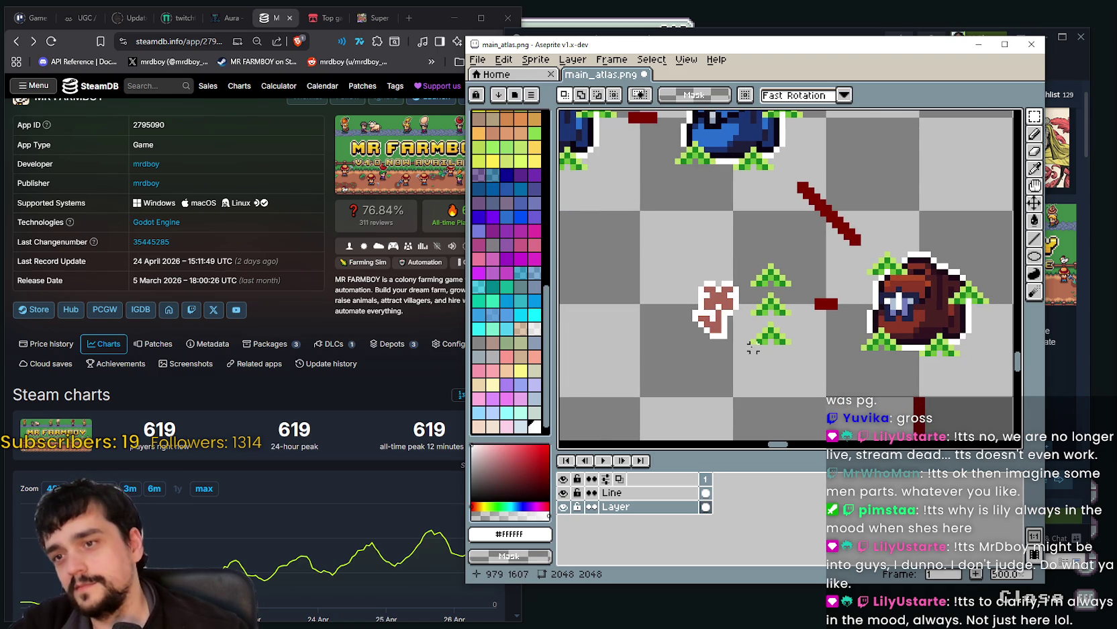
pyautogui.moveTo(670, 271); pyautogui.dragTo(735, 353)
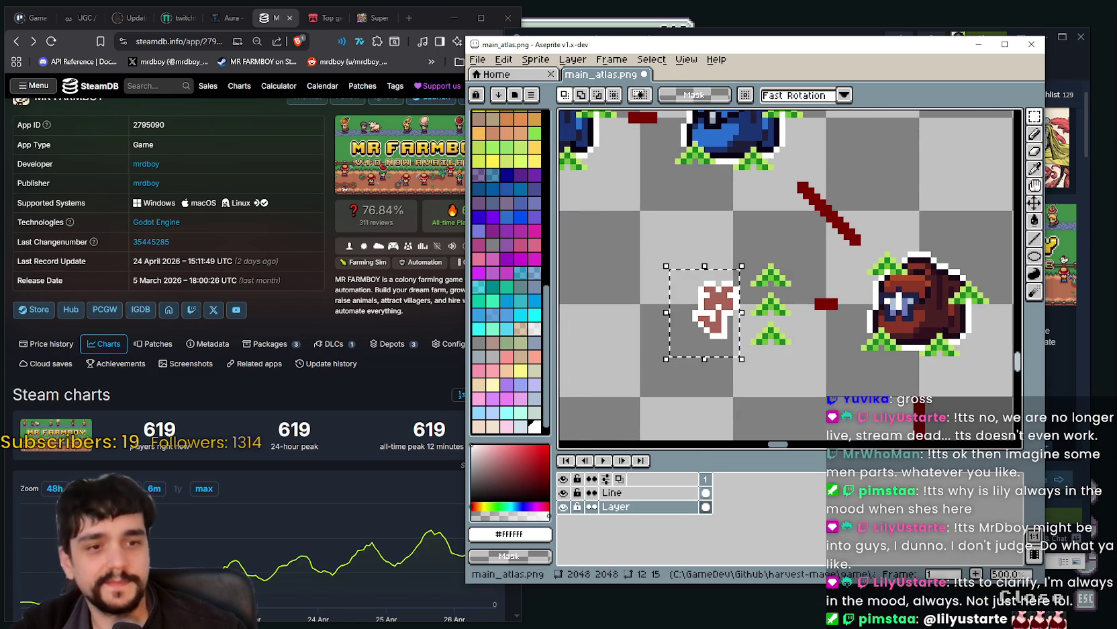
# Zoom and pan the atlas view over to the small red sprite and green chevrons
pyautogui.scroll(-1, 763, 374)
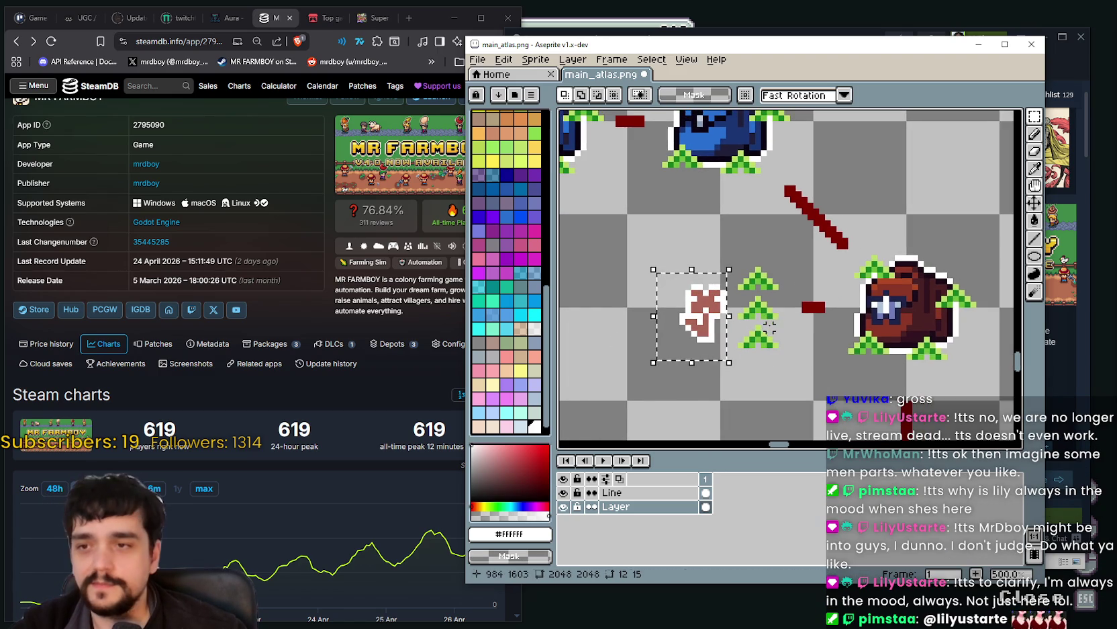
pyautogui.scroll(-1, 763, 374)
pyautogui.scroll(-1, 763, 375)
pyautogui.scroll(-1, 772, 370)
pyautogui.scroll(-1, 799, 352)
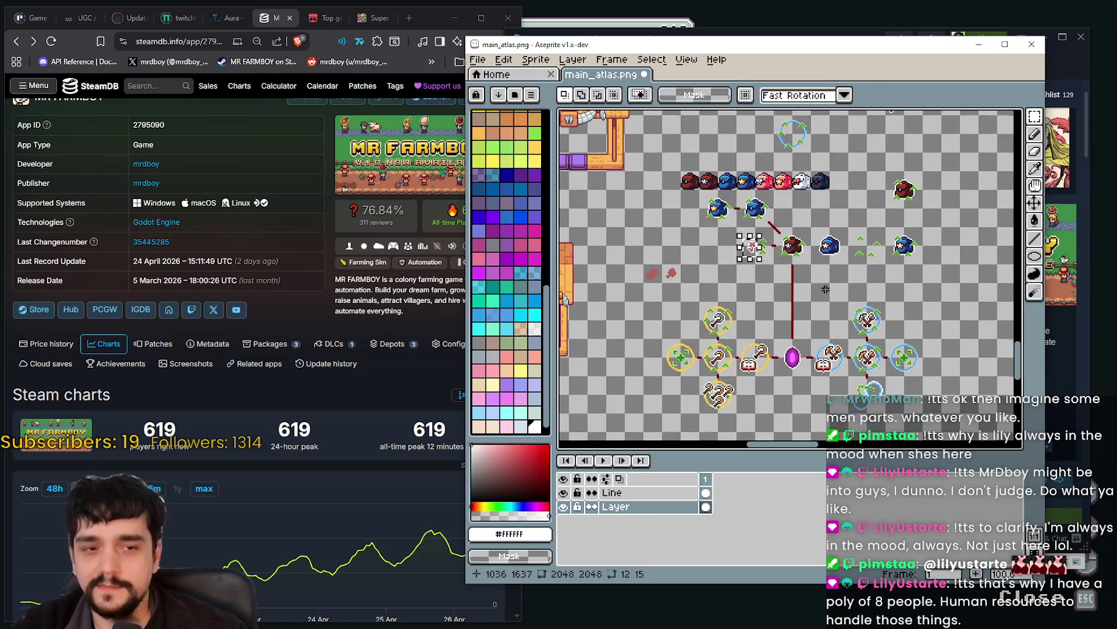
pyautogui.scroll(3, 799, 350)
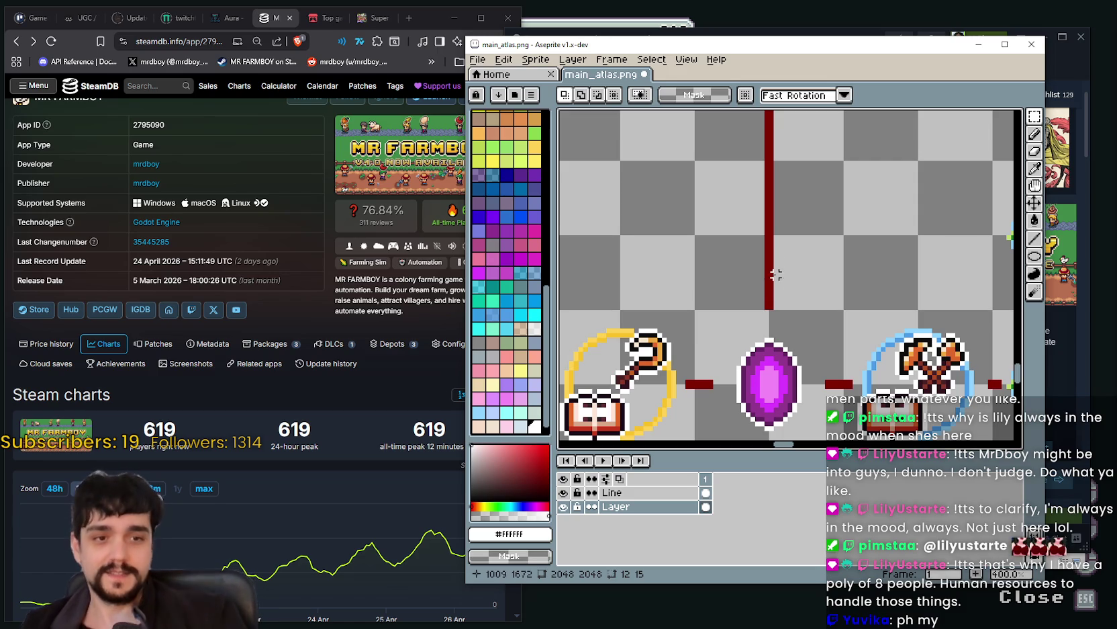
pyautogui.scroll(-2, 776, 288)
pyautogui.scroll(-1, 676, 397)
pyautogui.scroll(-2, 643, 262)
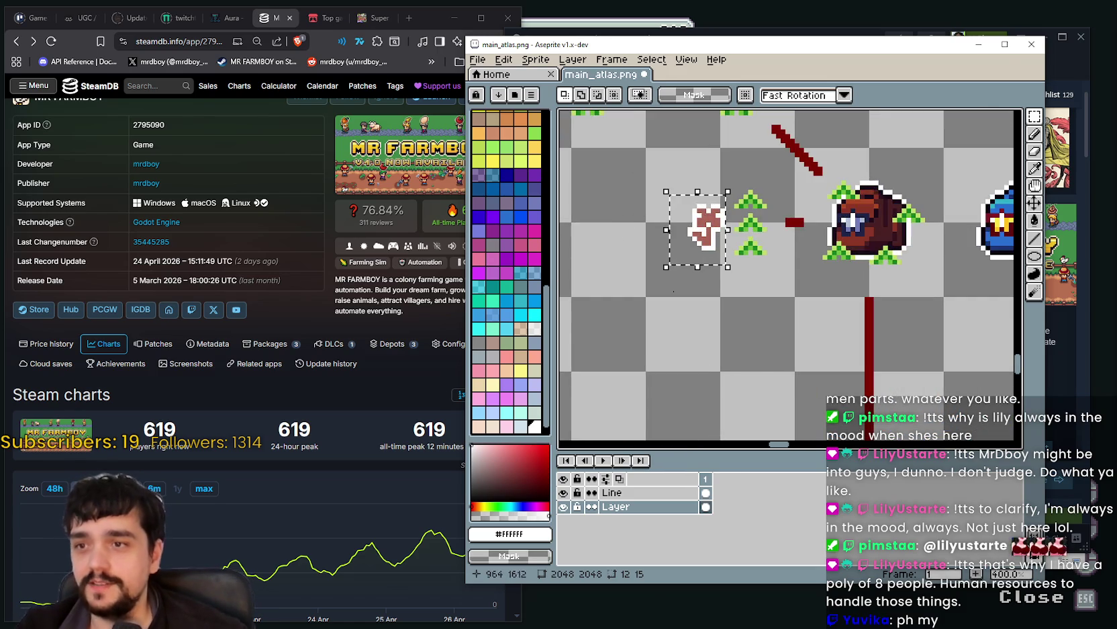
pyautogui.scroll(-2, 671, 275)
pyautogui.hscroll(-2, 705, 288)
pyautogui.scroll(-1, 745, 307)
pyautogui.scroll(2, 745, 306)
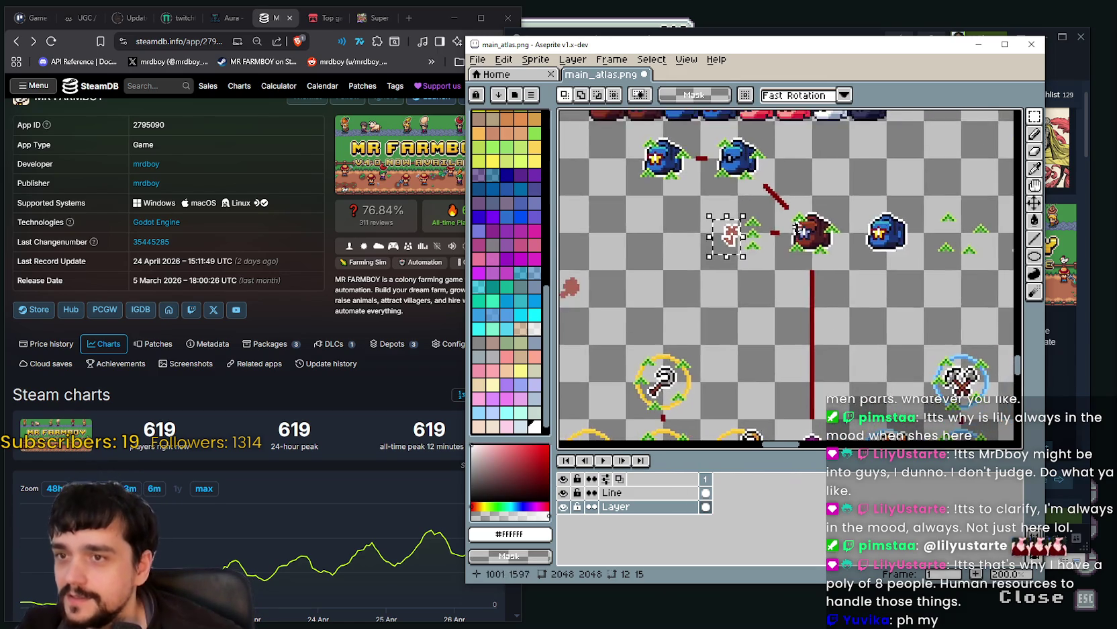
pyautogui.scroll(2, 738, 268)
pyautogui.scroll(2, 672, 297)
pyautogui.scroll(-1, 671, 298)
pyautogui.moveTo(672, 306)
pyautogui.mouseDown()
pyautogui.moveTo(720, 281)
pyautogui.moveTo(809, 371)
pyautogui.mouseUp()
pyautogui.scroll(2, 699, 239)
# Clear the 32x32 selection, then move the Aseprite window right beside the SteamDB page
pyautogui.click(676, 337)
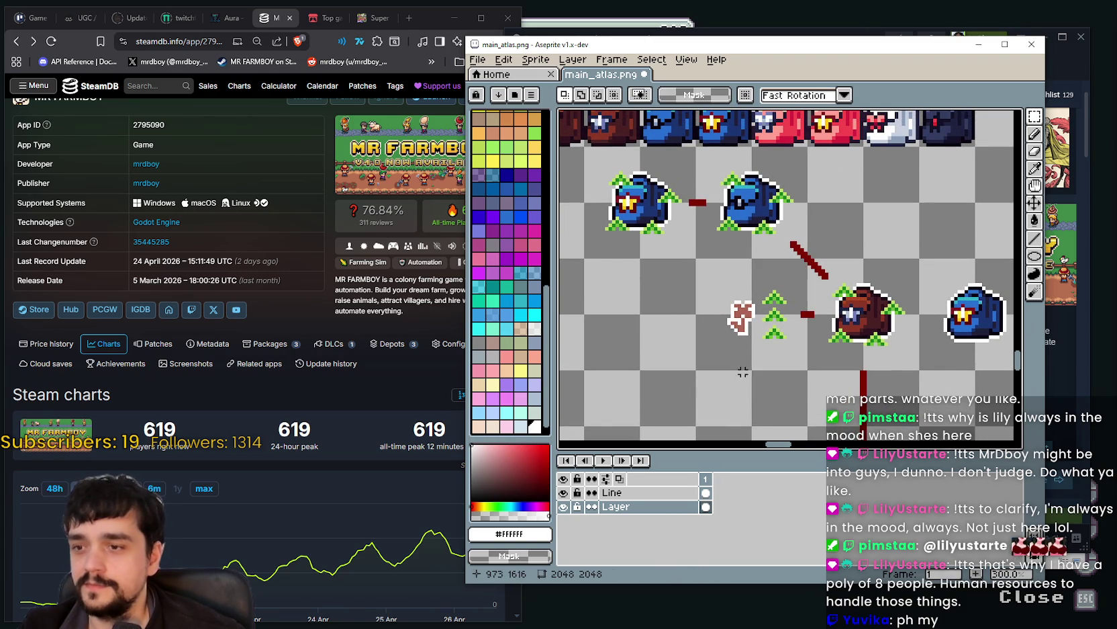
pyautogui.moveTo(695, 371); pyautogui.dragTo(810, 257)
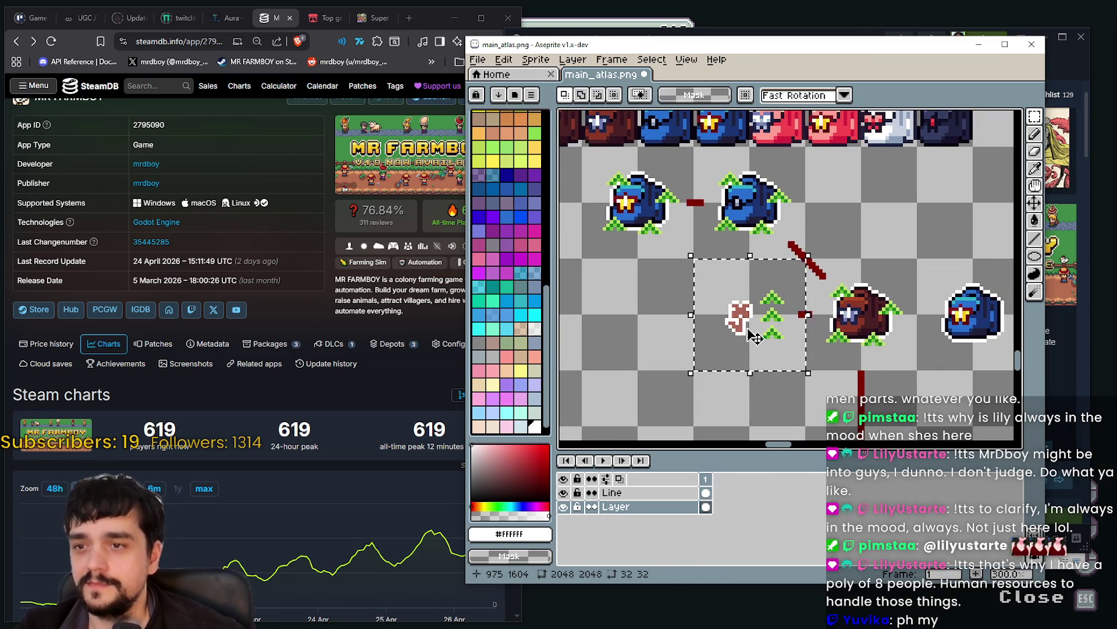
pyautogui.click(703, 388)
pyautogui.scroll(-2, 712, 369)
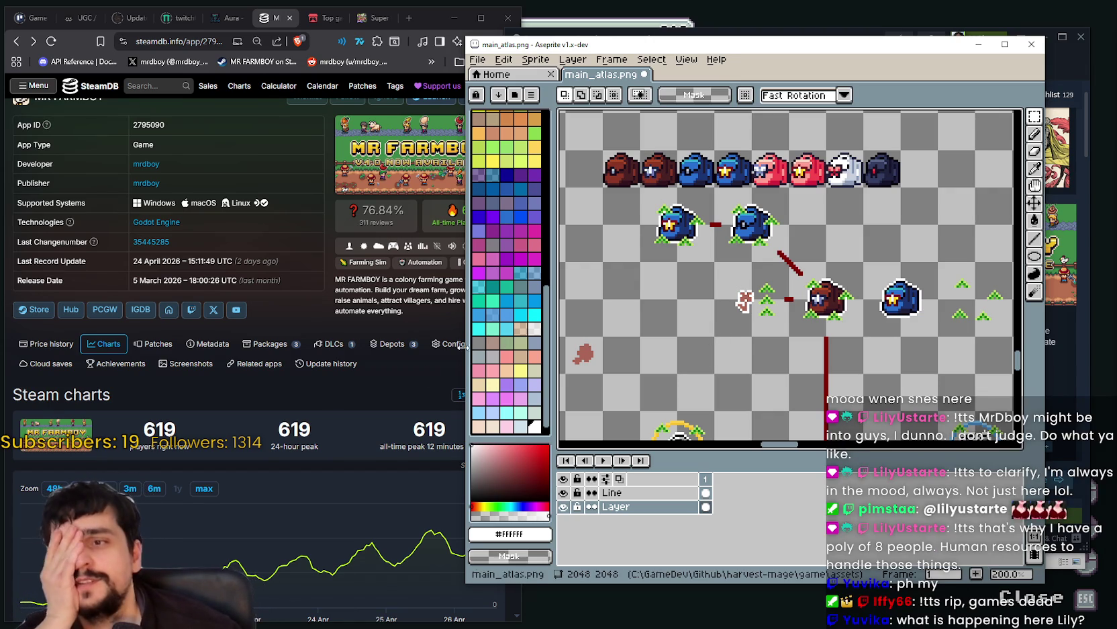
pyautogui.click(336, 564)
pyautogui.moveTo(224, 566)
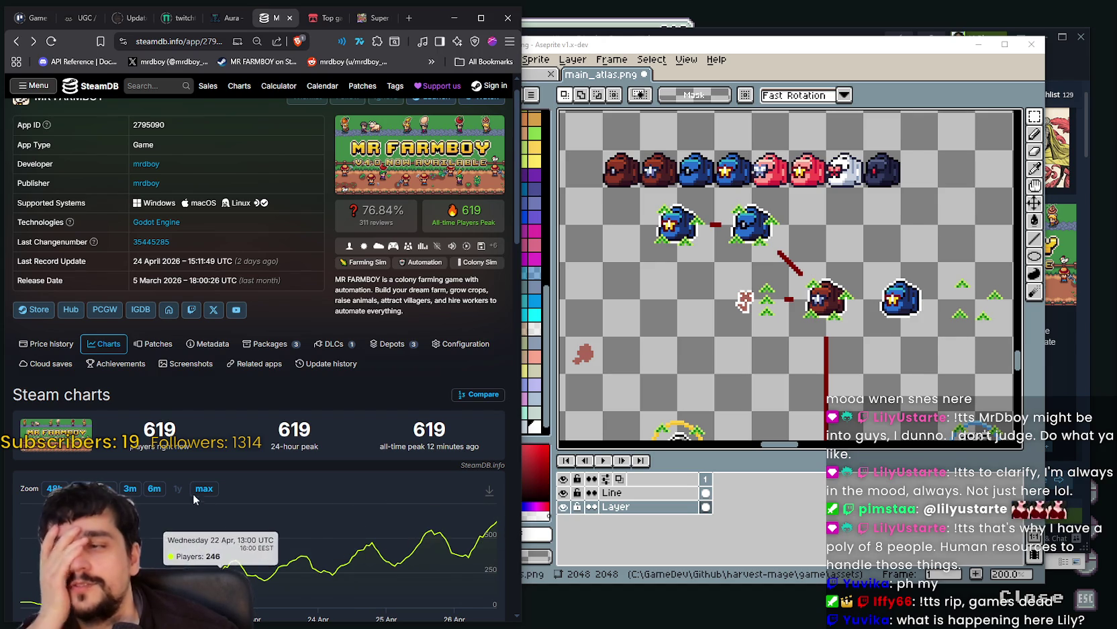
pyautogui.moveTo(781, 39); pyautogui.dragTo(832, 33)
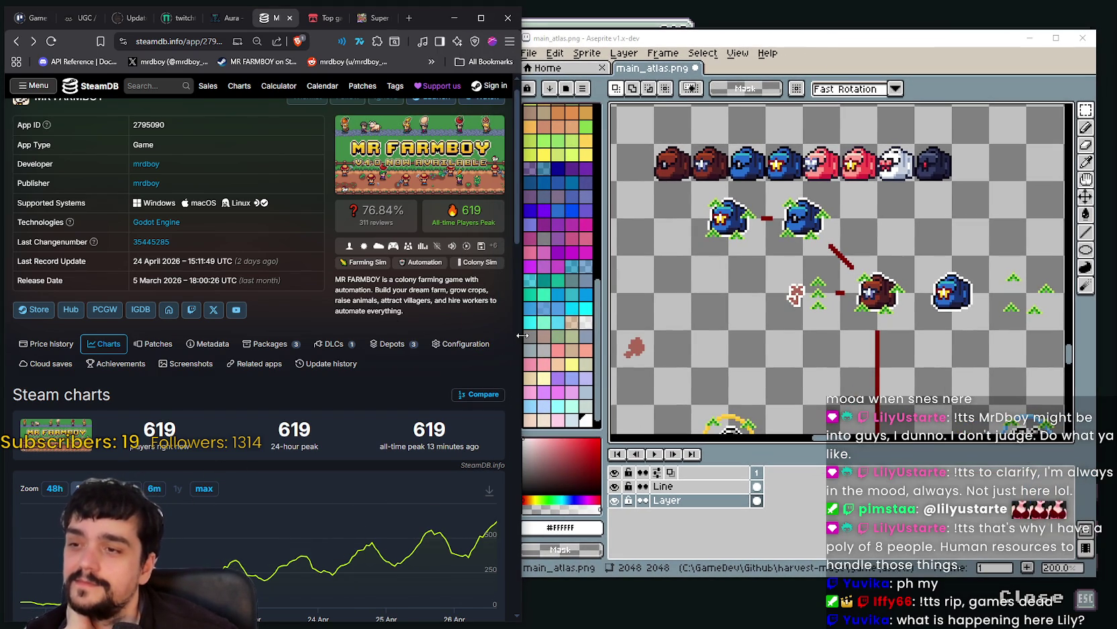
# Make the browser window slightly narrower and return to Aseprite
pyautogui.moveTo(523, 335); pyautogui.dragTo(524, 293)
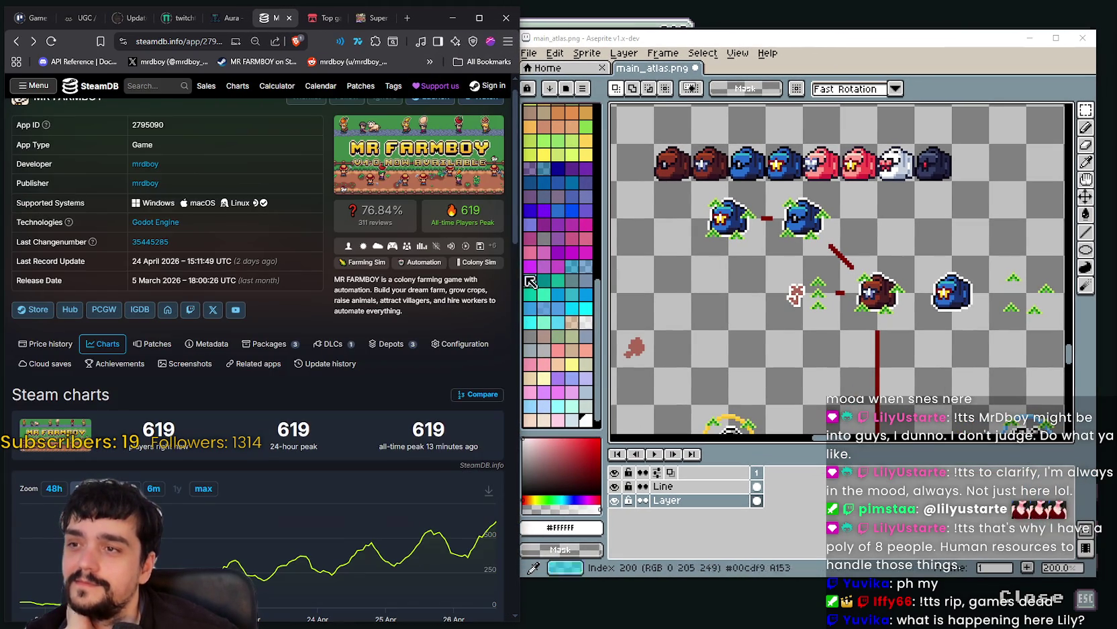
pyautogui.scroll(-2, 516, 218)
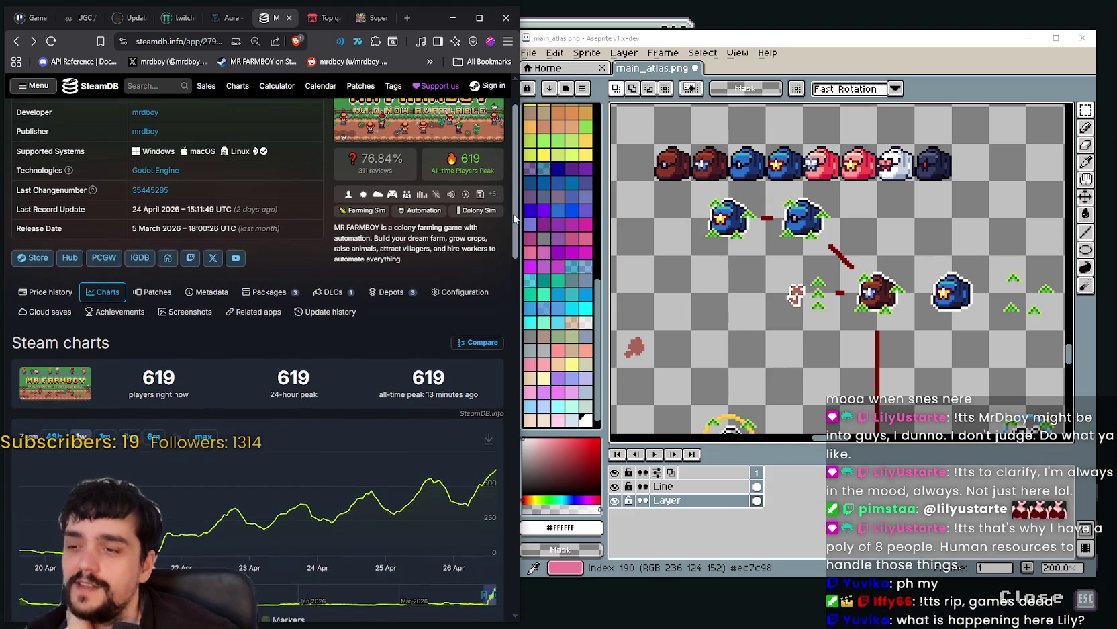
pyautogui.click(818, 312)
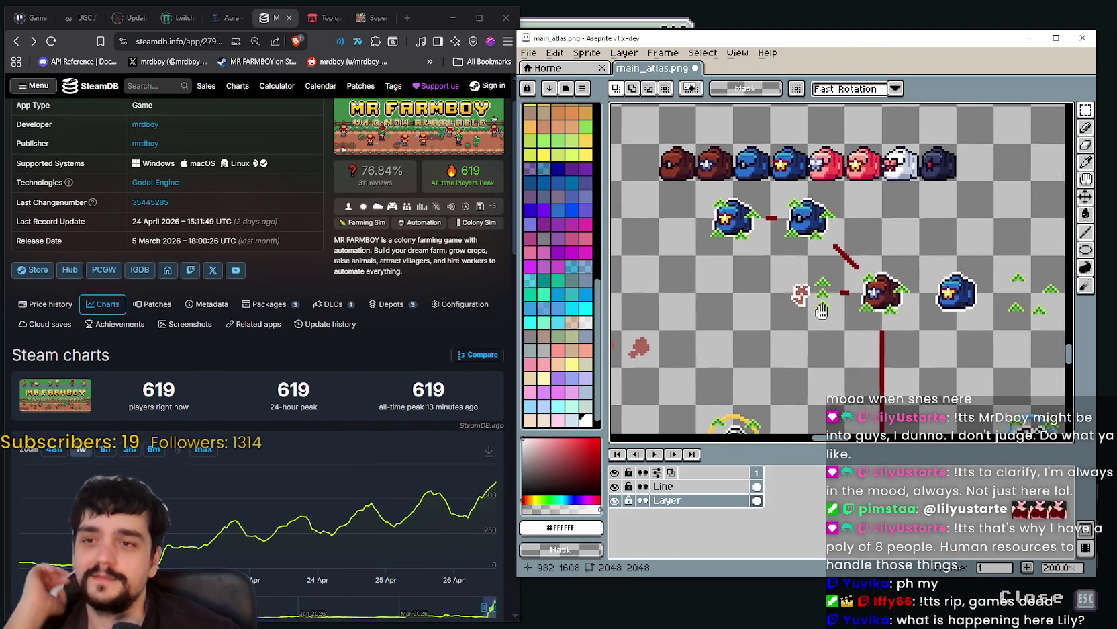
# Zoom and pan the atlas to the rows of blue and orange flowers near the bag icons
pyautogui.scroll(-3, 818, 312)
pyautogui.scroll(4, 773, 264)
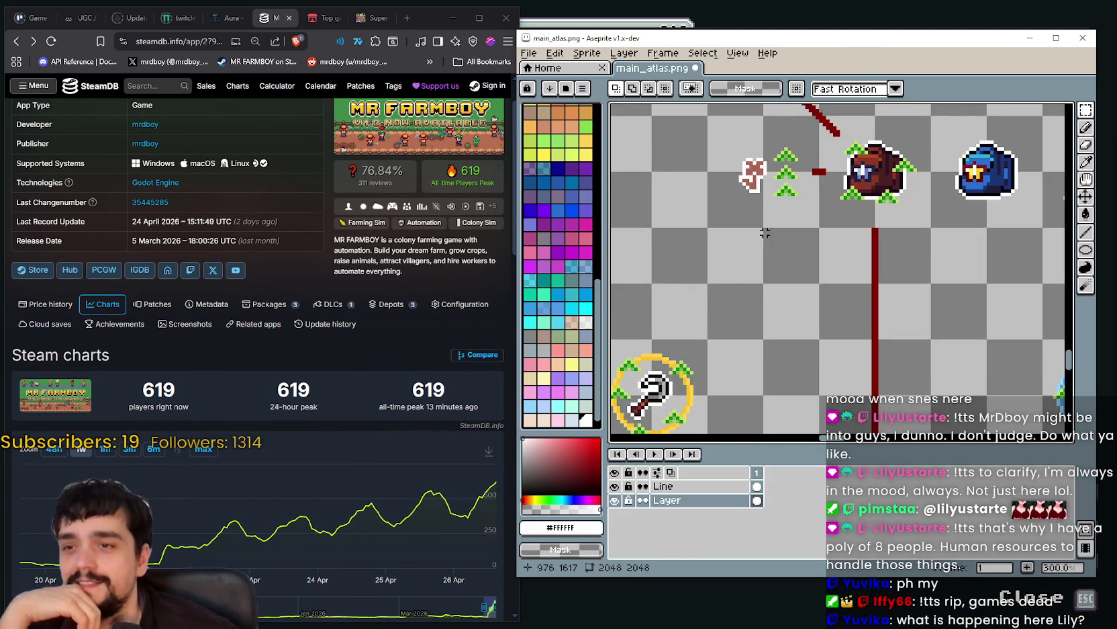
pyautogui.scroll(-2, 773, 264)
pyautogui.scroll(2, 779, 295)
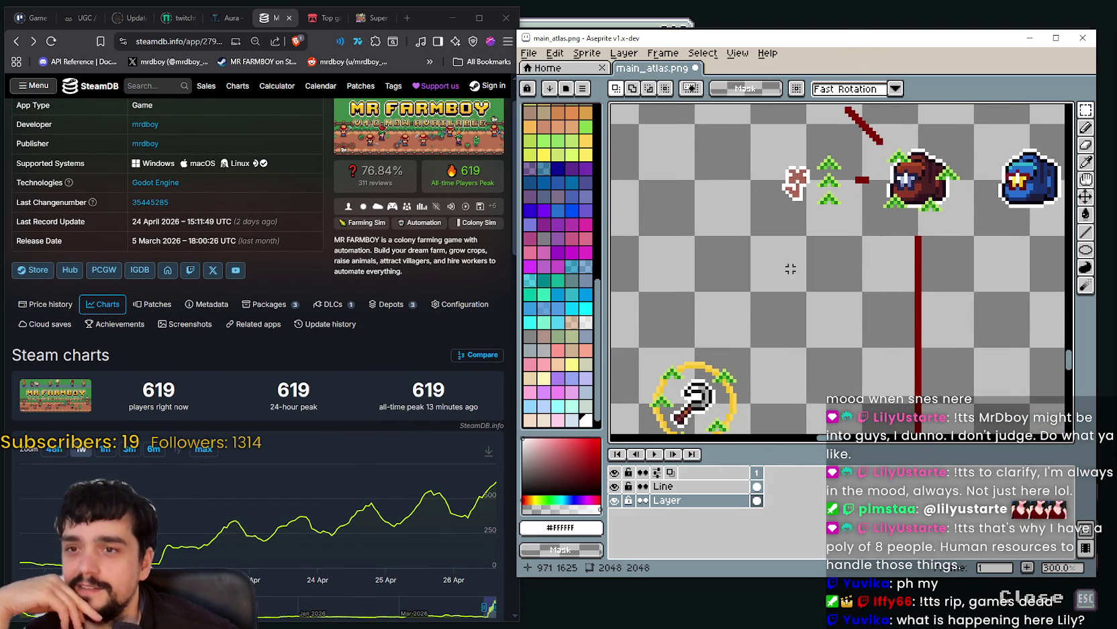
pyautogui.scroll(-2, 752, 248)
pyautogui.scroll(3, 752, 255)
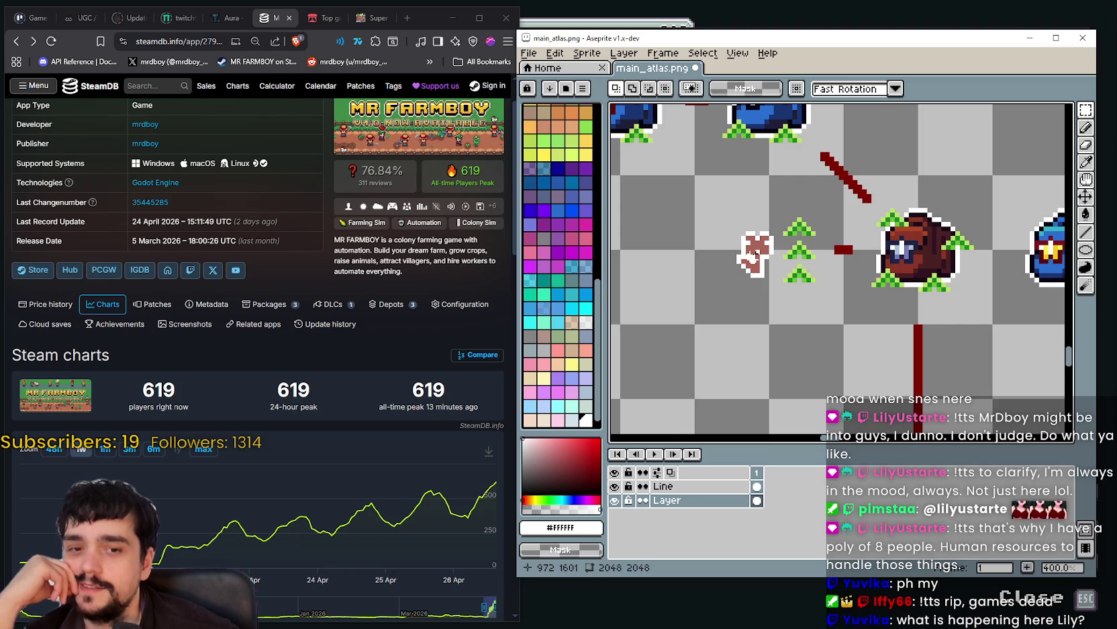
pyautogui.scroll(-3, 746, 242)
pyautogui.scroll(2, 705, 188)
pyautogui.moveTo(695, 171); pyautogui.dragTo(730, 249)
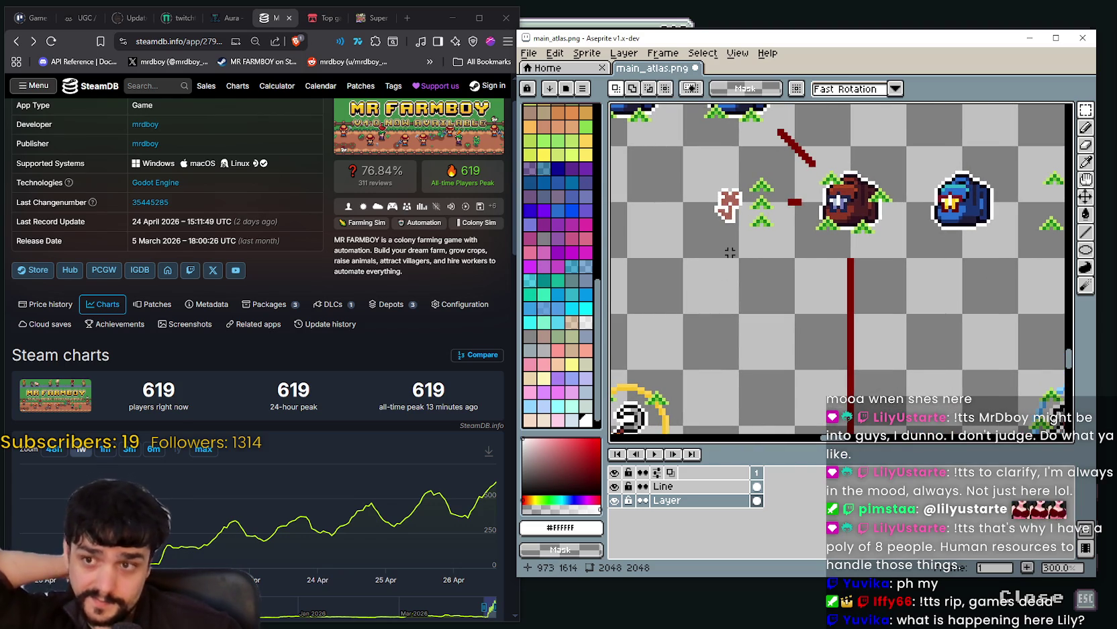
pyautogui.scroll(-2, 733, 247)
pyautogui.scroll(2, 739, 246)
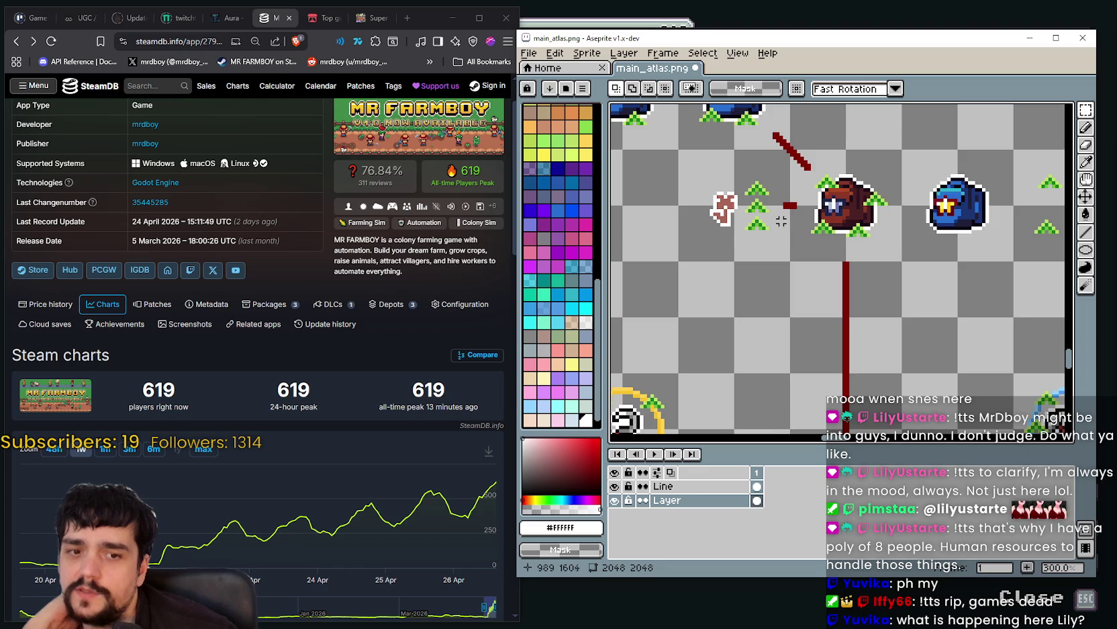
pyautogui.moveTo(781, 229); pyautogui.dragTo(640, 262)
pyautogui.moveTo(806, 283); pyautogui.dragTo(1031, 261)
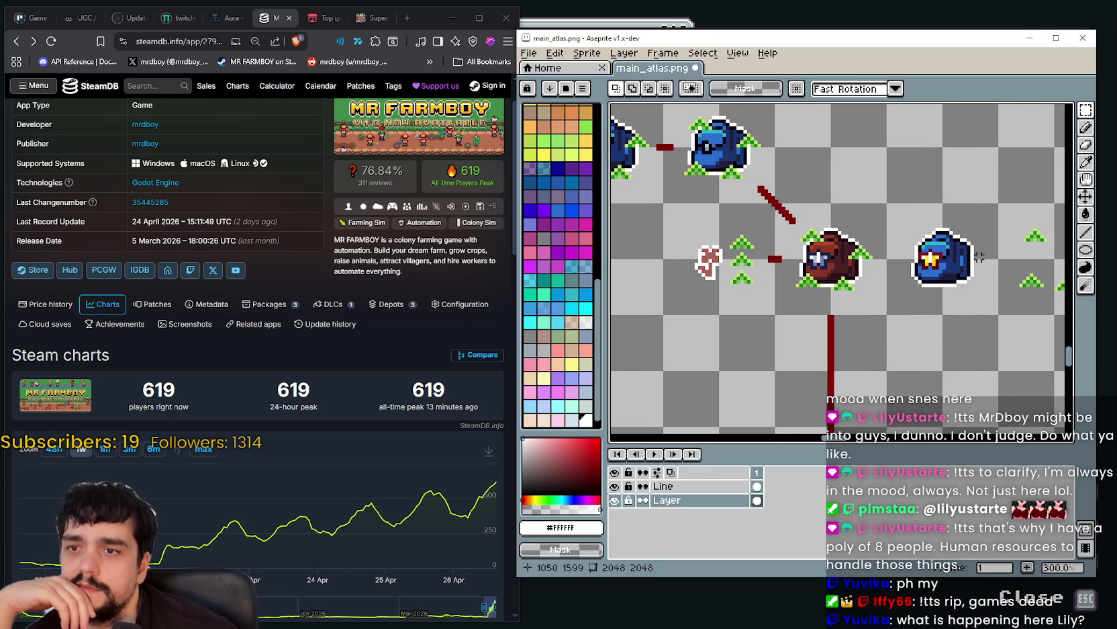
pyautogui.scroll(-2, 756, 246)
pyautogui.scroll(1, 756, 246)
pyautogui.moveTo(781, 266)
pyautogui.mouseDown()
pyautogui.moveTo(915, 291)
pyautogui.moveTo(758, 214)
pyautogui.moveTo(705, 312)
pyautogui.mouseUp()
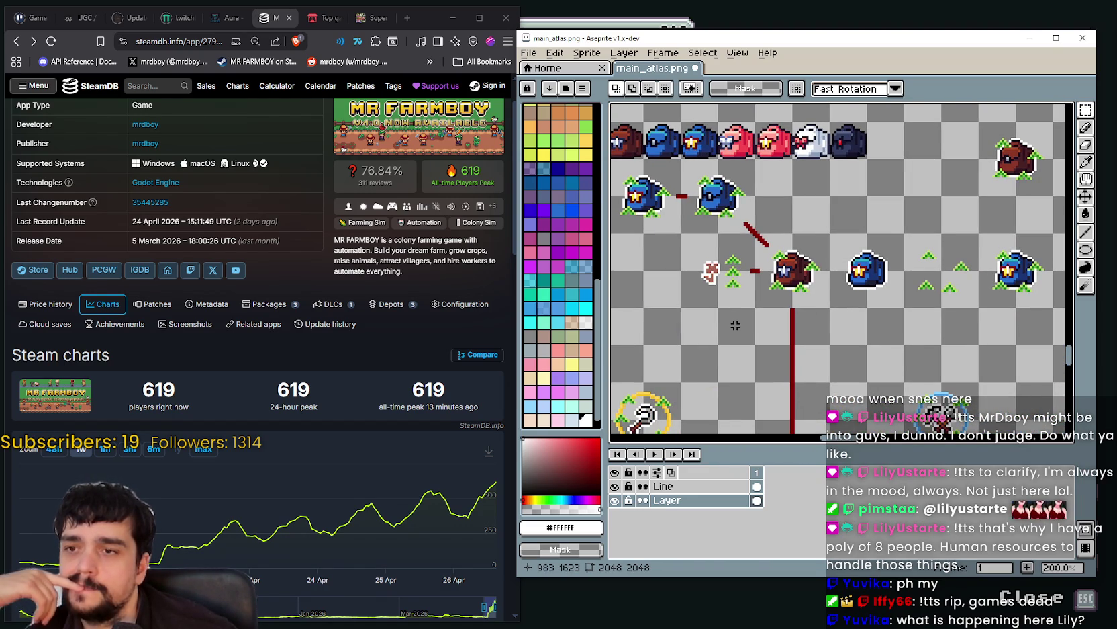
pyautogui.scroll(1, 733, 323)
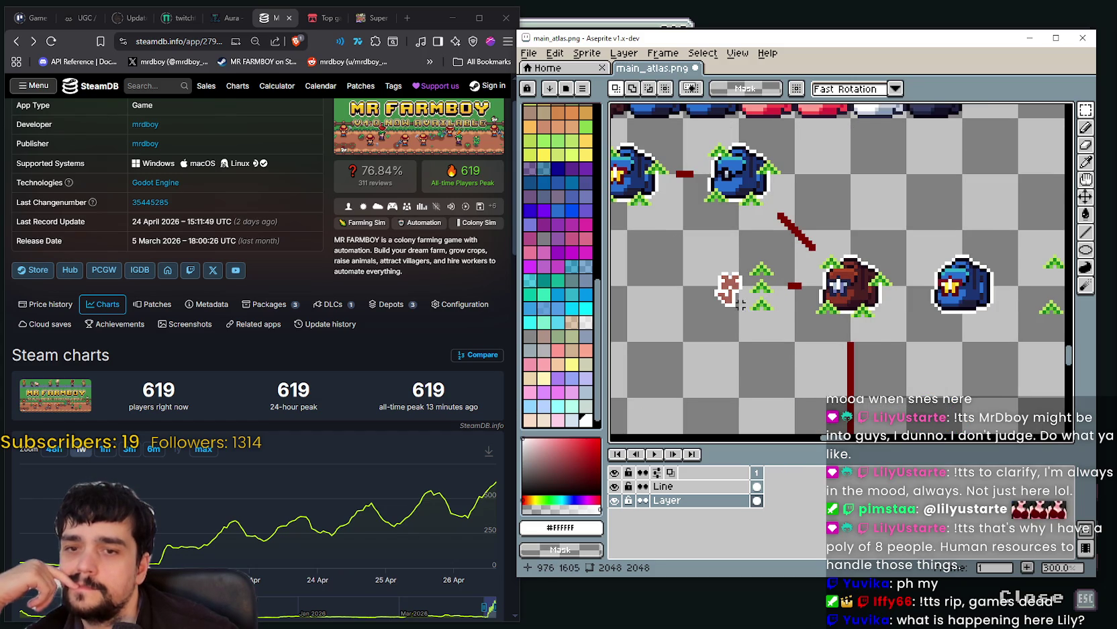
pyautogui.scroll(-2, 715, 287)
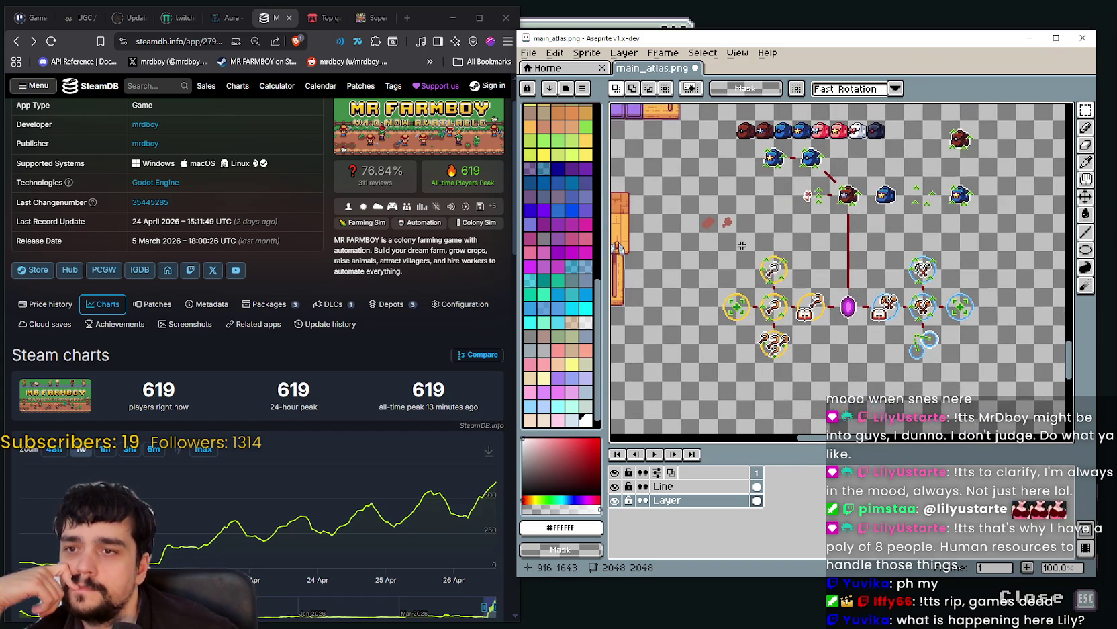
pyautogui.scroll(-2, 741, 246)
pyautogui.scroll(-1, 752, 247)
pyautogui.scroll(1, 775, 249)
pyautogui.scroll(1, 775, 249)
pyautogui.scroll(1, 775, 249)
pyautogui.scroll(1, 775, 249)
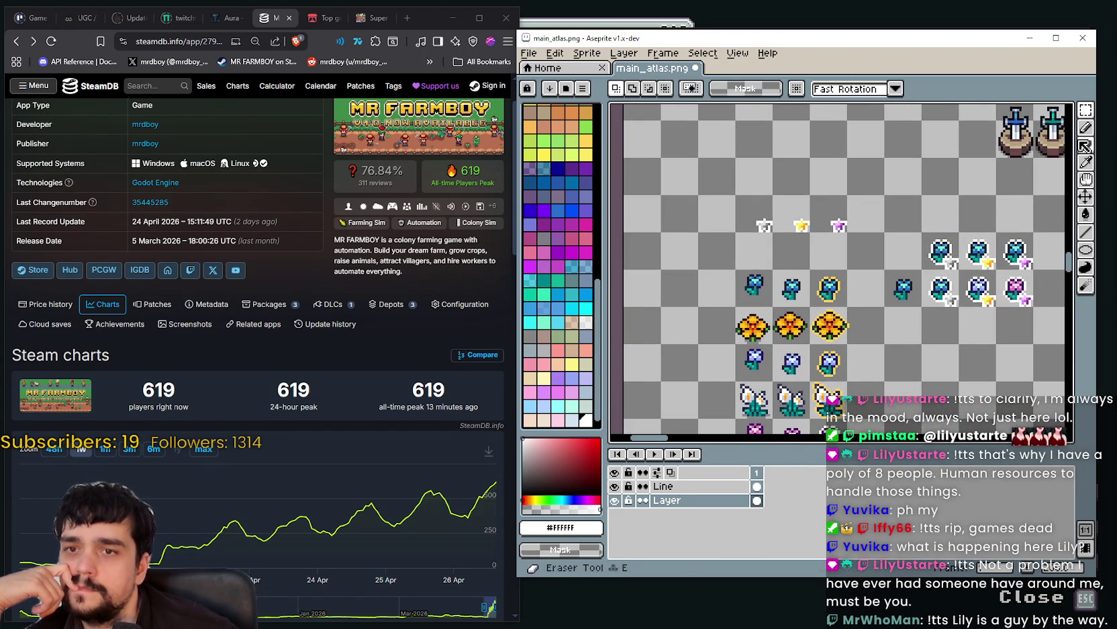
# Deselect the blue flower, then zoom out and back in on the red-linked bag icons
pyautogui.scroll(1, 816, 289)
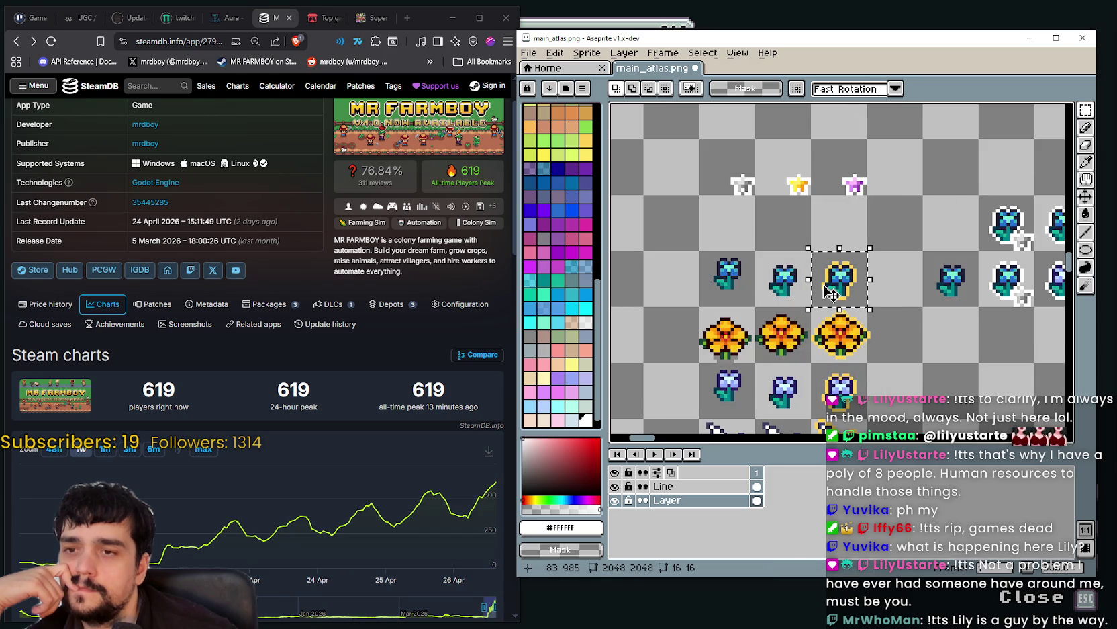
pyautogui.click(787, 275)
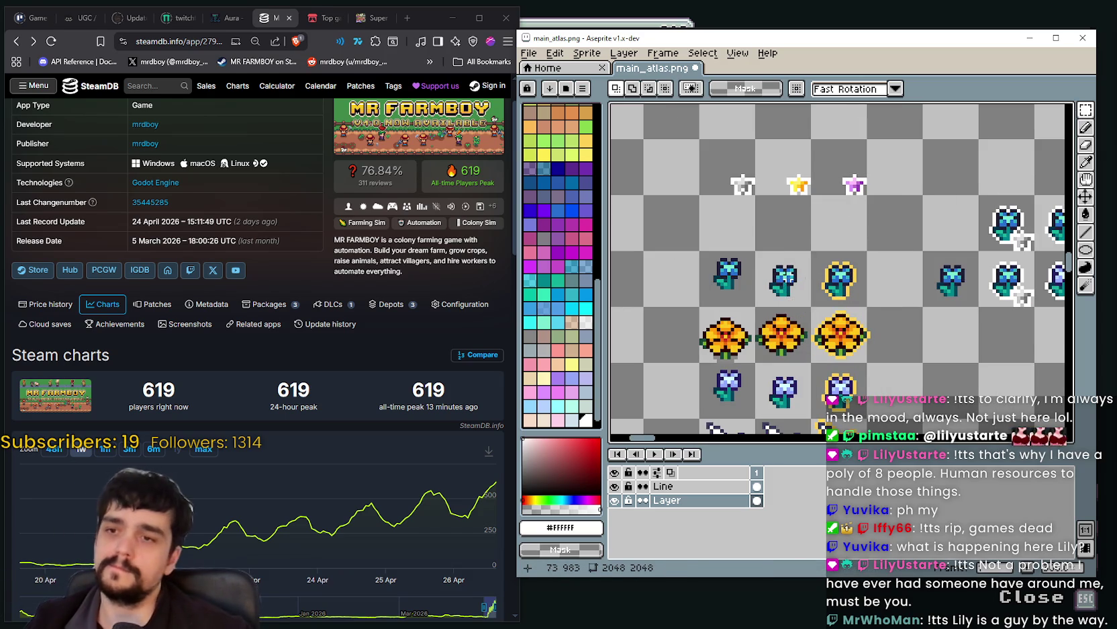
pyautogui.scroll(-2, 786, 274)
pyautogui.scroll(-1, 784, 269)
pyautogui.scroll(-3, 867, 315)
pyautogui.scroll(-2, 904, 342)
pyautogui.scroll(-1, 893, 312)
pyautogui.scroll(-1, 822, 284)
pyautogui.scroll(-2, 812, 262)
pyautogui.scroll(-1, 802, 238)
pyautogui.scroll(-2, 791, 214)
pyautogui.scroll(-3, 764, 228)
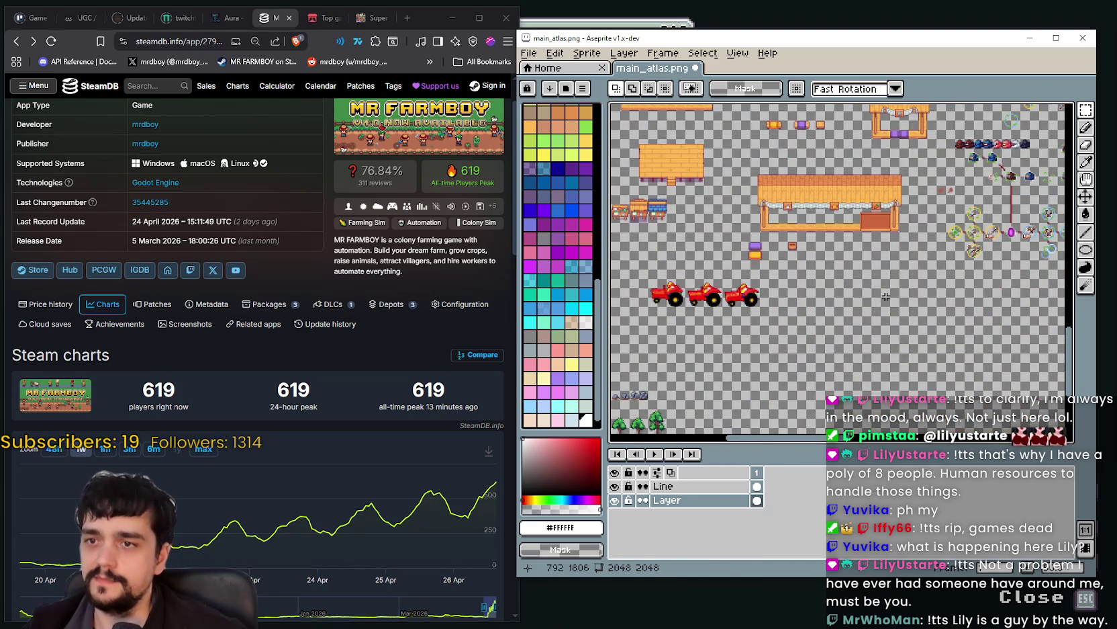
pyautogui.scroll(2, 878, 296)
pyautogui.scroll(2, 941, 222)
pyautogui.scroll(1, 954, 202)
pyautogui.scroll(2, 954, 201)
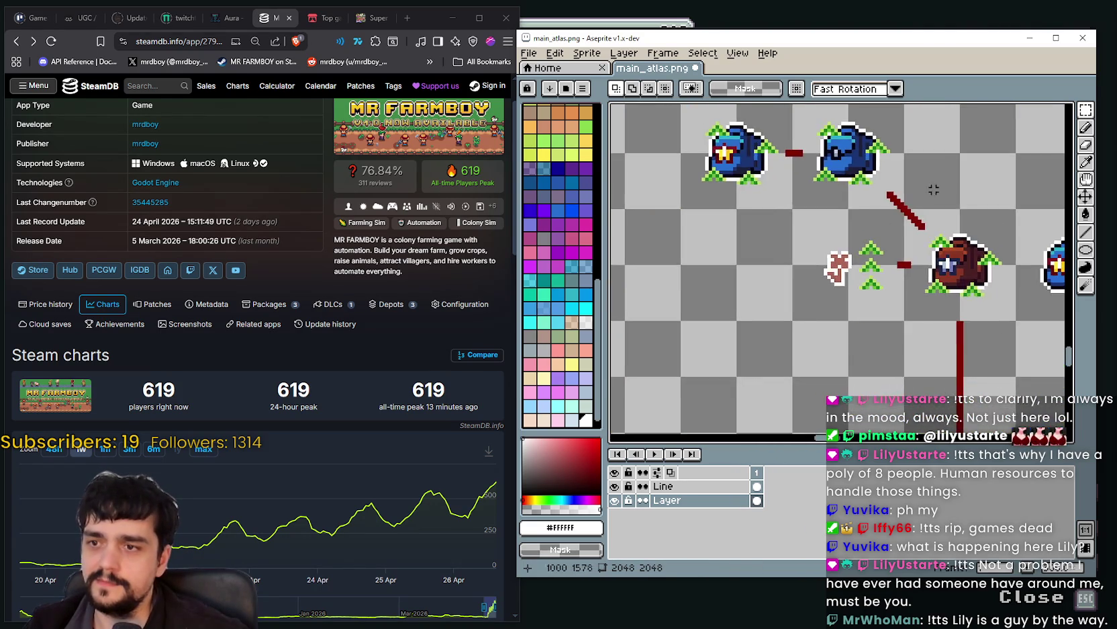
pyautogui.scroll(1, 816, 301)
# Paste the teal flower copy, nudge it one pixel right, and commit it beside the chevrons
pyautogui.hotkey('ctrl', 'v')
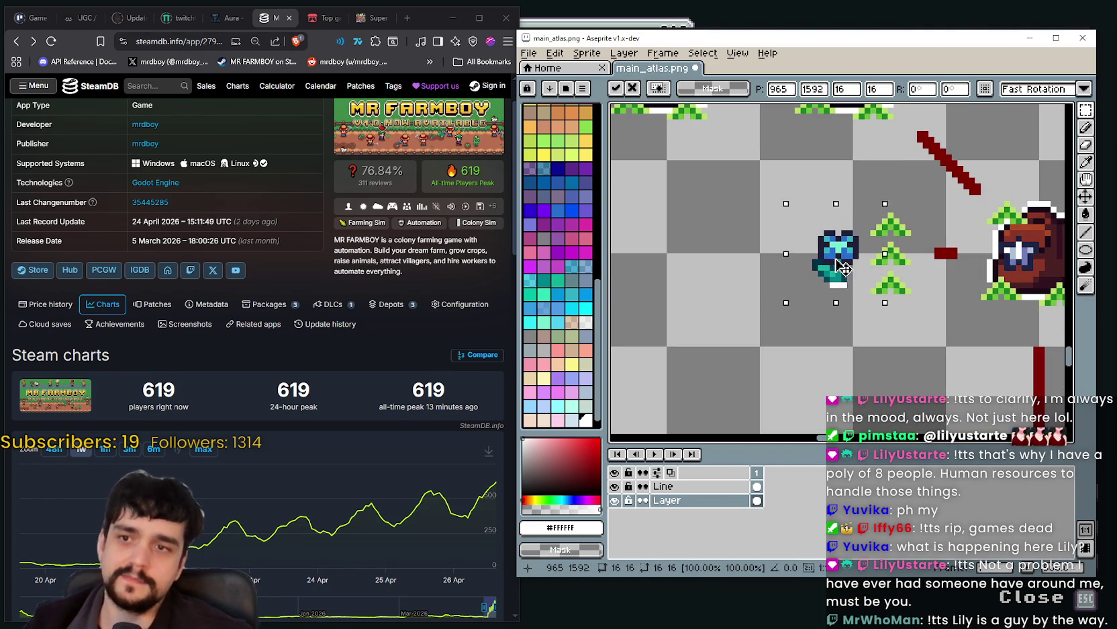
pyautogui.press('Right')
pyautogui.scroll(2, 845, 267)
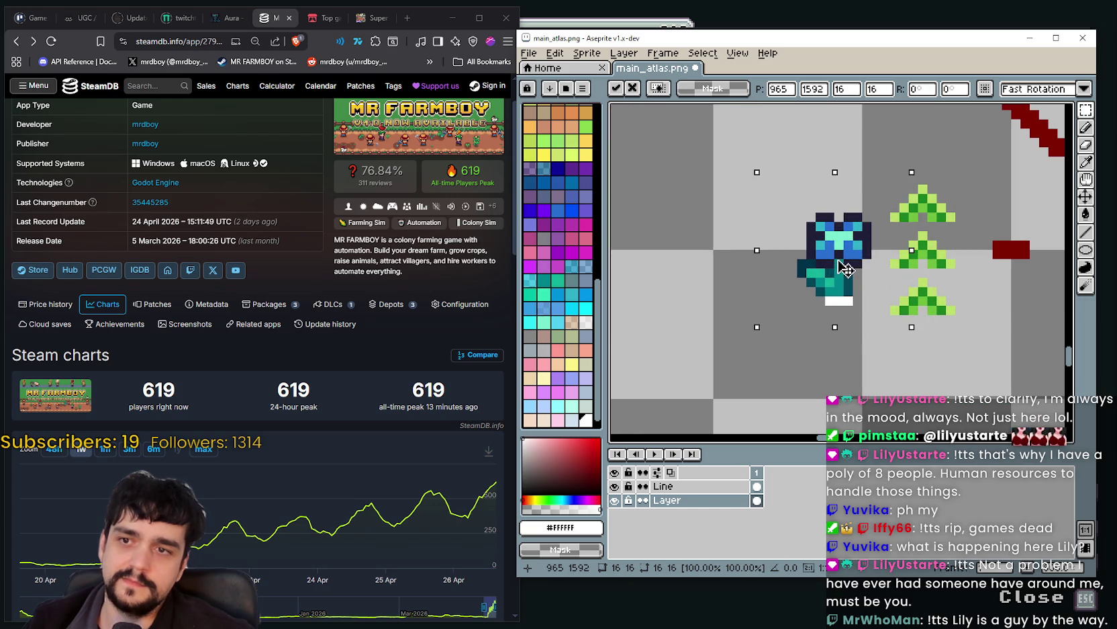
pyautogui.click(737, 321)
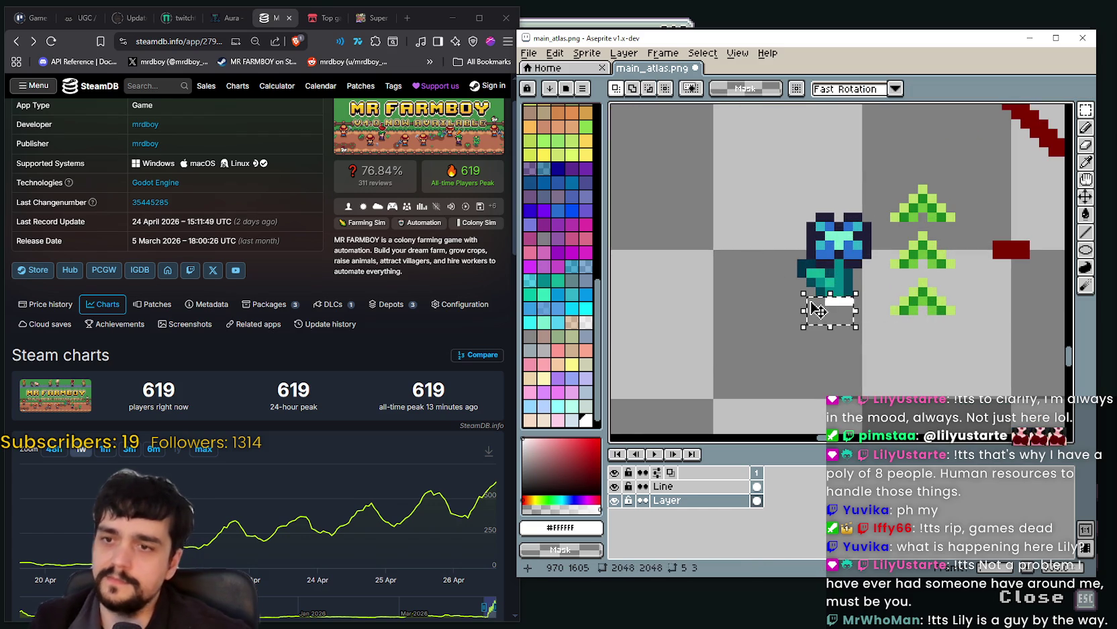
pyautogui.scroll(-2, 843, 302)
pyautogui.scroll(1, 836, 283)
pyautogui.hscroll(3, 836, 283)
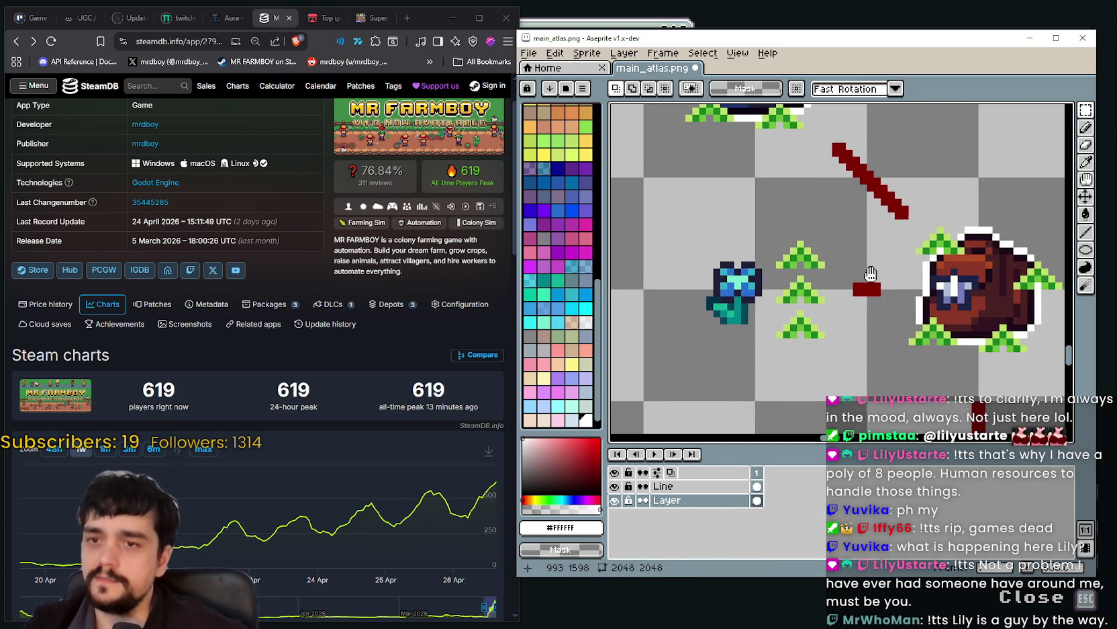
# Take white #ffffff as the drawing colour with the Eyedropper, then switch to the Line tool
pyautogui.click(1086, 161)
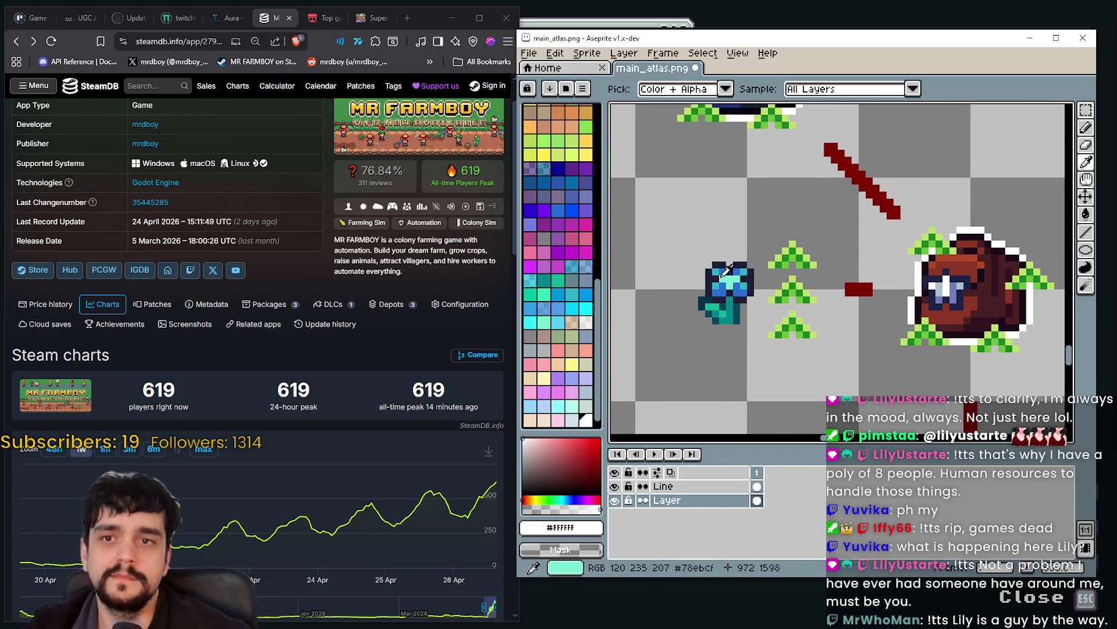
pyautogui.scroll(1, 791, 312)
pyautogui.scroll(1, 791, 313)
pyautogui.scroll(1, 791, 312)
pyautogui.scroll(-3, 792, 313)
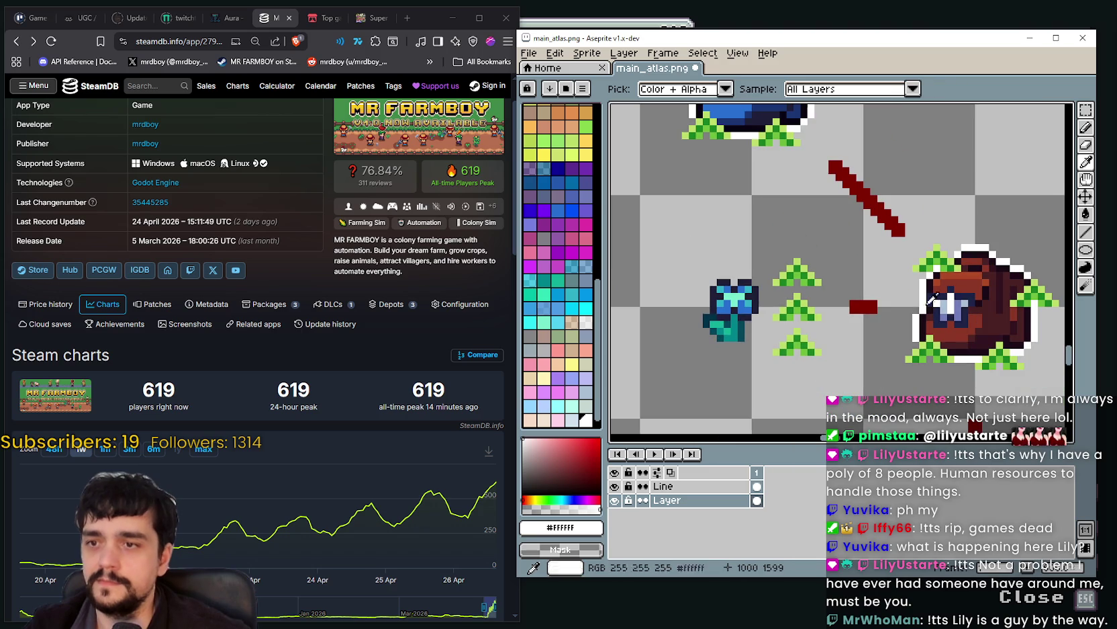
pyautogui.click(1086, 231)
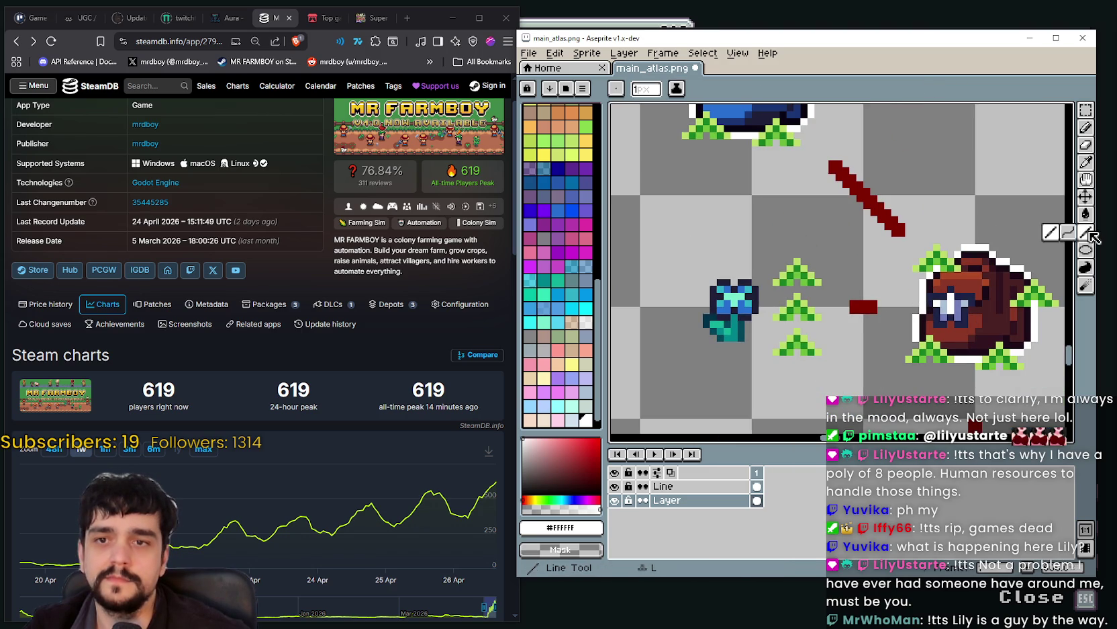
# Draw white lines along the pasted teal flower's edge and below its lower-left corner
pyautogui.scroll(2, 736, 270)
pyautogui.moveTo(790, 266)
pyautogui.mouseDown()
pyautogui.moveTo(735, 267)
pyautogui.moveTo(706, 305)
pyautogui.moveTo(711, 333)
pyautogui.mouseUp()
pyautogui.moveTo(710, 383)
pyautogui.mouseDown()
pyautogui.moveTo(719, 405)
pyautogui.moveTo(790, 405)
pyautogui.moveTo(789, 362)
pyautogui.mouseUp()
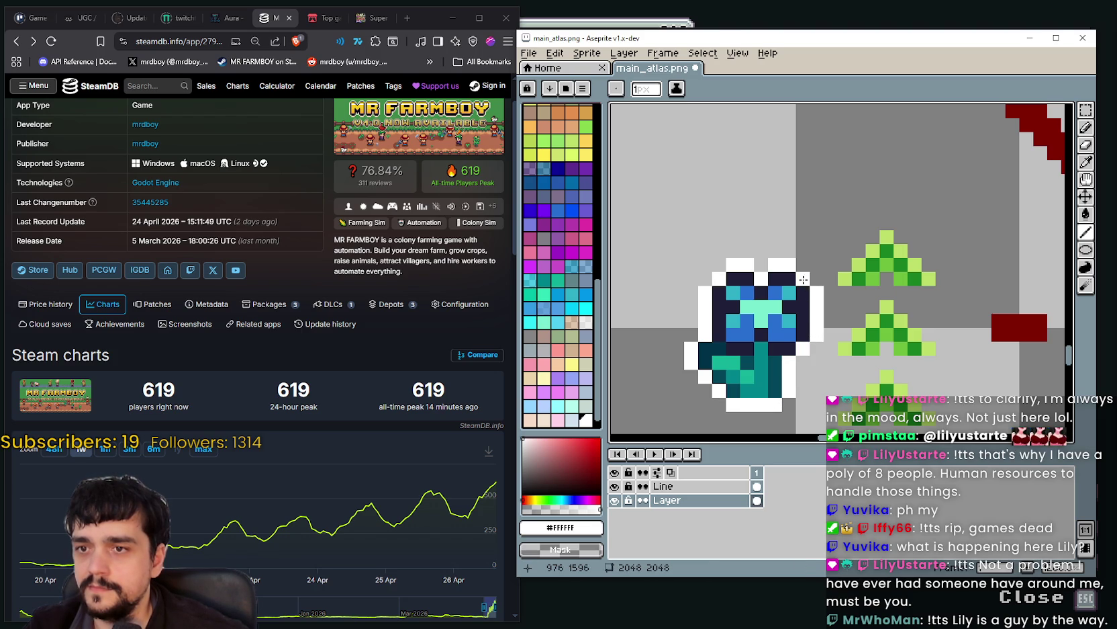
pyautogui.scroll(-3, 809, 289)
pyautogui.moveTo(819, 399); pyautogui.dragTo(789, 317)
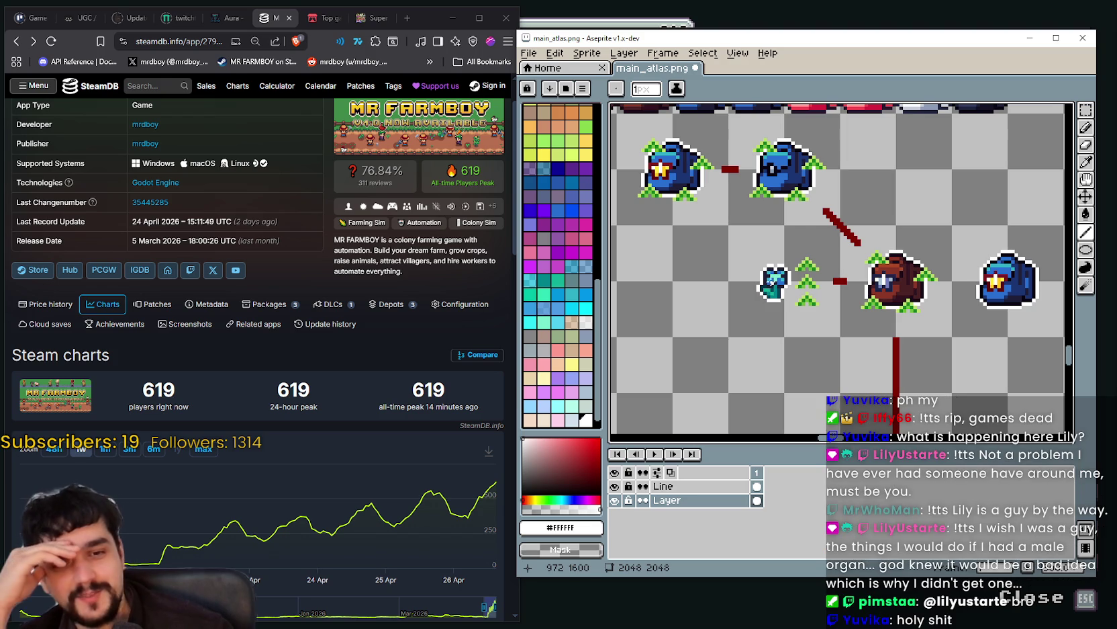
pyautogui.scroll(-1, 779, 307)
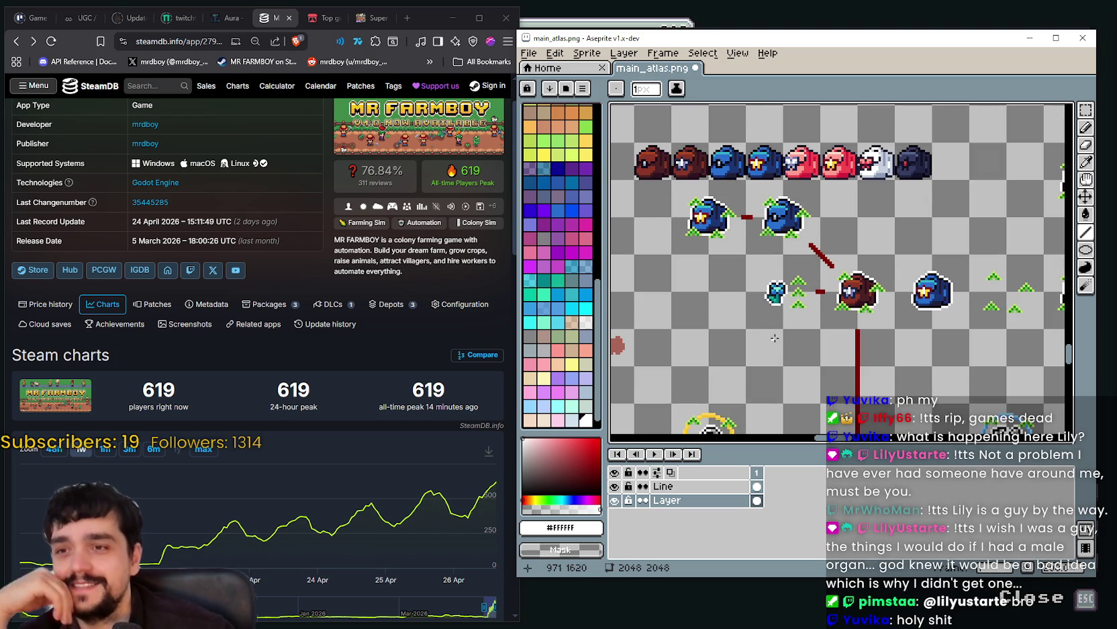
pyautogui.hscroll(-1, 768, 337)
pyautogui.hscroll(-1, 767, 338)
pyautogui.hscroll(-1, 768, 337)
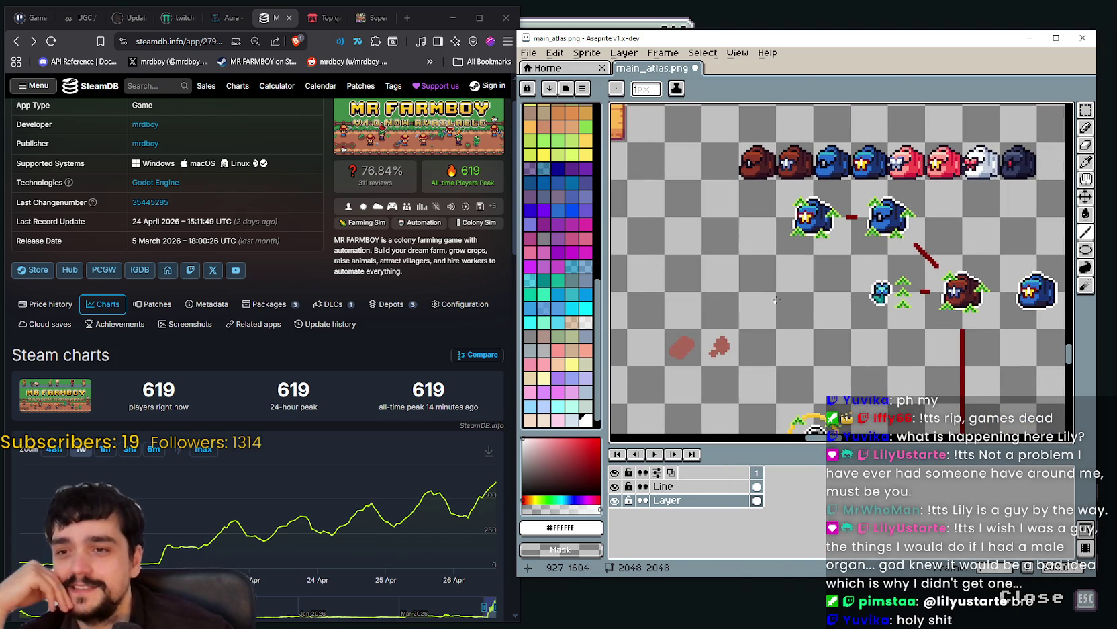
pyautogui.click(1086, 109)
pyautogui.moveTo(763, 417); pyautogui.dragTo(770, 377)
pyautogui.scroll(-1, 770, 377)
pyautogui.scroll(-1, 726, 342)
pyautogui.scroll(2, 823, 296)
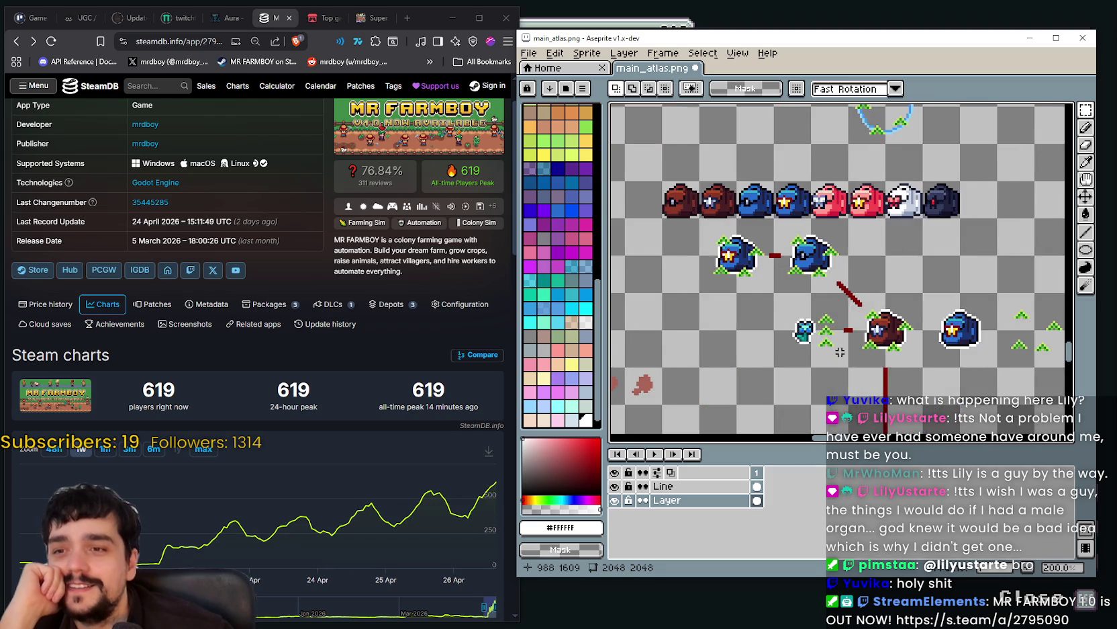
pyautogui.moveTo(845, 352); pyautogui.dragTo(841, 210)
pyautogui.moveTo(682, 341)
pyautogui.mouseDown()
pyautogui.moveTo(714, 321)
pyautogui.moveTo(785, 309)
pyautogui.mouseUp()
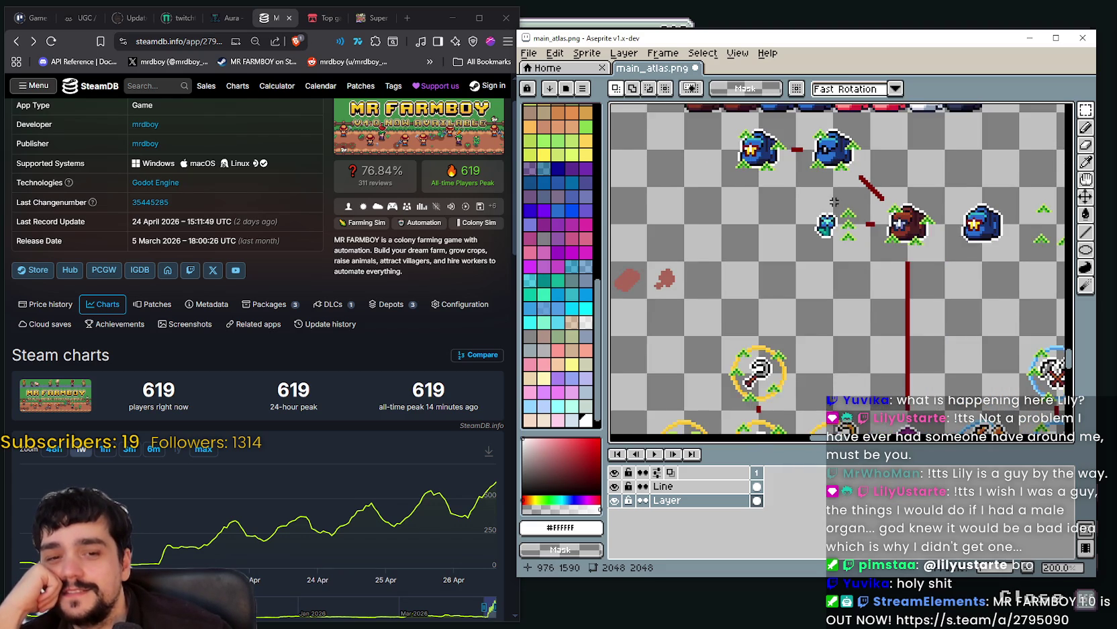
# Marquee-select the 32x32 tile holding the teal flower and chevrons
pyautogui.scroll(-1, 806, 214)
pyautogui.scroll(1, 767, 235)
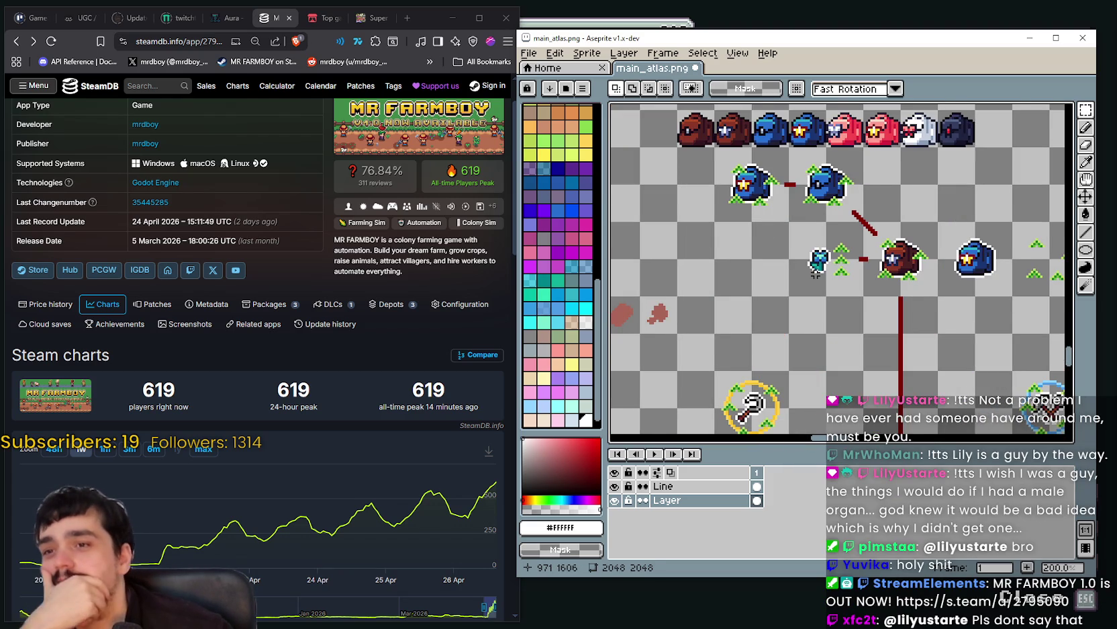
pyautogui.scroll(1, 818, 265)
pyautogui.moveTo(788, 217); pyautogui.dragTo(873, 303)
pyautogui.scroll(-1, 757, 280)
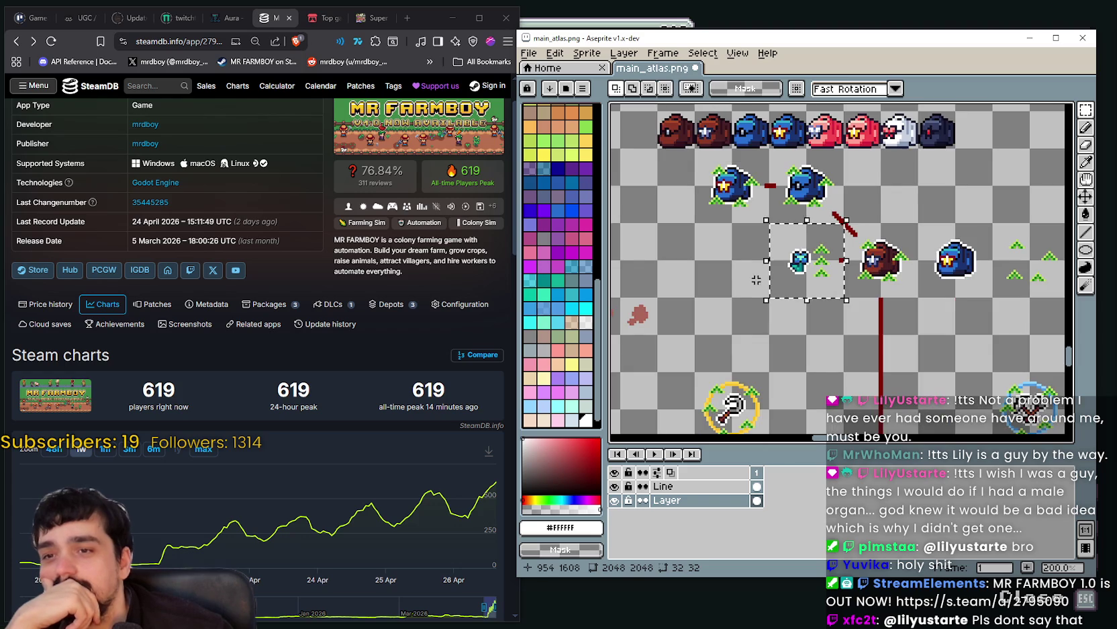
pyautogui.moveTo(658, 301); pyautogui.dragTo(773, 304)
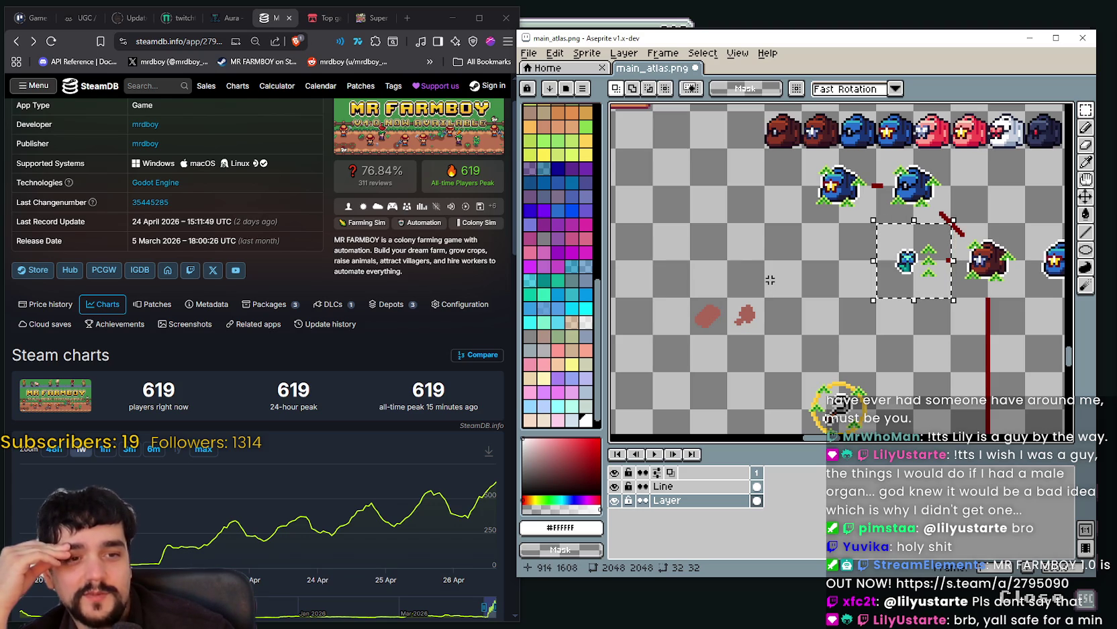
# Ctrl-drag the tile one tile left, duplicating it at 928, 1584
pyautogui.scroll(-1, 860, 286)
pyautogui.scroll(1, 941, 290)
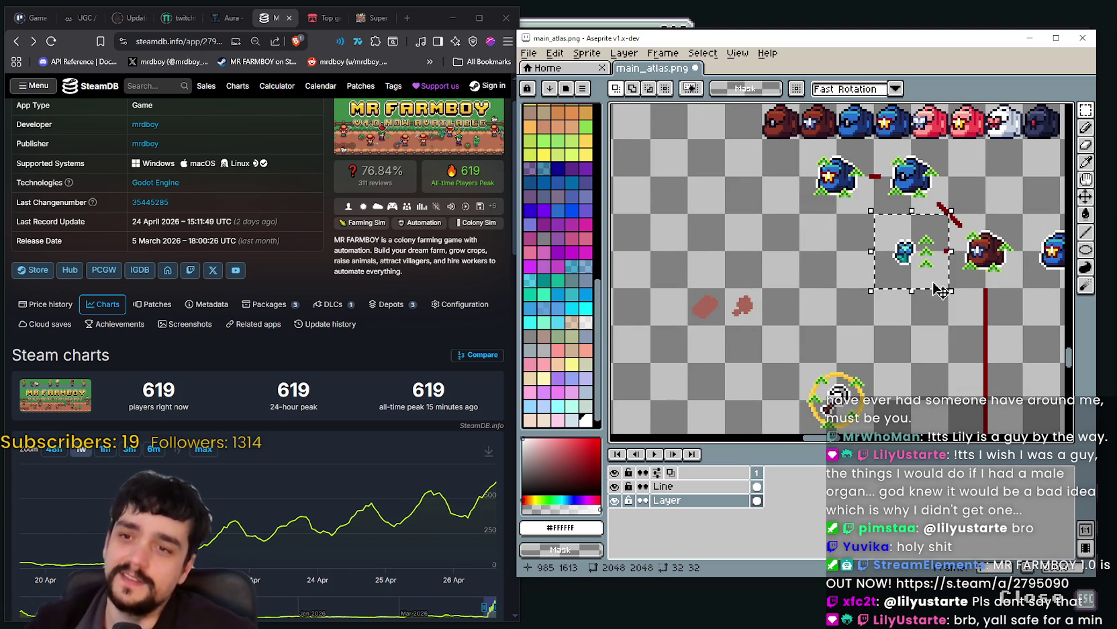
pyautogui.scroll(-1, 928, 287)
pyautogui.scroll(2, 918, 262)
pyautogui.scroll(-1, 866, 272)
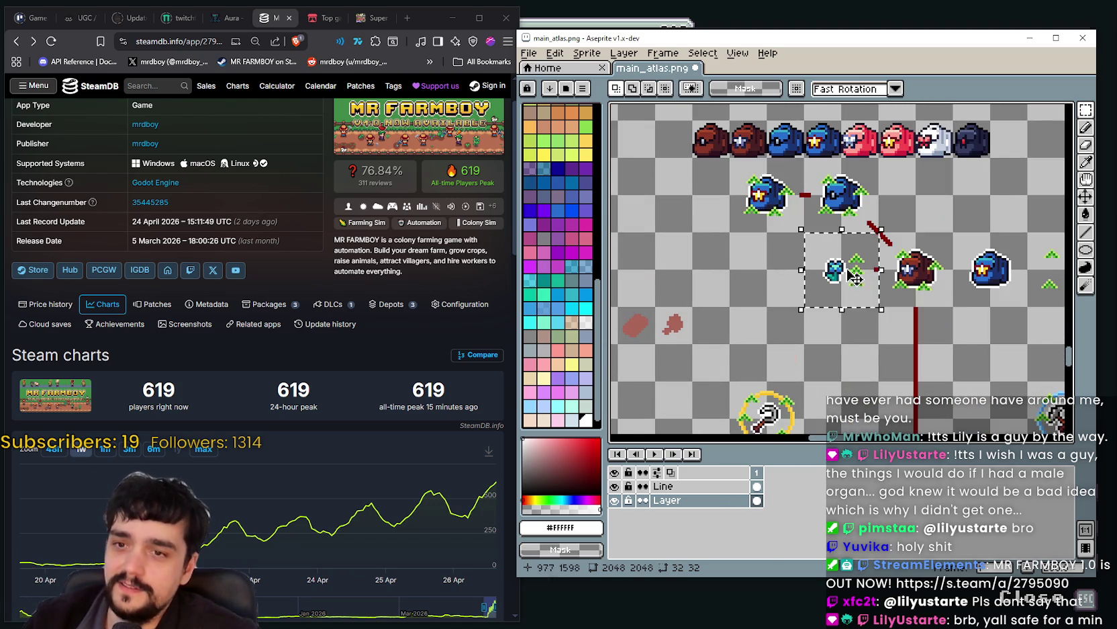
pyautogui.moveTo(853, 299); pyautogui.dragTo(772, 298)
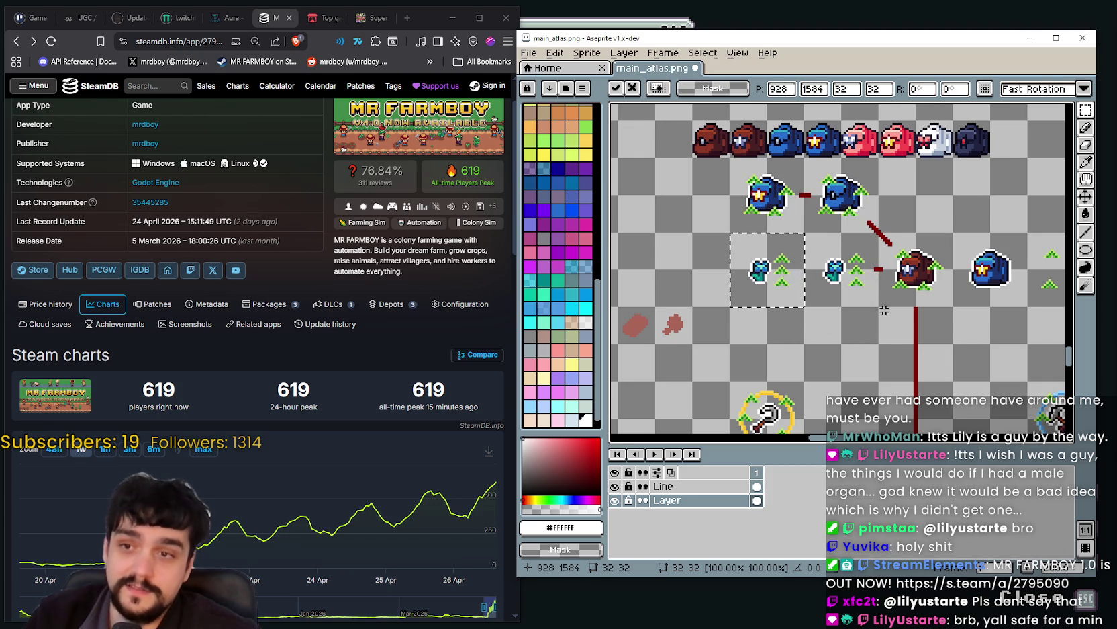
pyautogui.scroll(1, 875, 306)
# Commit the copy, activate the Line layer, and eyedrop the dark red #800101
pyautogui.click(722, 488)
pyautogui.scroll(1, 887, 191)
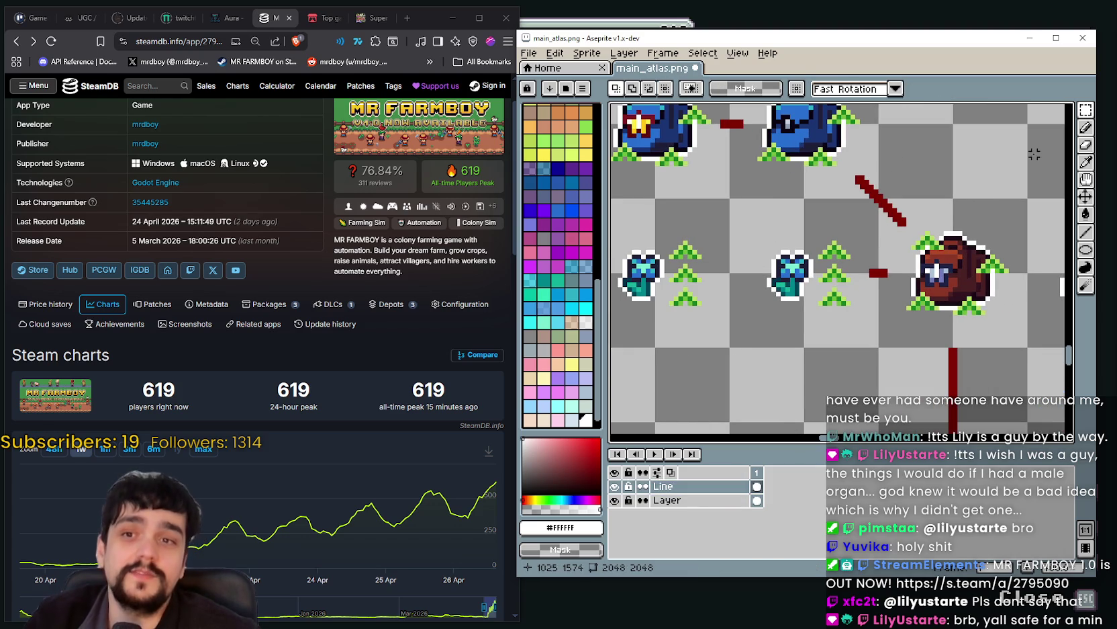
pyautogui.click(1087, 162)
pyautogui.click(886, 272)
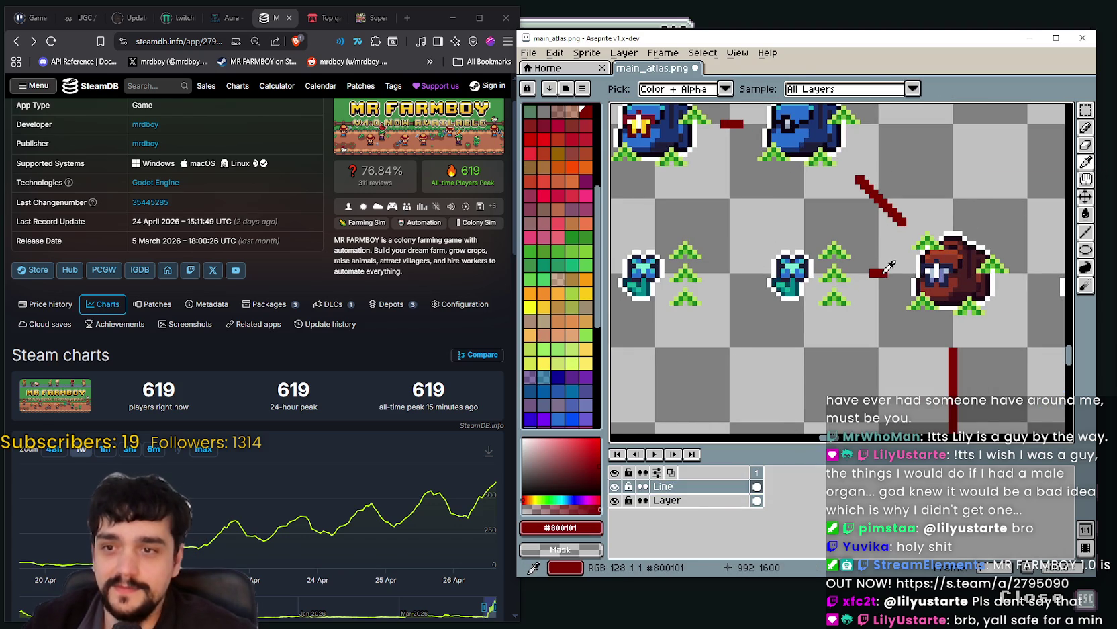
pyautogui.scroll(1, 777, 315)
# Pencil a dark red connector pixel between the flower tiles, then activate the main Layer
pyautogui.press('b')
pyautogui.scroll(1, 781, 260)
pyautogui.click(785, 261)
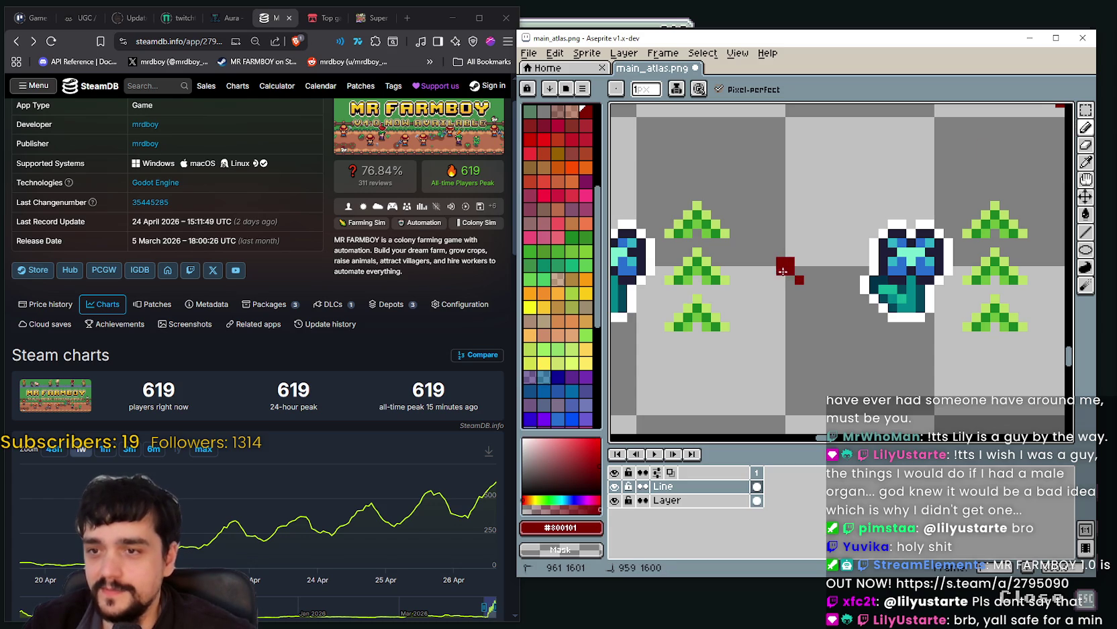
pyautogui.scroll(-1, 798, 277)
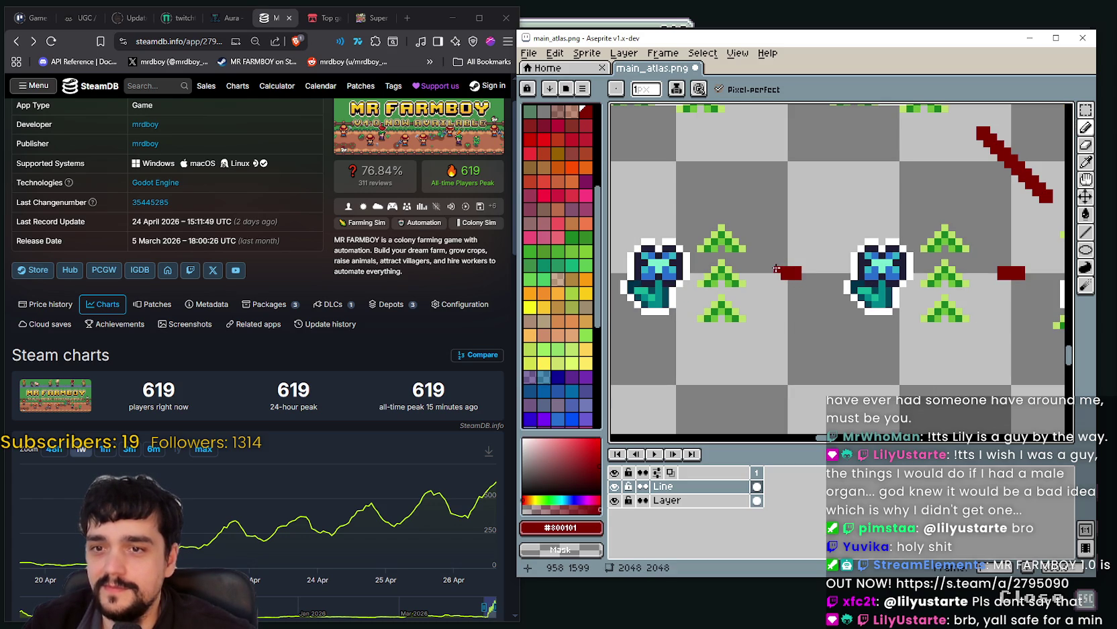
pyautogui.scroll(-1, 781, 276)
pyautogui.scroll(-1, 772, 282)
pyautogui.click(665, 500)
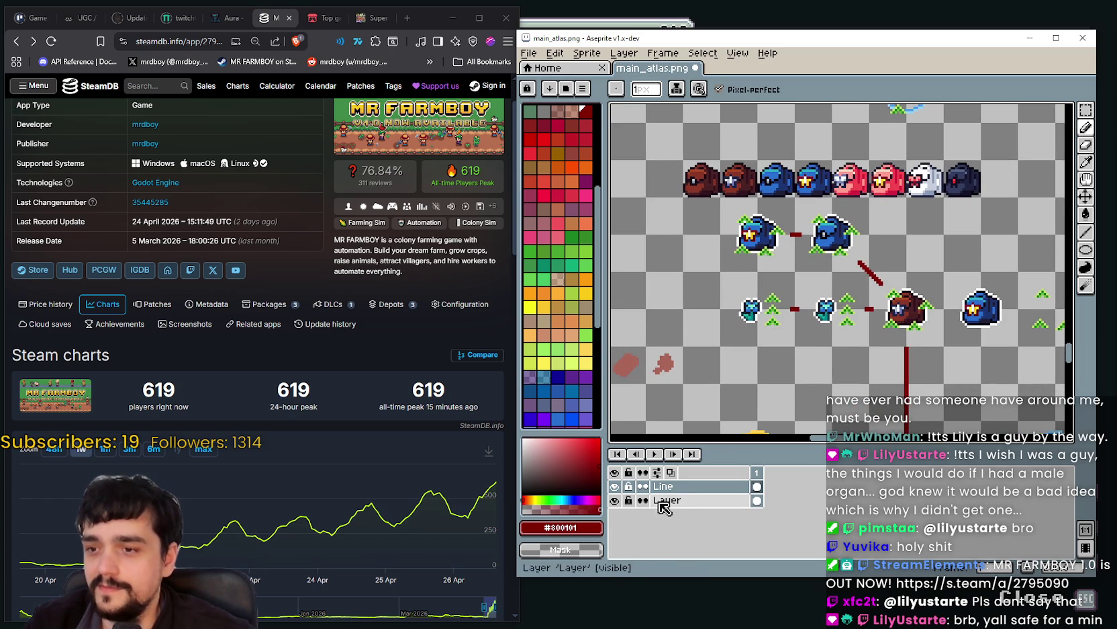
# Zoom in and marquee-select the blue flower's 16x16 cell
pyautogui.scroll(-2, 686, 201)
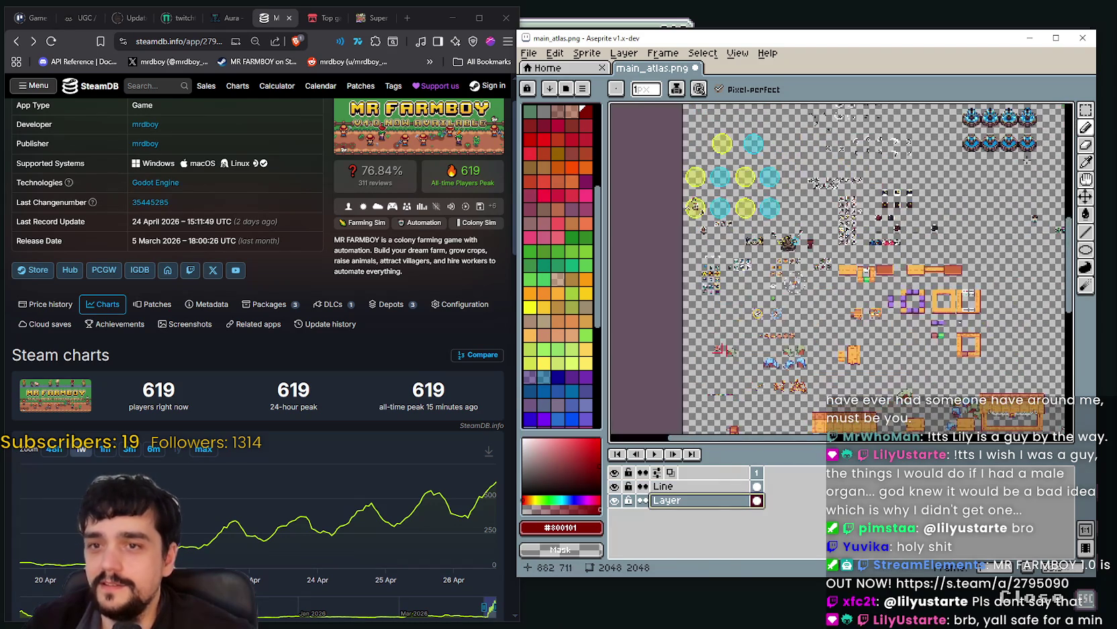
pyautogui.press('4')
pyautogui.scroll(1, 1034, 108)
pyautogui.click(1085, 109)
pyautogui.scroll(2, 866, 308)
pyautogui.scroll(-2, 866, 308)
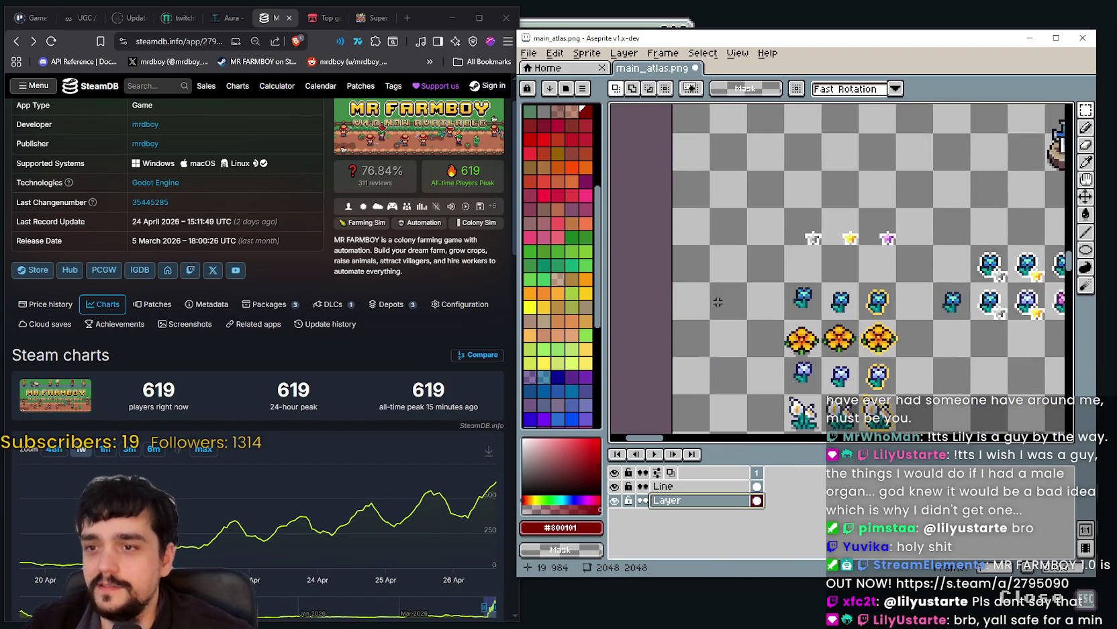
pyautogui.scroll(1, 866, 308)
pyautogui.scroll(-1, 866, 307)
pyautogui.scroll(2, 755, 224)
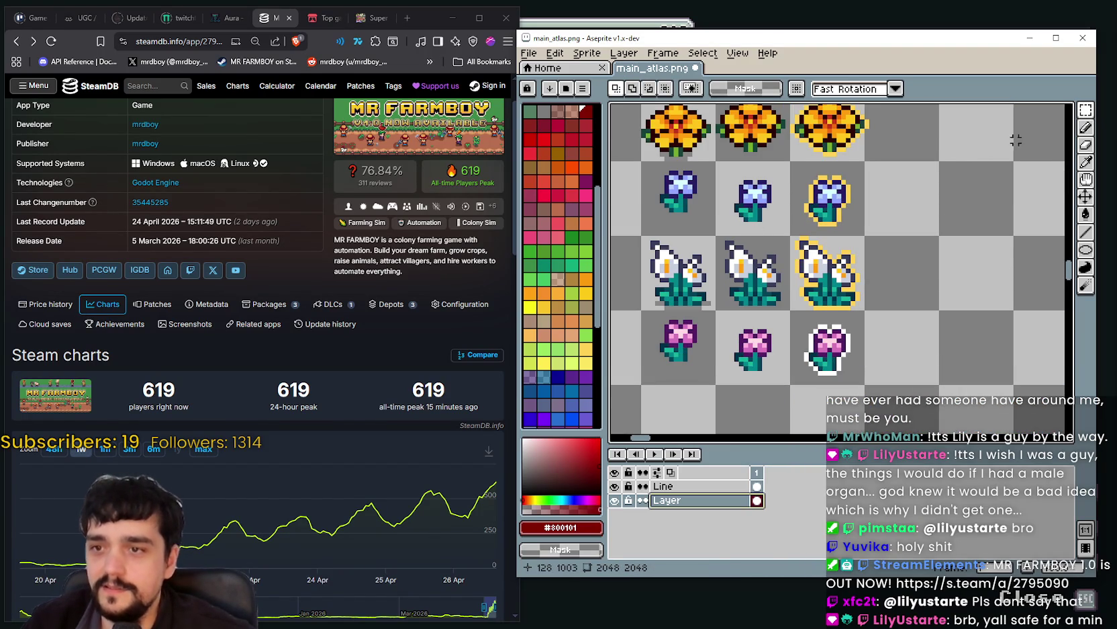
pyautogui.moveTo(774, 215); pyautogui.dragTo(723, 219)
# Navigate back to the skill-tree row and paste the copied blue flower
pyautogui.scroll(-1, 805, 289)
pyautogui.scroll(-4, 888, 361)
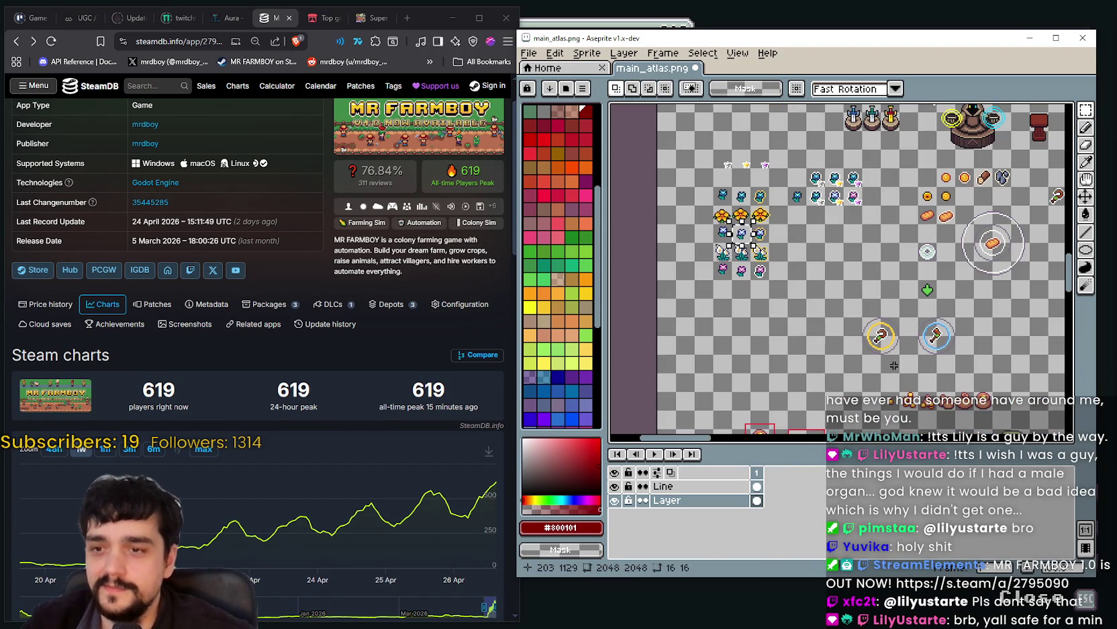
pyautogui.scroll(-10, 873, 269)
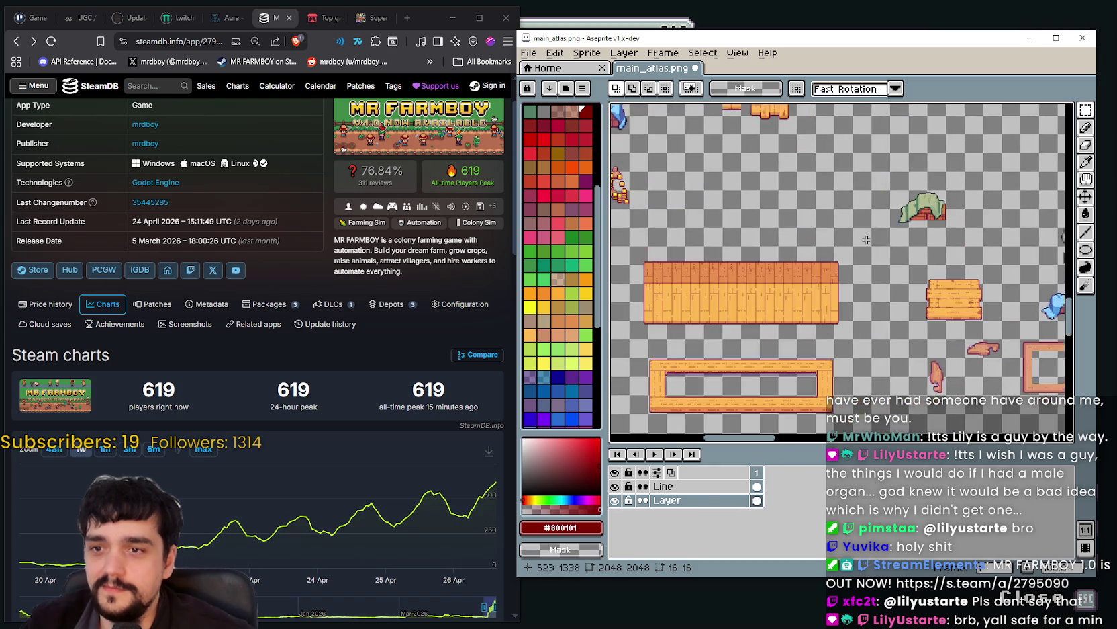
pyautogui.scroll(-3, 817, 168)
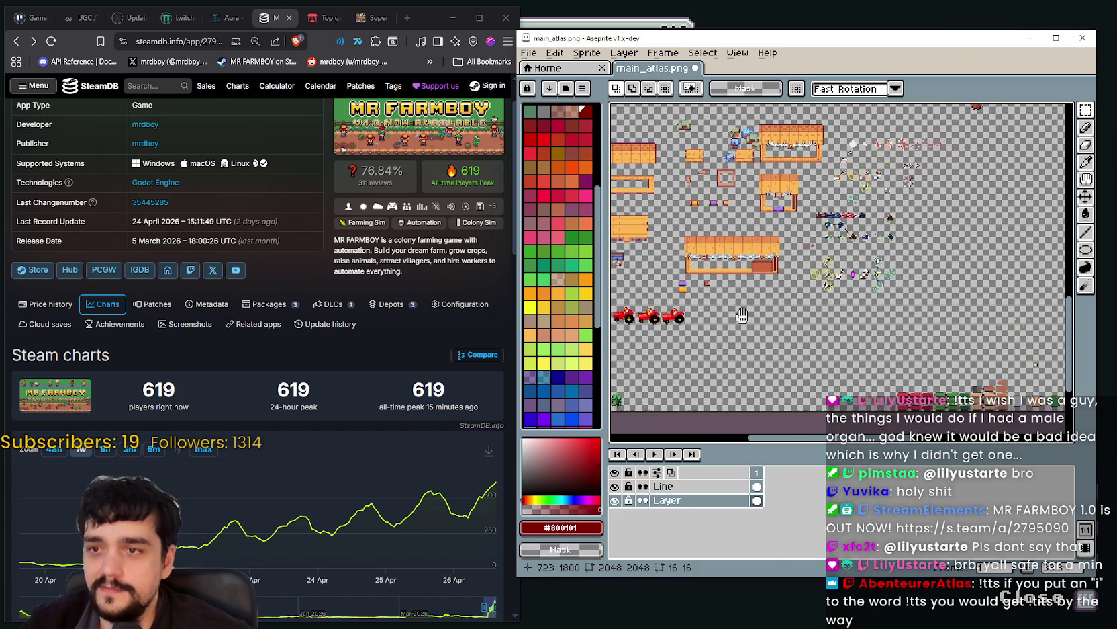
pyautogui.scroll(1, 848, 252)
pyautogui.scroll(1, 848, 252)
pyautogui.scroll(1, 848, 252)
pyautogui.scroll(1, 849, 253)
pyautogui.hotkey('ctrl', 'v')
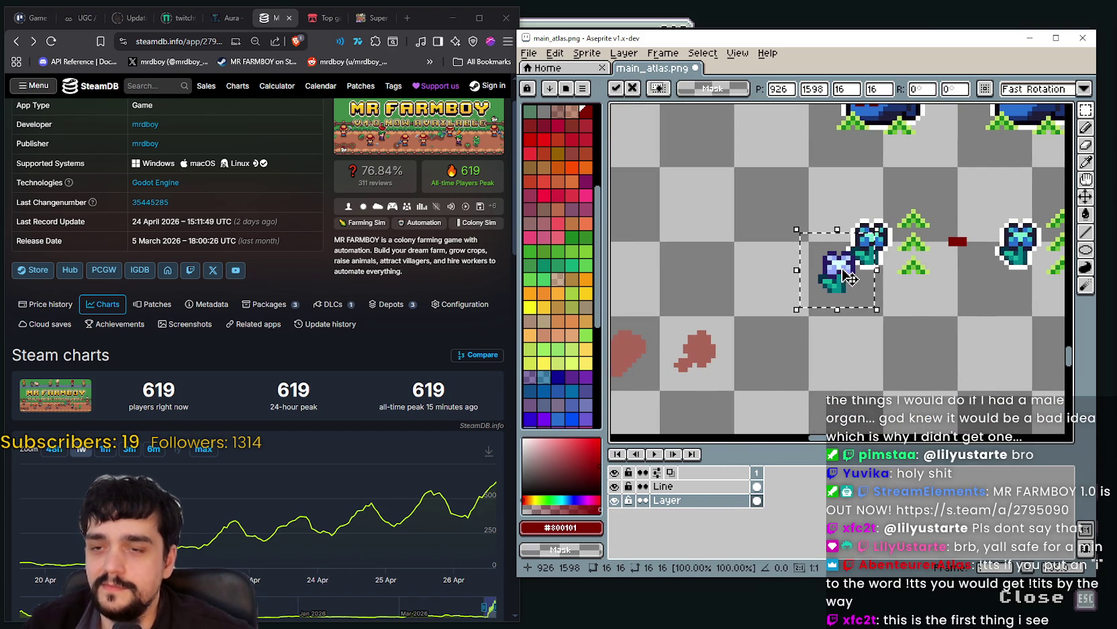
# Move the pasted violet flower beside the chevron arrows and commit it
pyautogui.moveTo(741, 294); pyautogui.dragTo(772, 263)
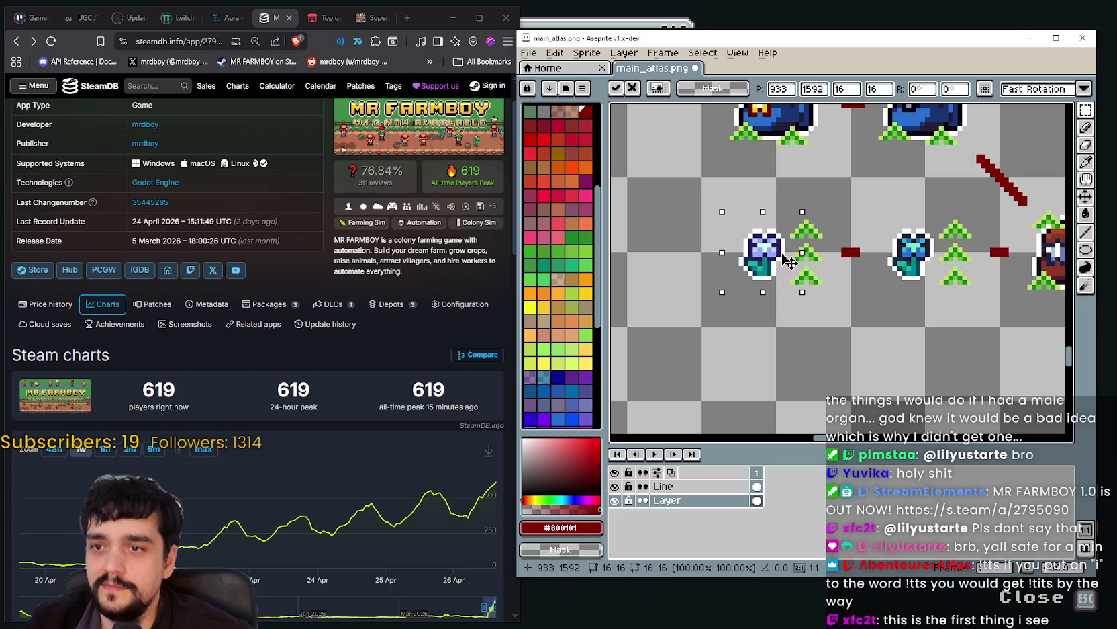
pyautogui.scroll(-1, 798, 282)
pyautogui.hotkey('ctrl', 'd')
# Duplicate the violet flower and its arrows one cell further left
pyautogui.press('w')
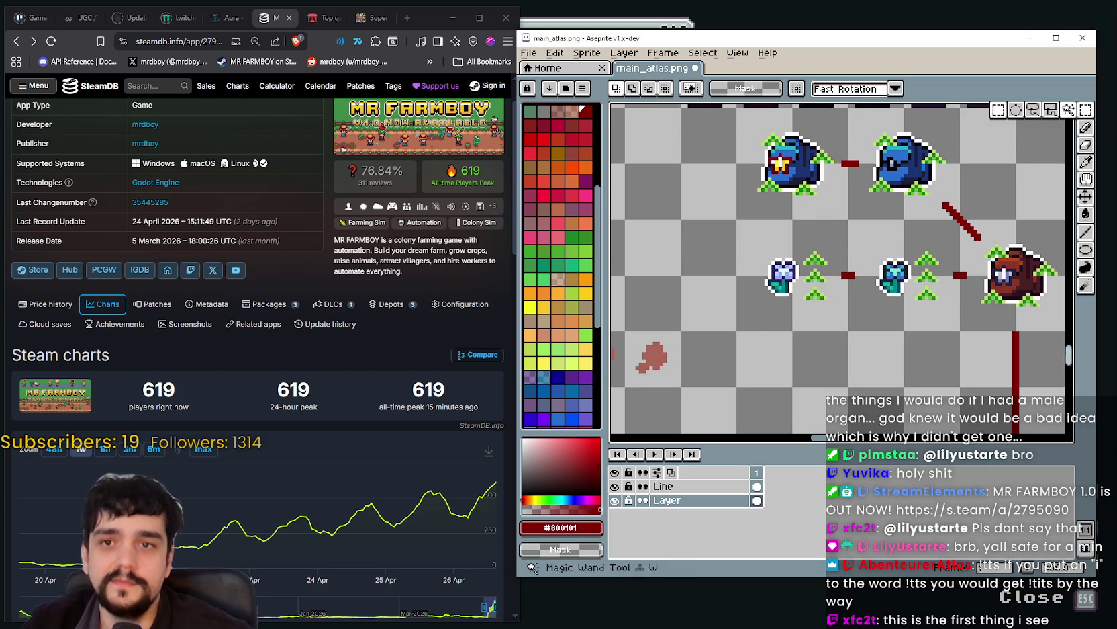
pyautogui.press('m')
pyautogui.moveTo(758, 322); pyautogui.dragTo(832, 231)
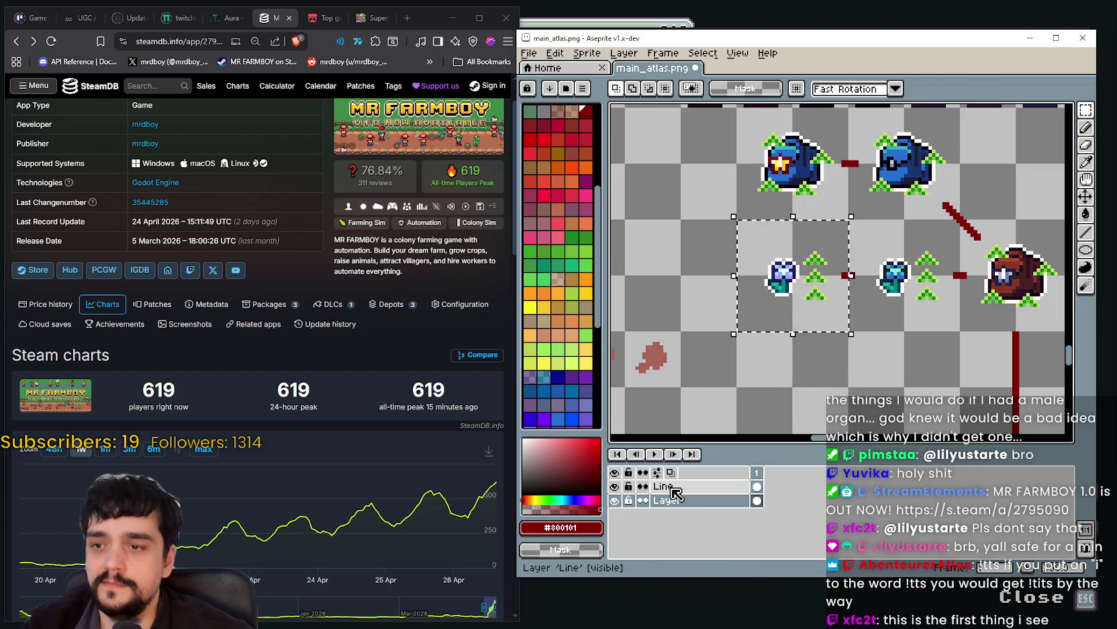
pyautogui.hotkey('ctrl', 'c')
pyautogui.hotkey('ctrl', 'v')
pyautogui.moveTo(793, 275); pyautogui.dragTo(681, 275)
pyautogui.hotkey('ctrl', 'd')
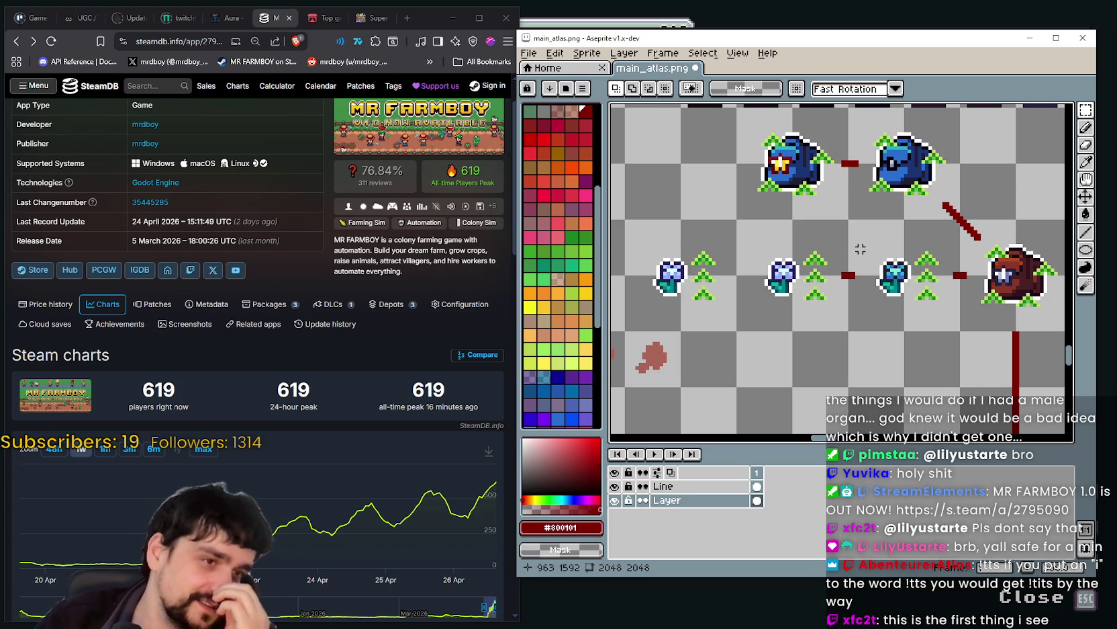
pyautogui.scroll(-3, 870, 217)
# Find the pink flower sprite on the atlas's flower sheet and select its cell
pyautogui.scroll(3, 779, 255)
pyautogui.scroll(-3, 739, 255)
pyautogui.scroll(-1, 680, 254)
pyautogui.moveTo(680, 255); pyautogui.dragTo(809, 253)
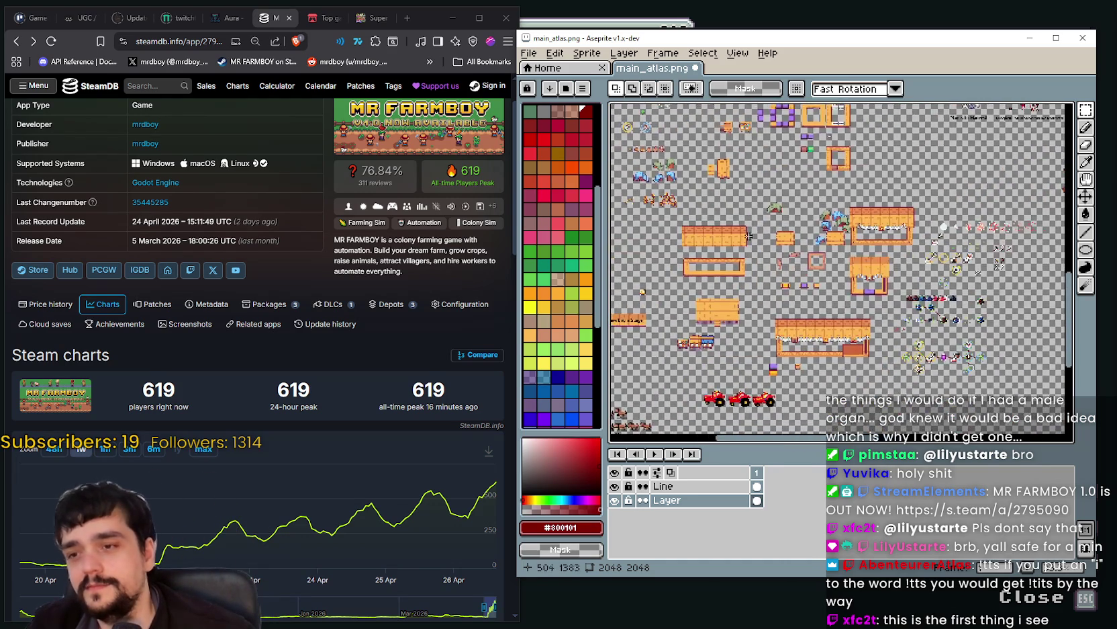
pyautogui.scroll(2, 828, 261)
pyautogui.scroll(1, 806, 249)
pyautogui.scroll(1, 786, 239)
pyautogui.scroll(-1, 774, 233)
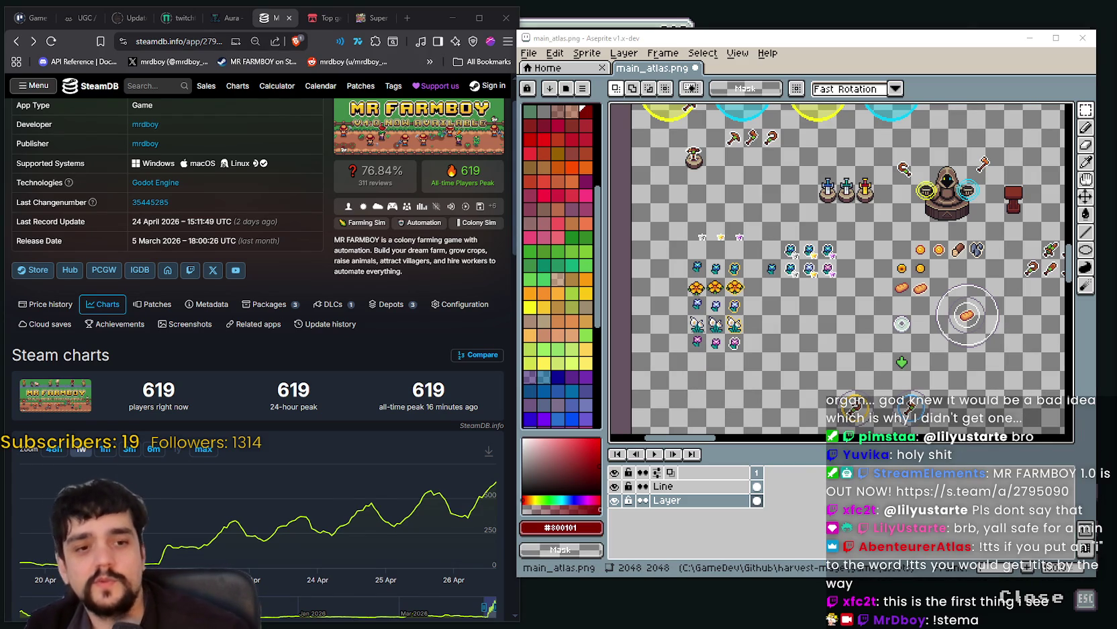
pyautogui.scroll(1, 719, 306)
pyautogui.scroll(1, 720, 306)
pyautogui.scroll(1, 719, 306)
pyautogui.scroll(2, 719, 306)
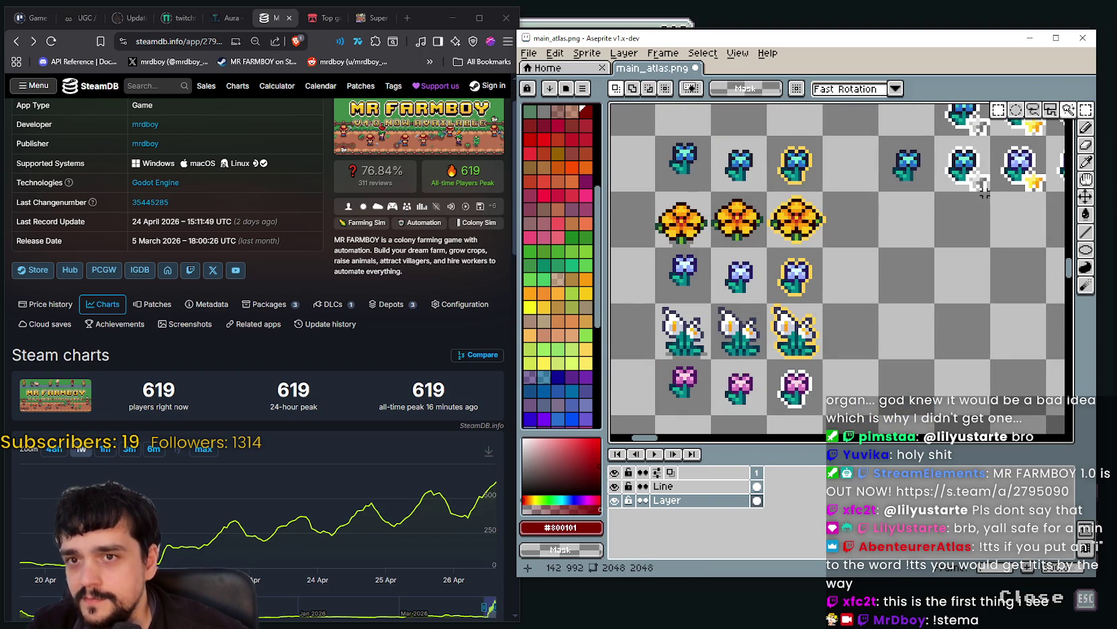
pyautogui.scroll(-1, 790, 275)
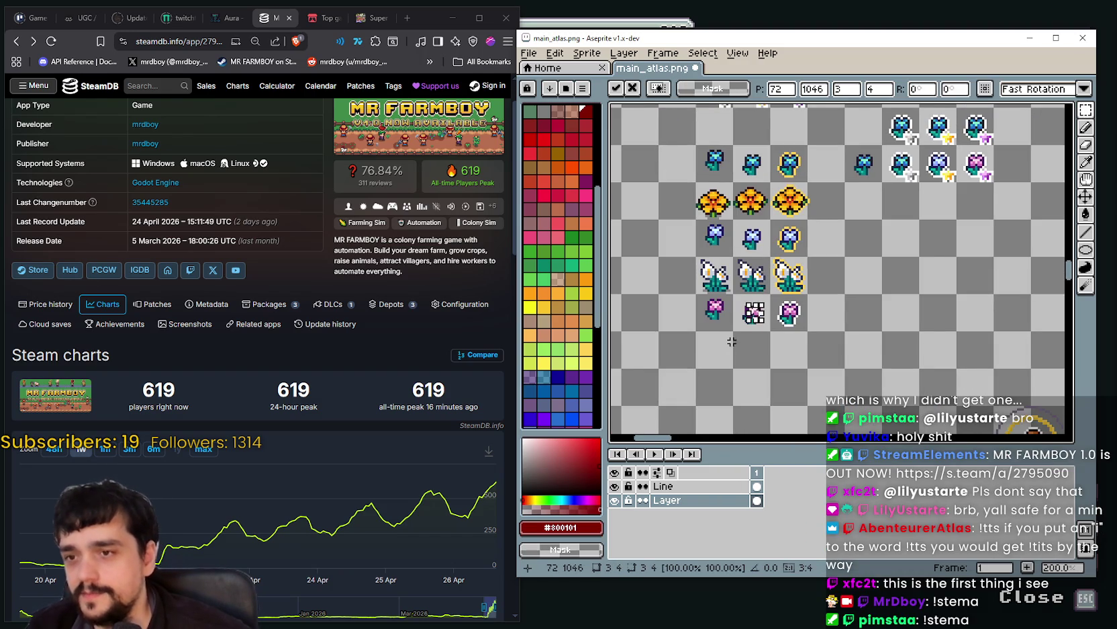
pyautogui.scroll(1, 756, 309)
pyautogui.click(759, 316)
# Bring the view back to the skill-tree icon row
pyautogui.scroll(-3, 758, 316)
pyautogui.scroll(-1, 772, 268)
pyautogui.scroll(1, 779, 233)
pyautogui.scroll(1, 779, 233)
pyautogui.scroll(-1, 779, 233)
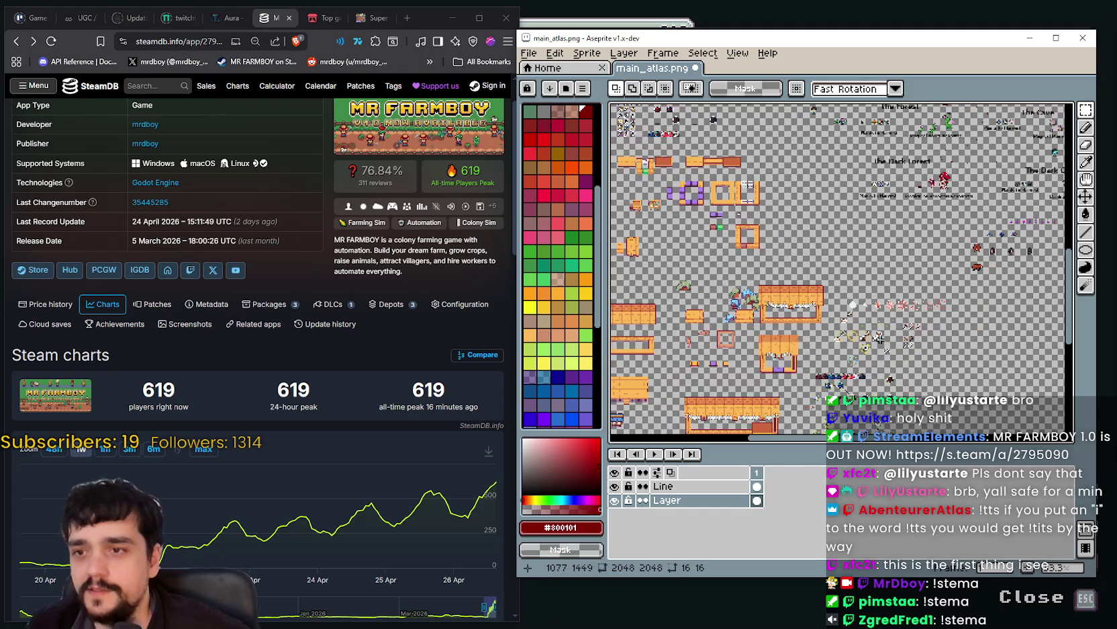
pyautogui.scroll(2, 867, 362)
pyautogui.scroll(1, 873, 302)
pyautogui.moveTo(873, 303); pyautogui.dragTo(891, 227)
pyautogui.scroll(1, 732, 336)
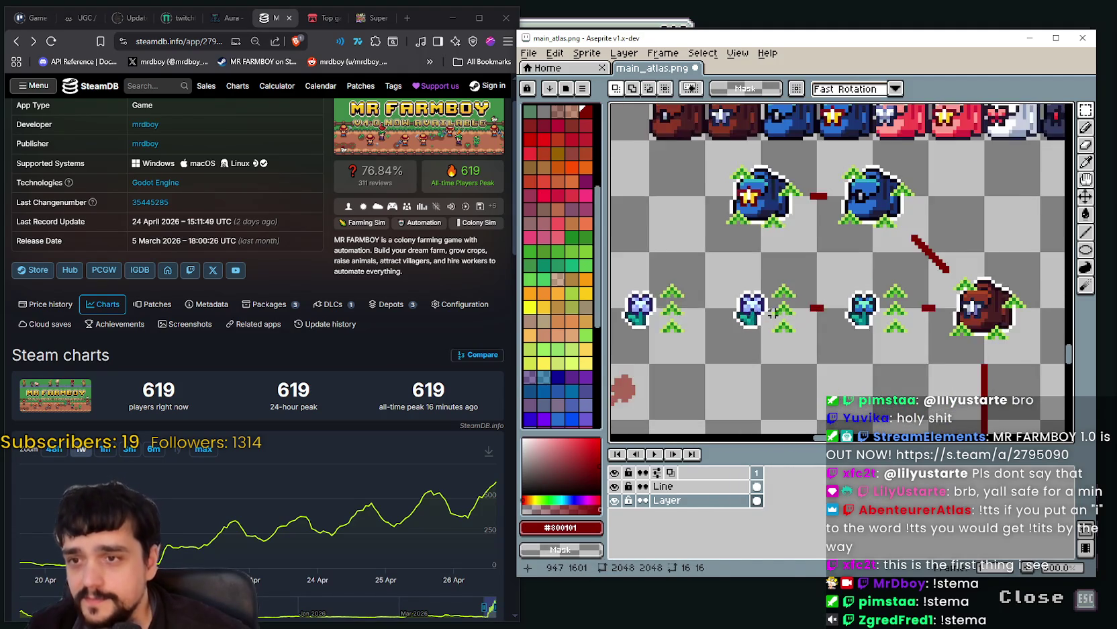
# Paste the pink flower over the leftmost flower in the row
pyautogui.moveTo(732, 335); pyautogui.dragTo(873, 327)
pyautogui.hotkey('ctrl', 'v')
pyautogui.scroll(1, 772, 292)
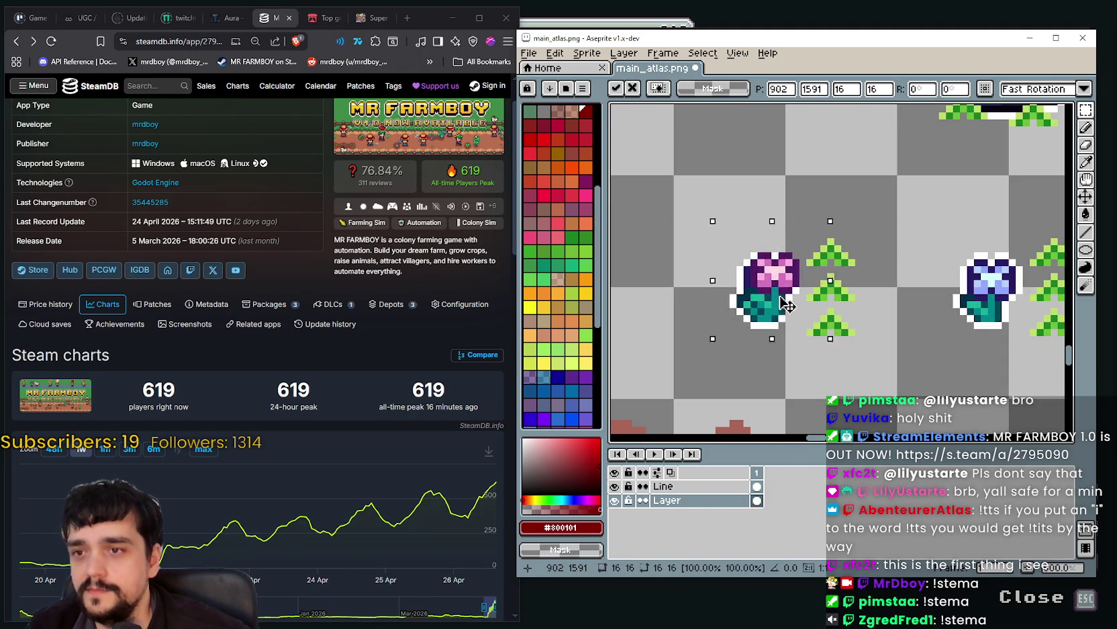
pyautogui.click(698, 325)
pyautogui.scroll(-1, 699, 329)
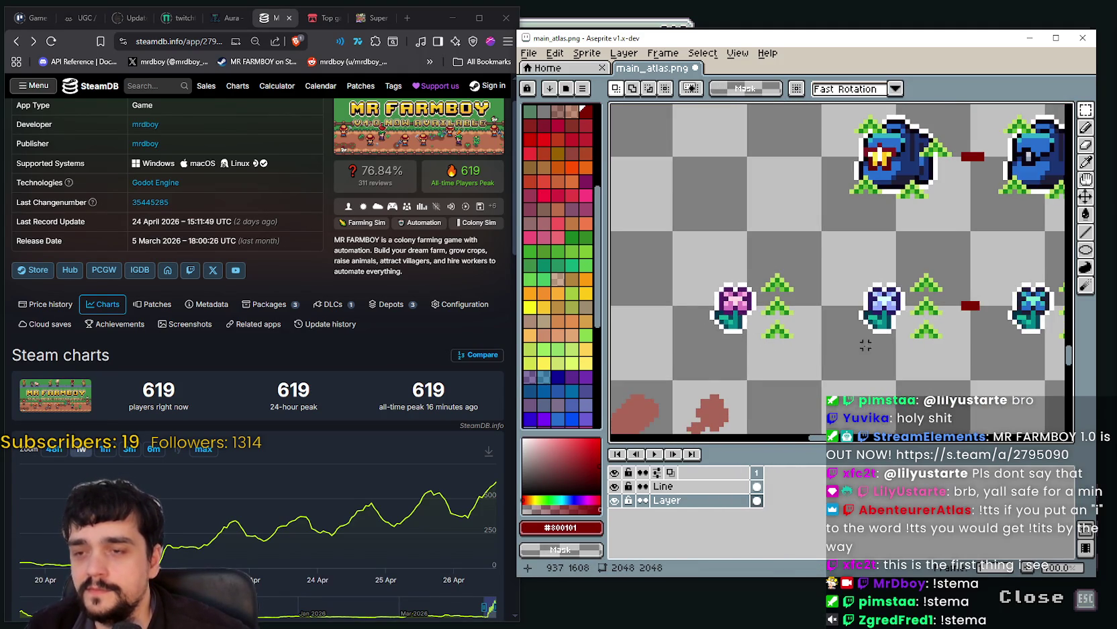
pyautogui.scroll(-1, 870, 380)
pyautogui.scroll(-2, 870, 380)
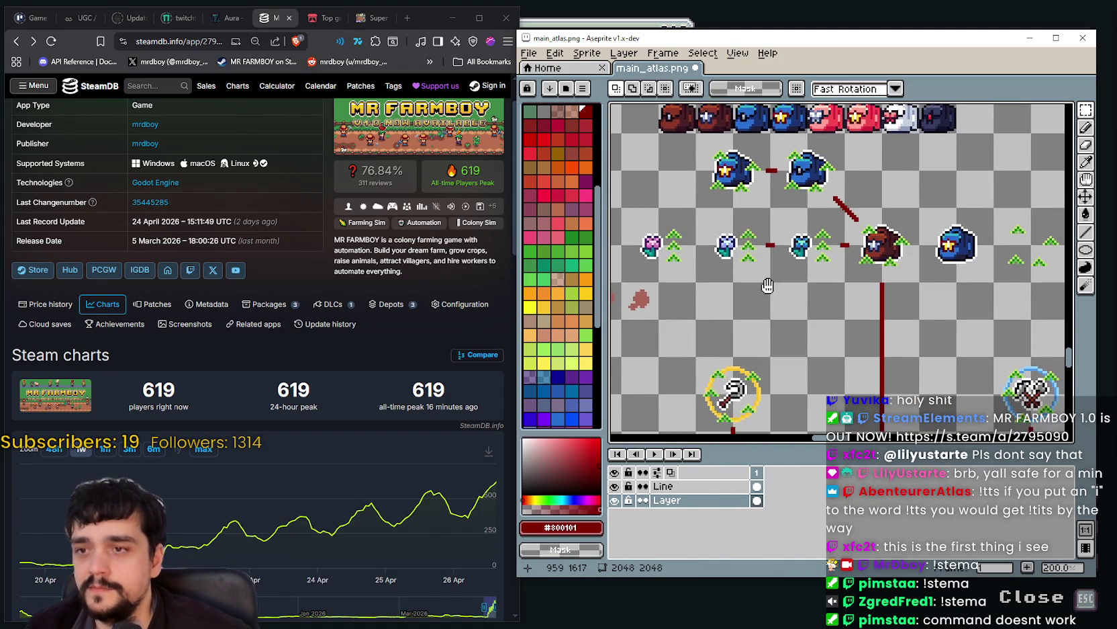
pyautogui.scroll(4, 655, 235)
pyautogui.scroll(-2, 655, 235)
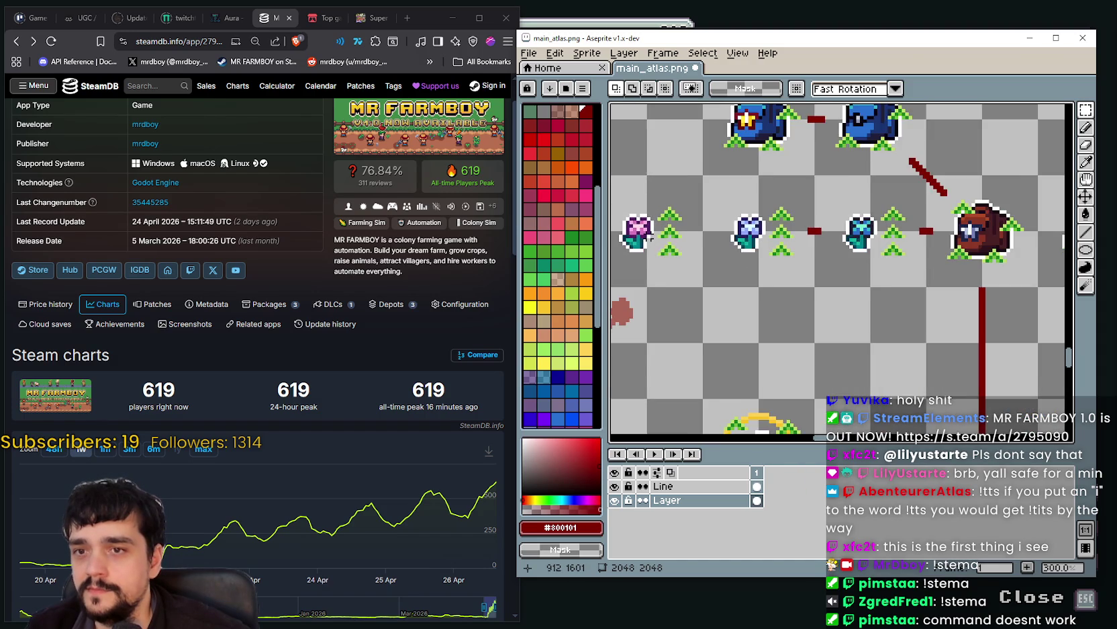
pyautogui.scroll(-1, 873, 349)
pyautogui.scroll(1, 961, 333)
# Marquee-select the whole row of flowers and chevron arrows
pyautogui.moveTo(974, 250); pyautogui.dragTo(638, 364)
pyautogui.scroll(-1, 768, 363)
pyautogui.scroll(1, 769, 363)
pyautogui.scroll(-2, 767, 342)
pyautogui.scroll(1, 766, 324)
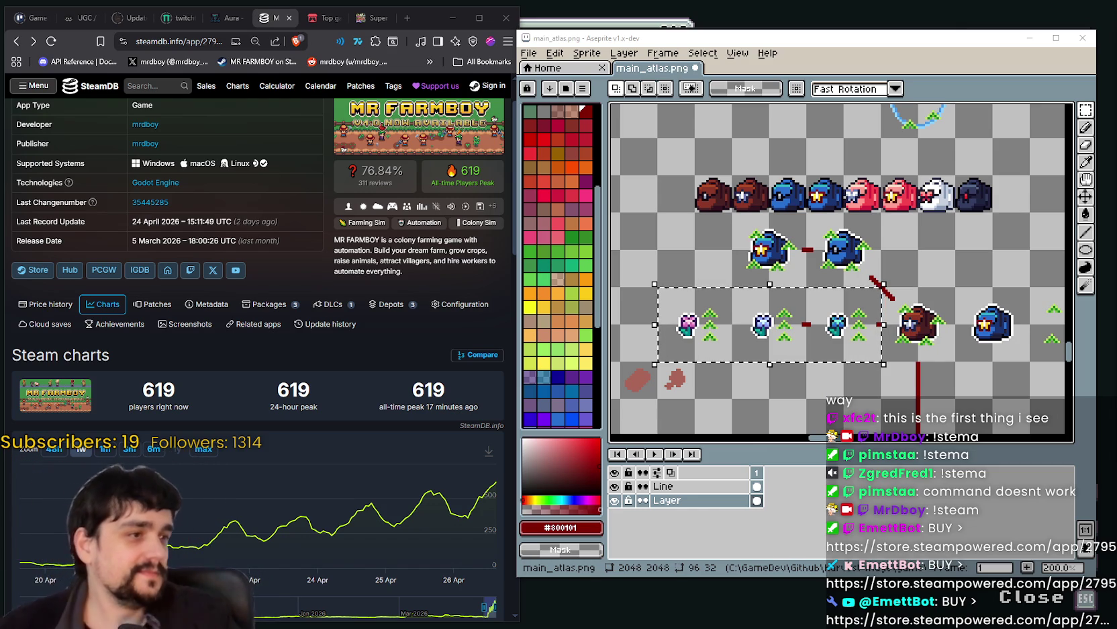
# Save main_atlas.png with the new flower row, then view the lower skill-tree icons
pyautogui.scroll(-1, 751, 323)
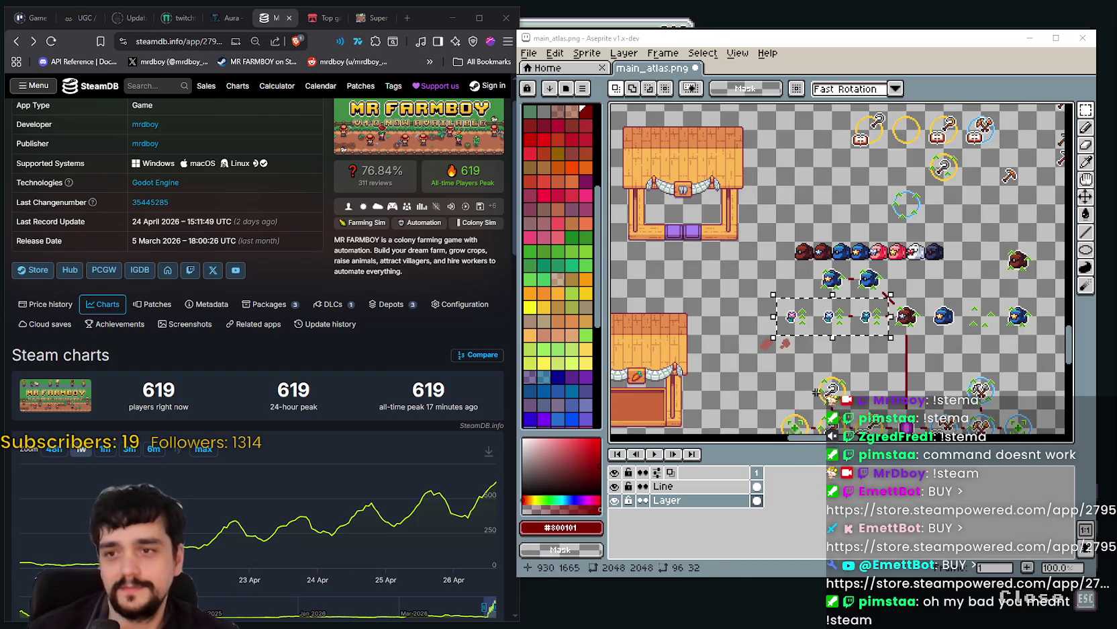
pyautogui.scroll(1, 823, 287)
pyautogui.scroll(1, 824, 287)
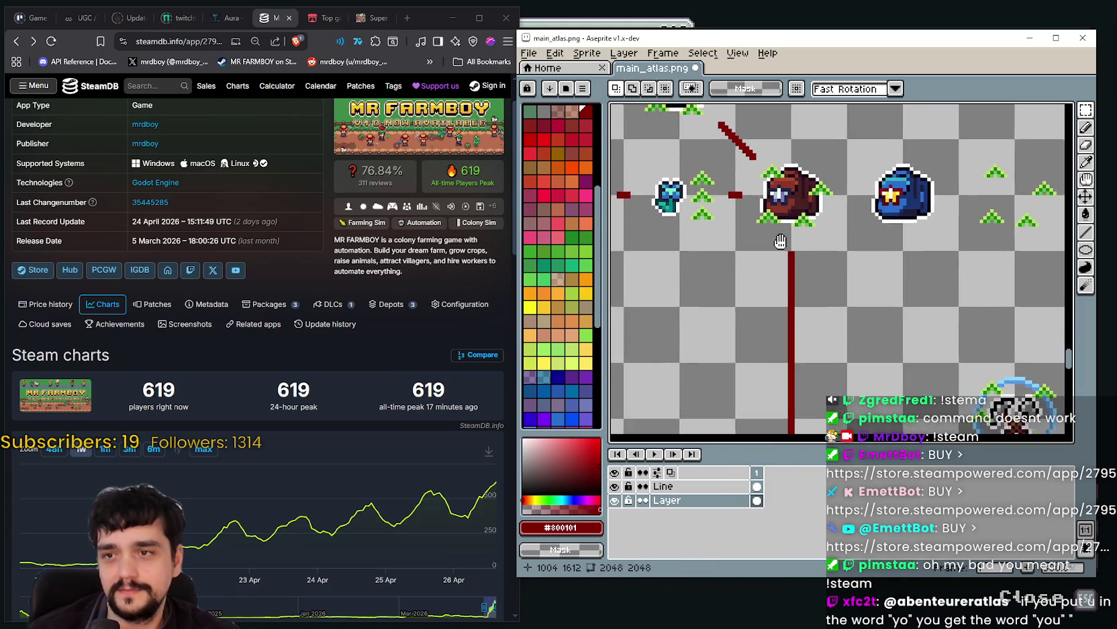
pyautogui.hotkey('ctrl', 's')
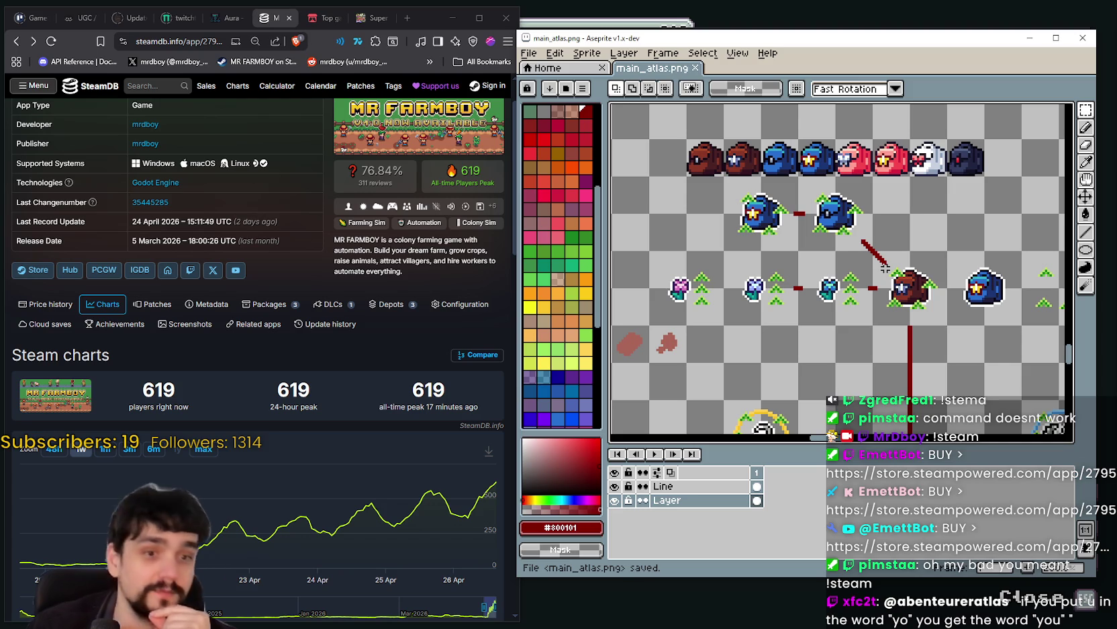
pyautogui.scroll(-2, 768, 357)
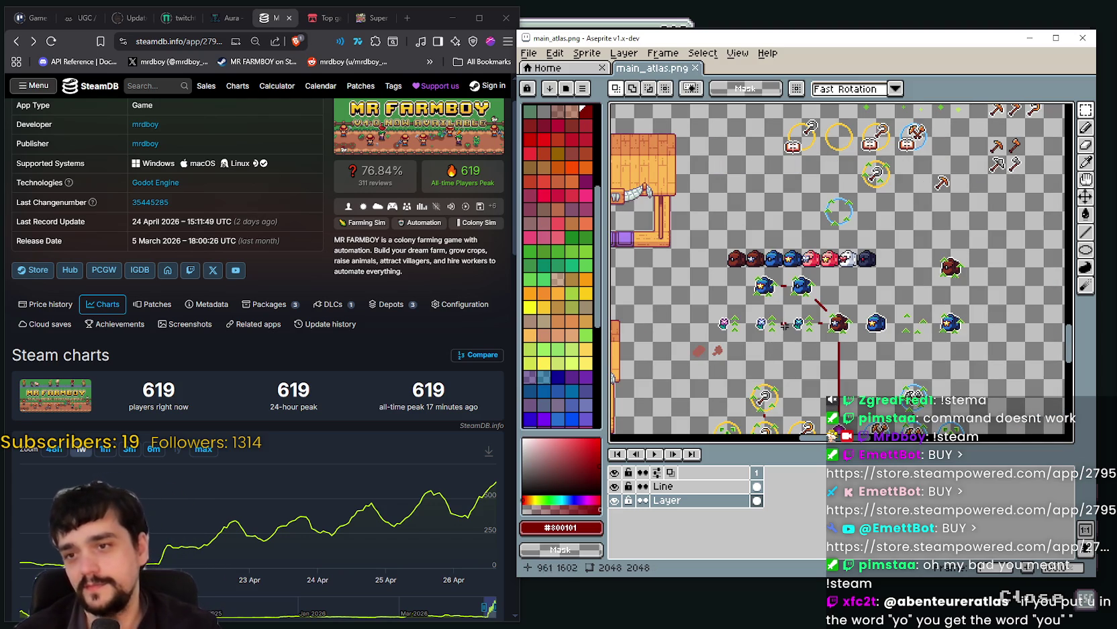
pyautogui.moveTo(836, 324); pyautogui.dragTo(841, 223)
# In MR FARMBOY, buy Magical Bag Slots II, Item Capacity I and two other skill nodes
pyautogui.hotkey('alt', 'Tab')
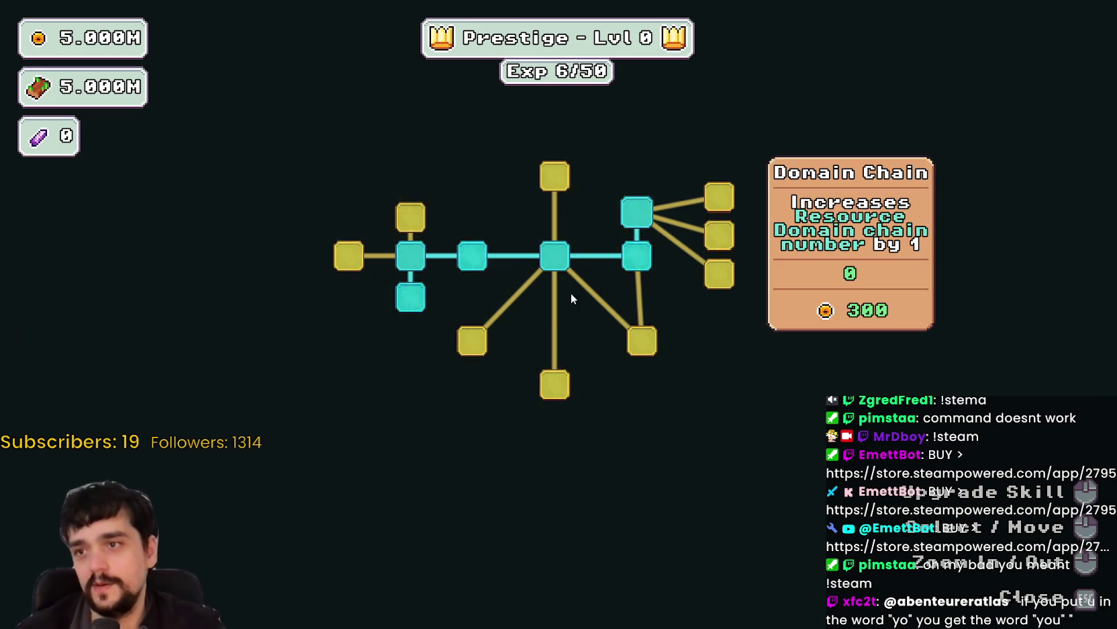
pyautogui.moveTo(518, 277); pyautogui.dragTo(550, 356)
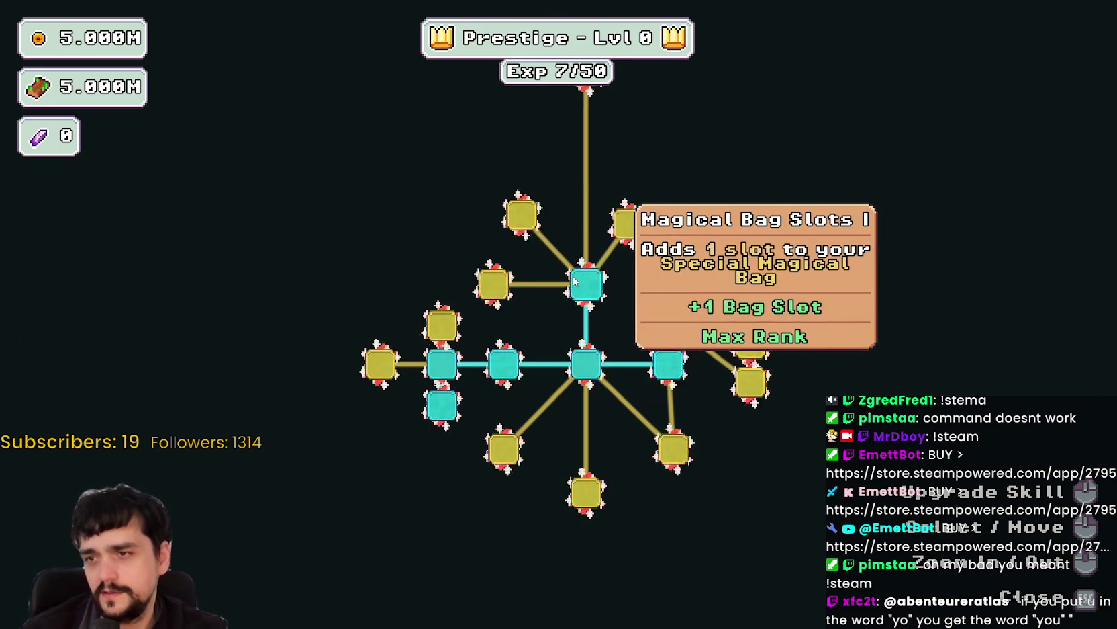
pyautogui.click(526, 213)
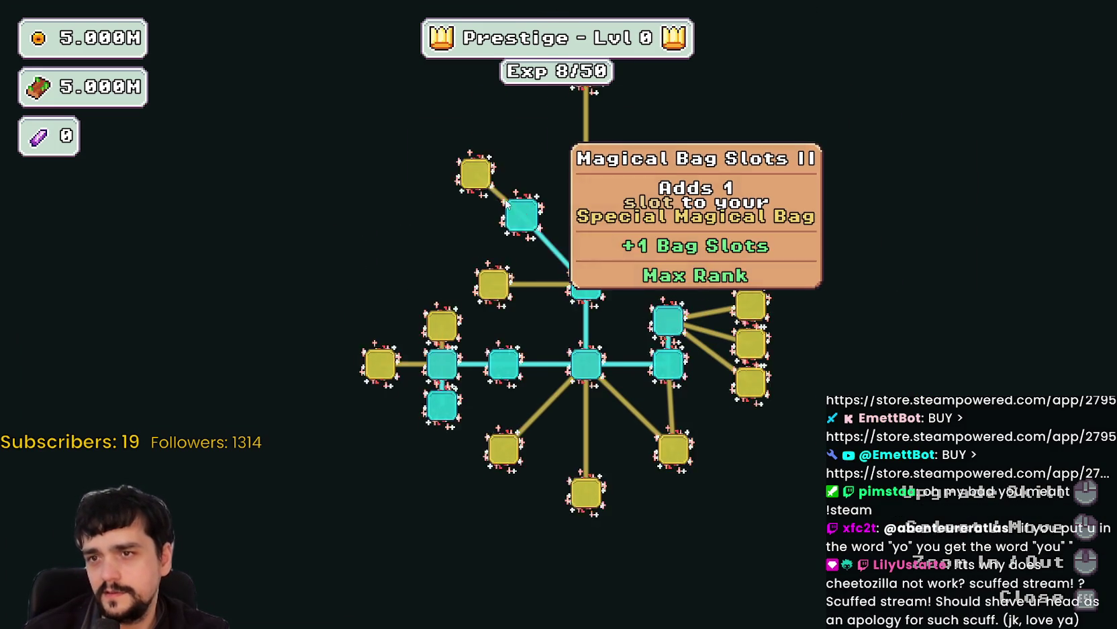
pyautogui.click(476, 173)
pyautogui.click(498, 279)
pyautogui.click(440, 211)
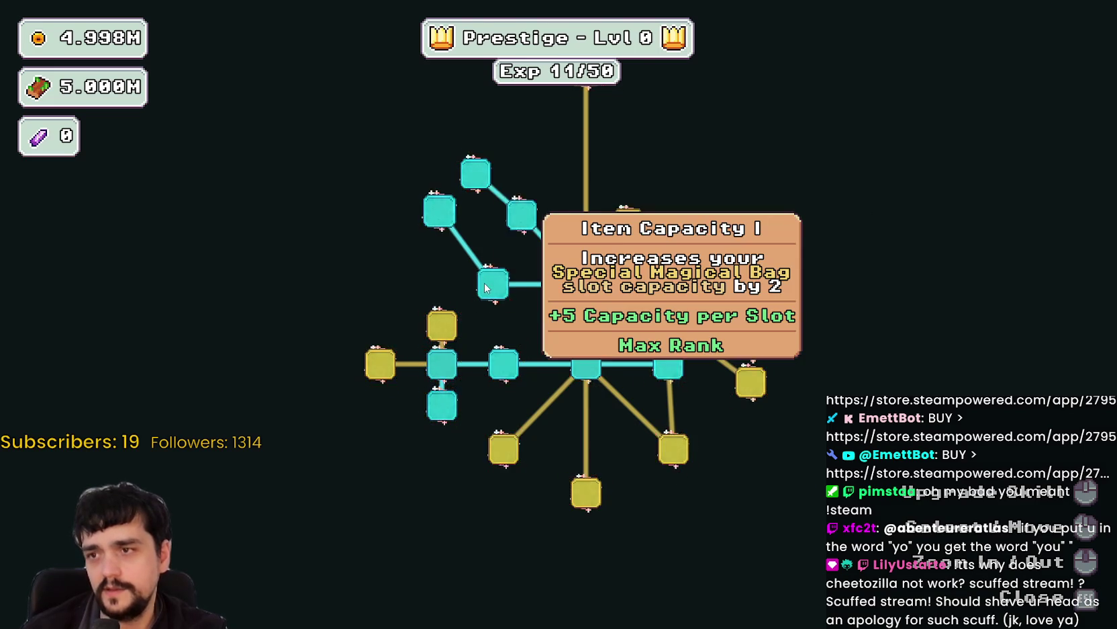
# Cycle through the atlas editor and Steam store to the SteamDB charts page
pyautogui.hotkey('alt', 'Tab')
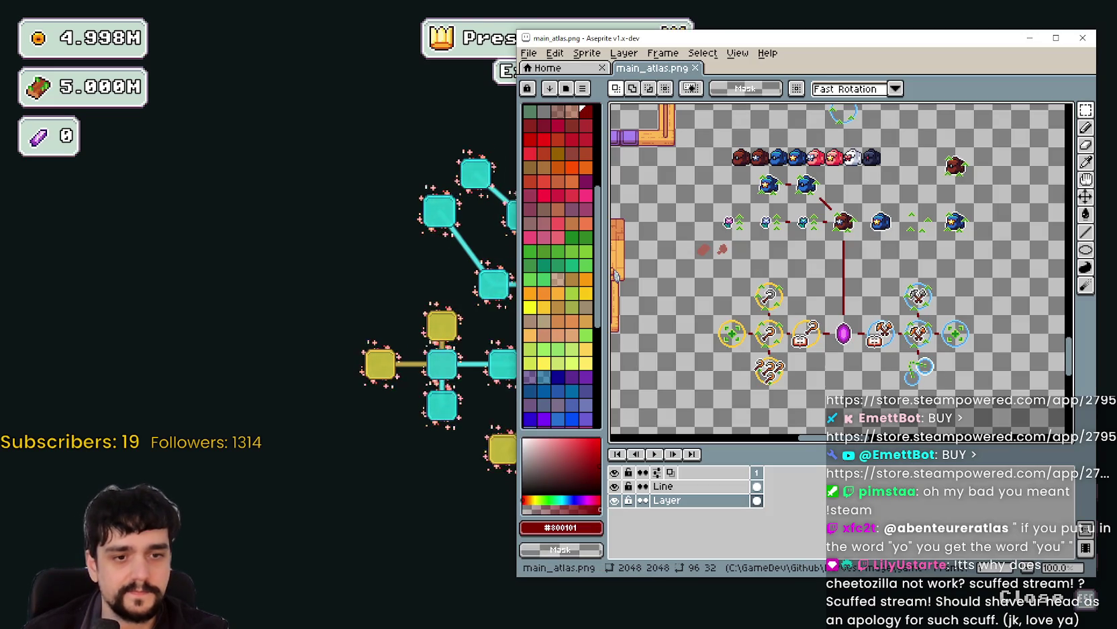
pyautogui.hotkey('alt', 'Tab')
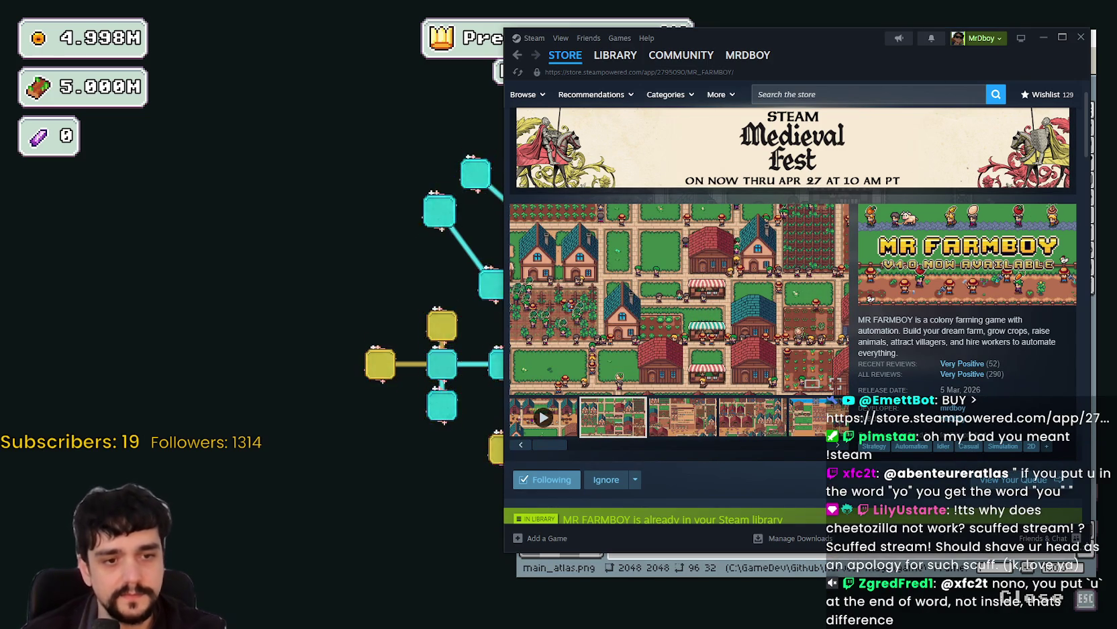
pyautogui.hotkey('alt', 'Tab')
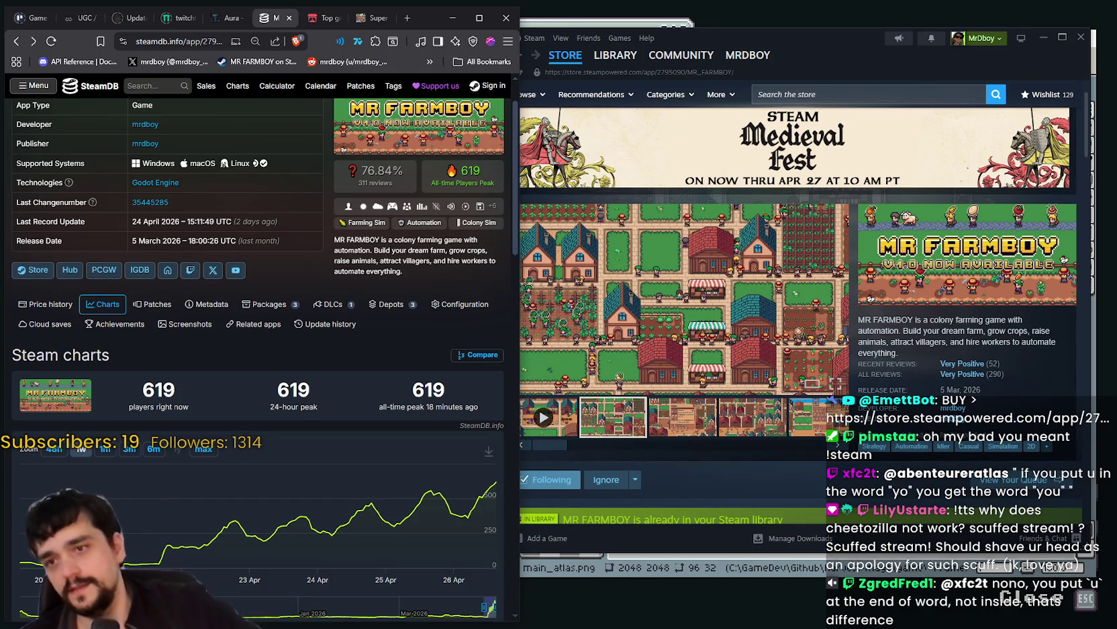
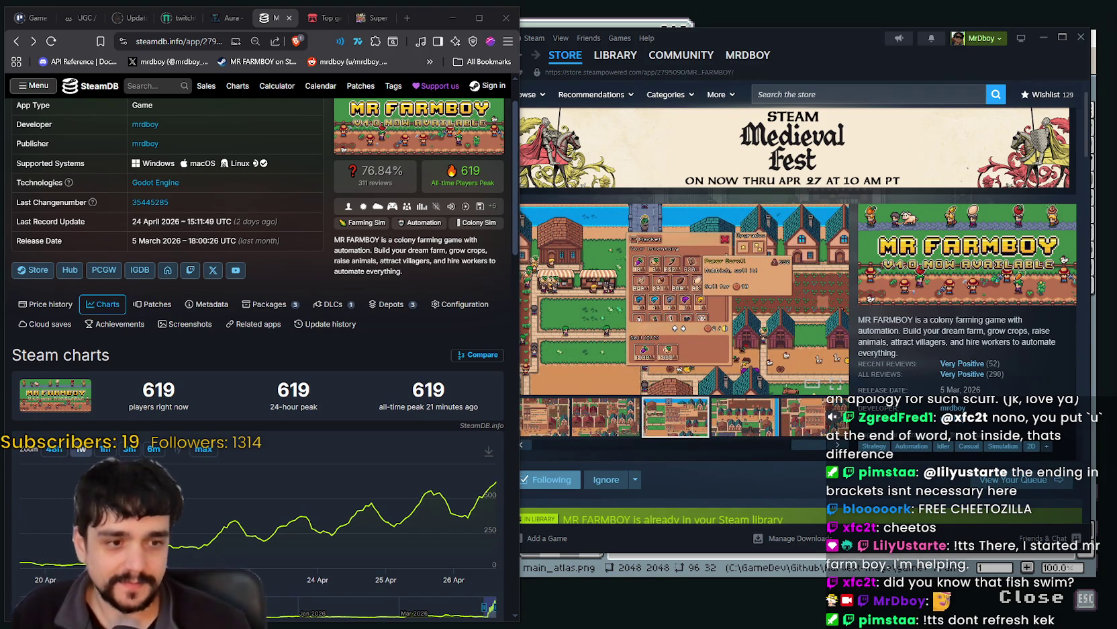
# Scroll down the MR FARMBOY store page and go to its Community Hub discussions
pyautogui.scroll(-5, 748, 382)
pyautogui.scroll(-5, 748, 382)
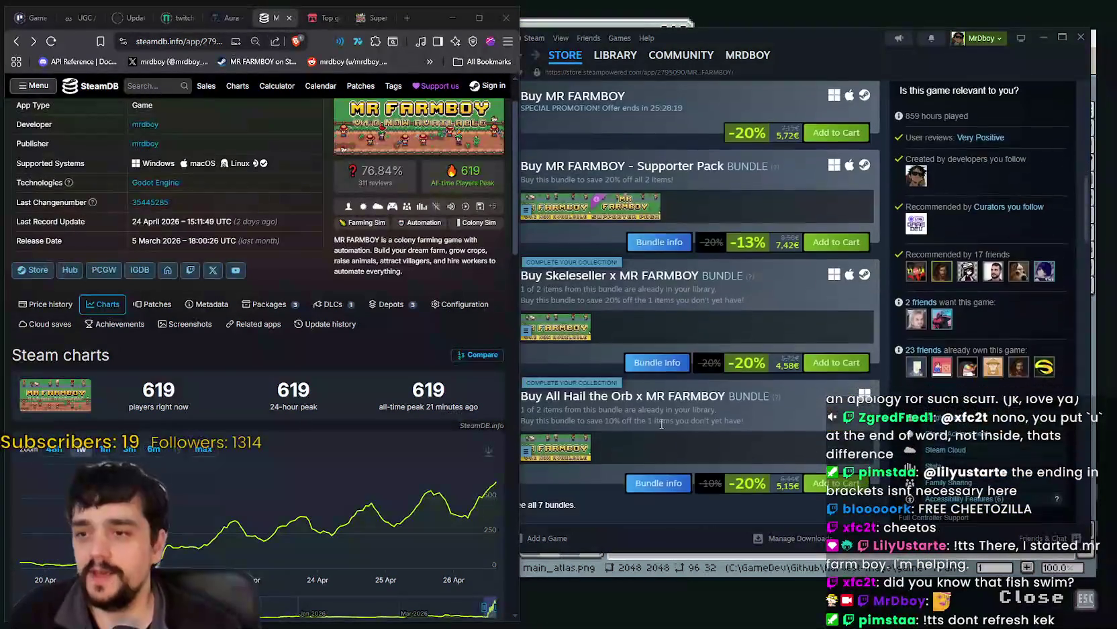
pyautogui.scroll(-5, 607, 313)
pyautogui.scroll(-3, 645, 329)
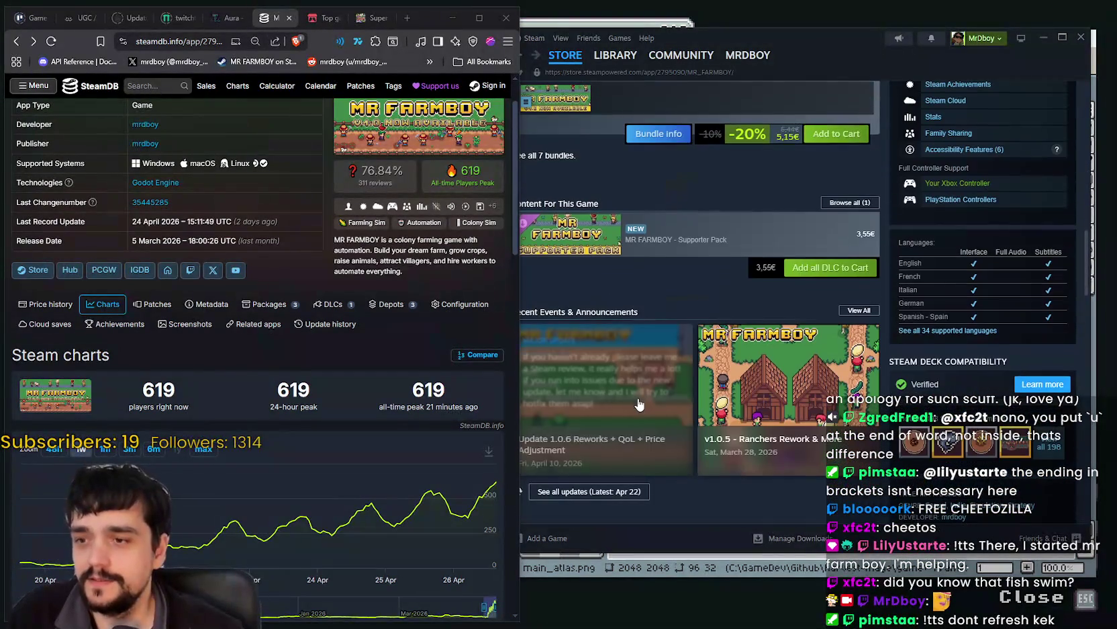
pyautogui.click(638, 494)
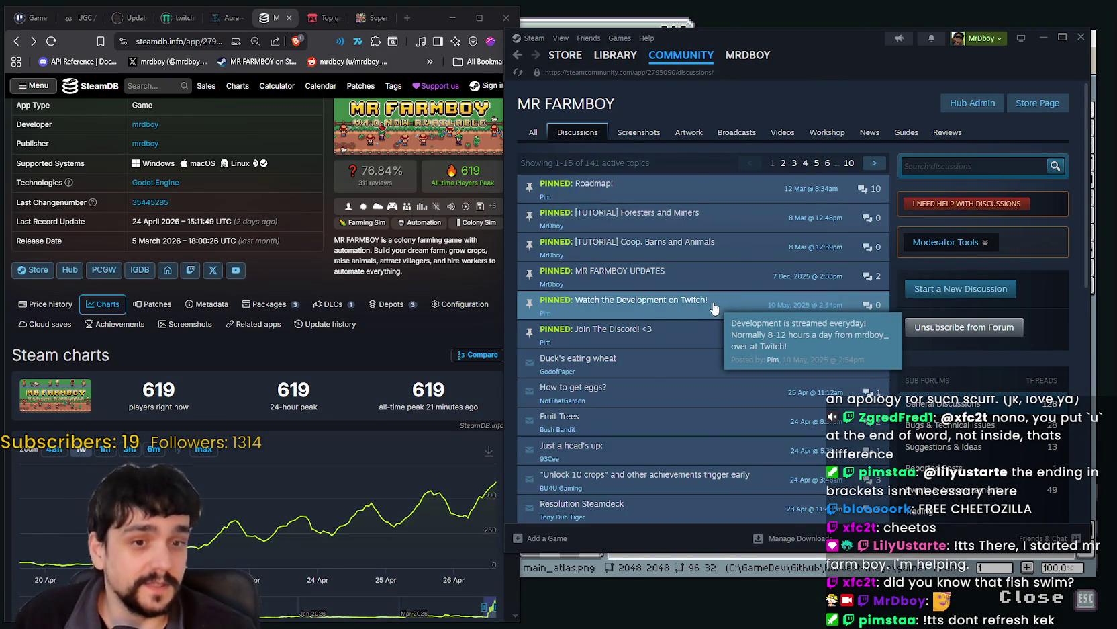
# Return from the discussions to the MR FARMBOY store page and shift the Steam window slightly
pyautogui.scroll(-3, 739, 312)
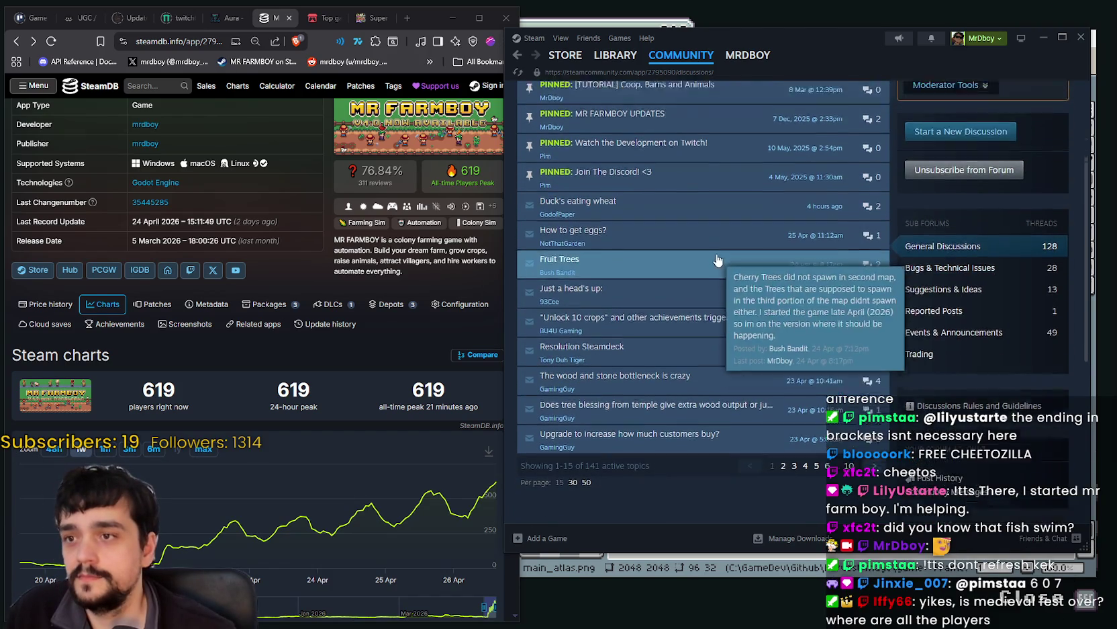
pyautogui.scroll(3, 719, 257)
pyautogui.click(1038, 102)
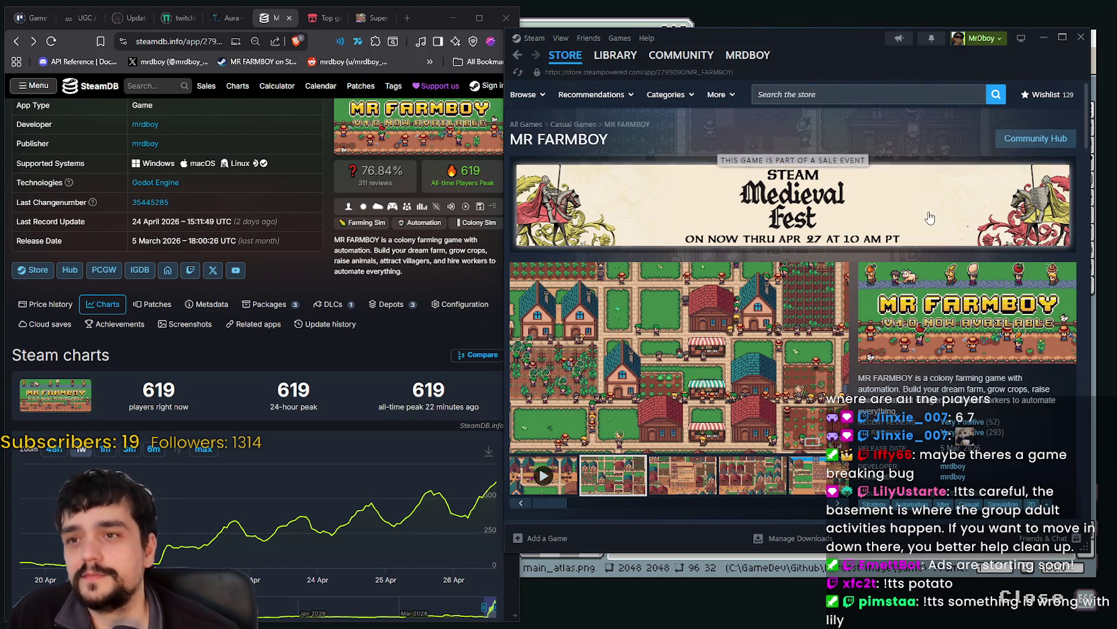
pyautogui.rightClick(915, 148)
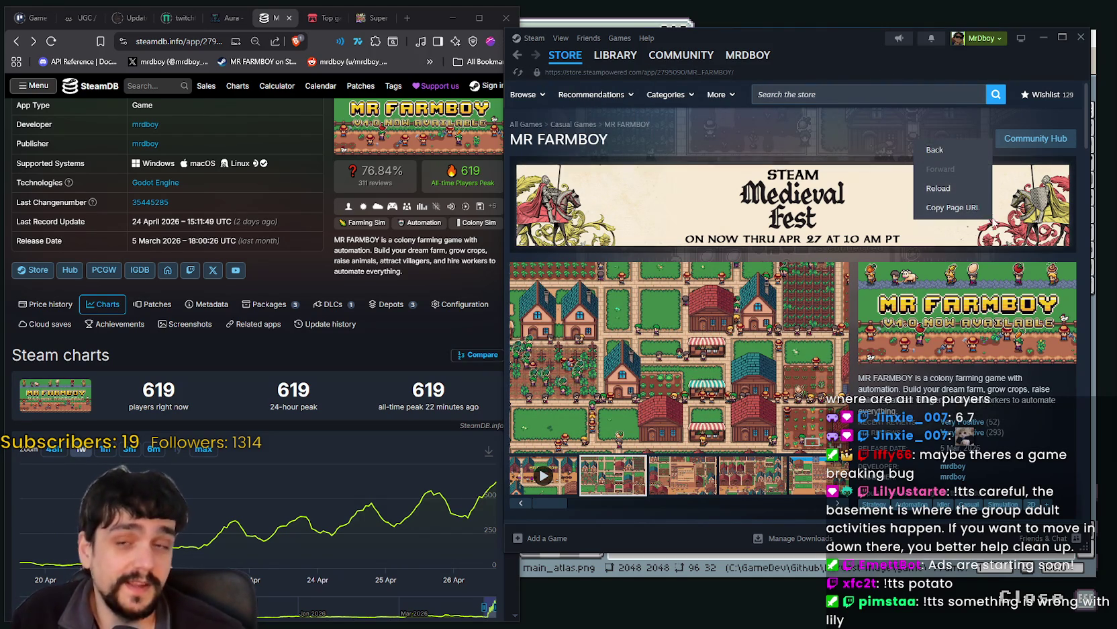
pyautogui.moveTo(1004, 60); pyautogui.dragTo(996, 80)
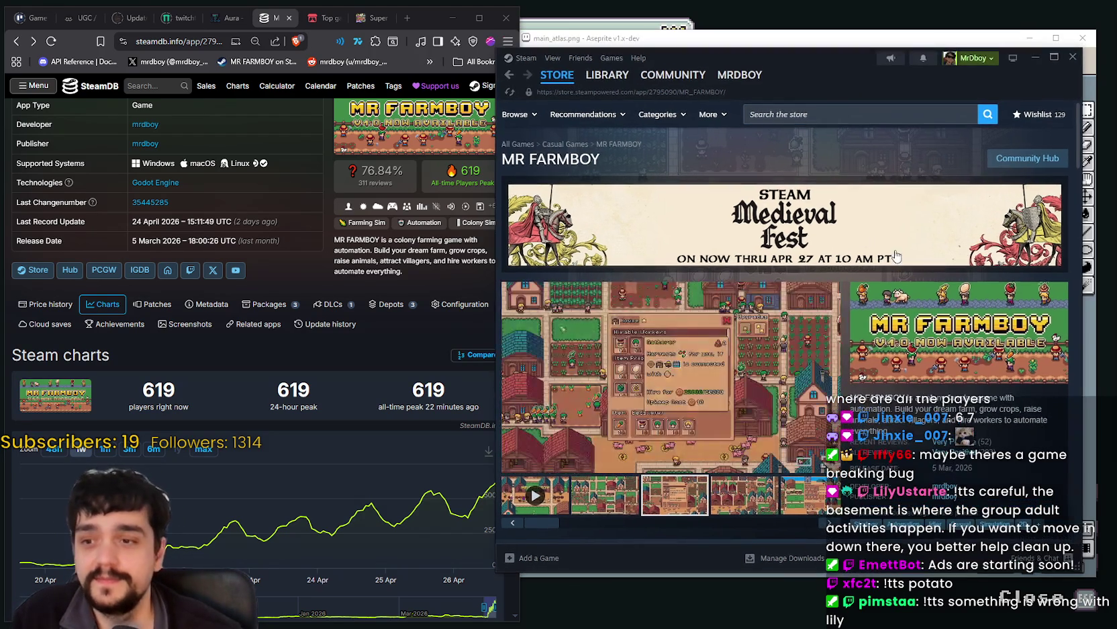
# Minimize Steam and centre the Aseprite view on the skill tree's flower row
pyautogui.click(1032, 59)
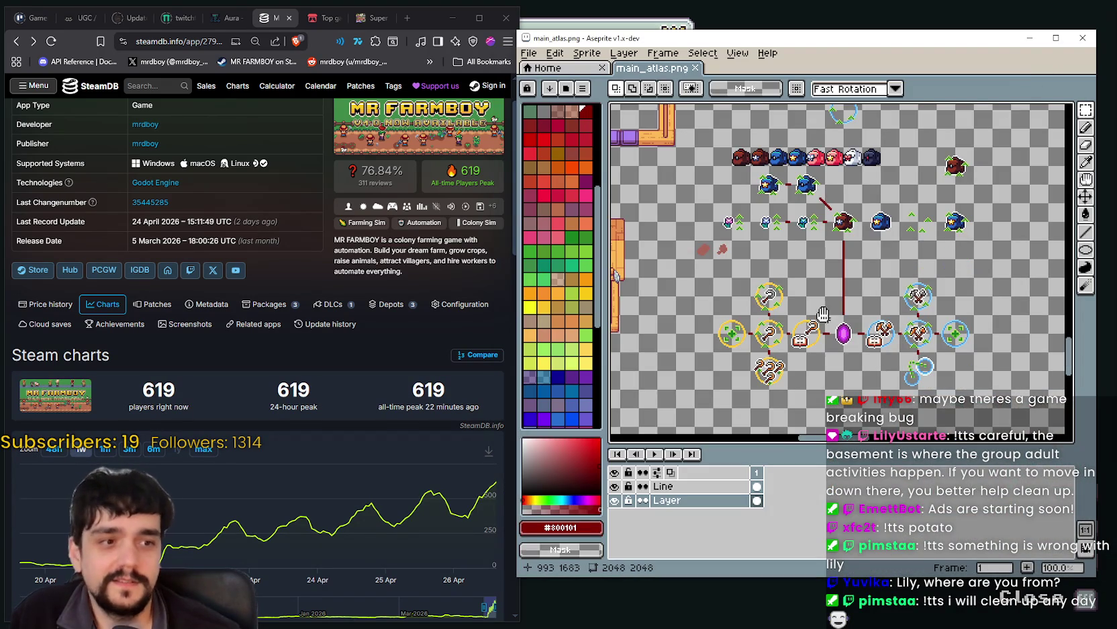
pyautogui.scroll(-5, 792, 303)
pyautogui.scroll(2, 780, 303)
pyautogui.scroll(1, 769, 268)
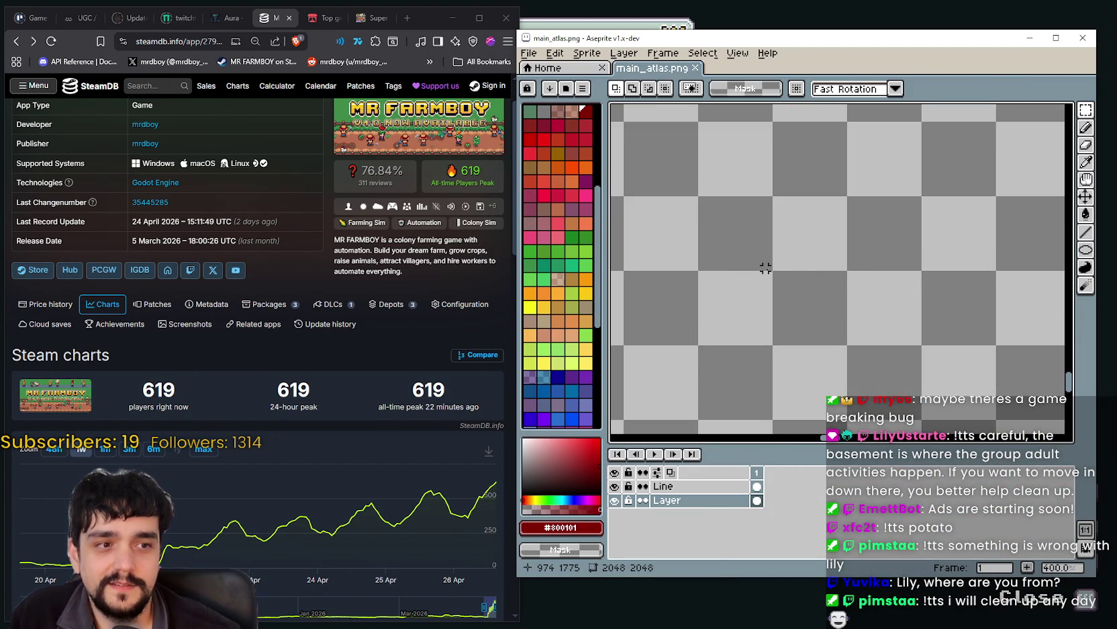
pyautogui.scroll(-1, 766, 268)
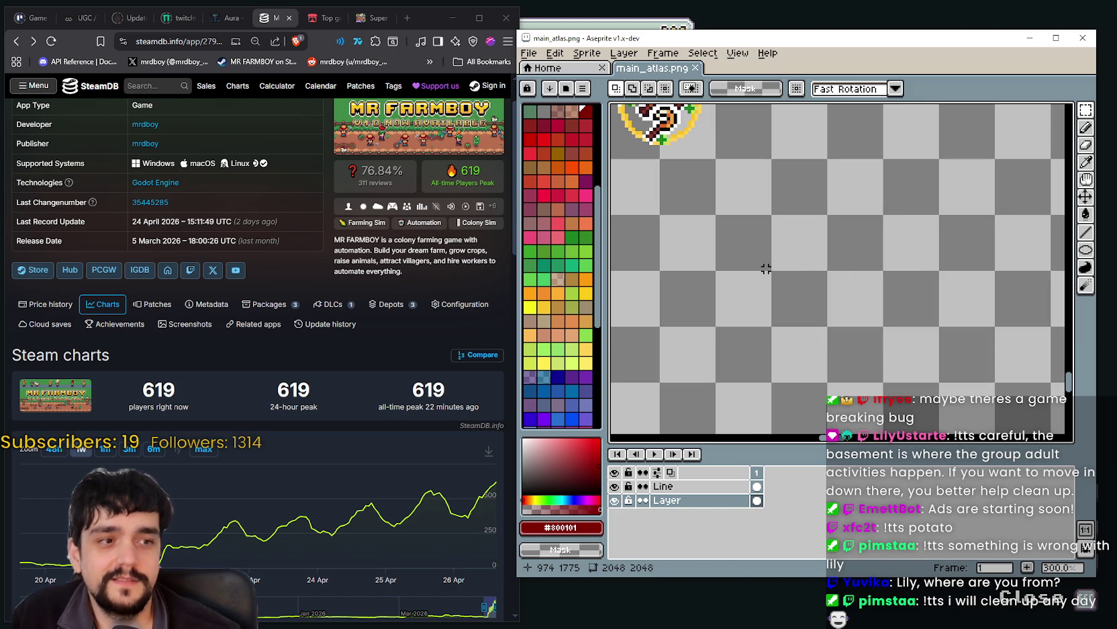
pyautogui.moveTo(830, 292); pyautogui.dragTo(731, 309)
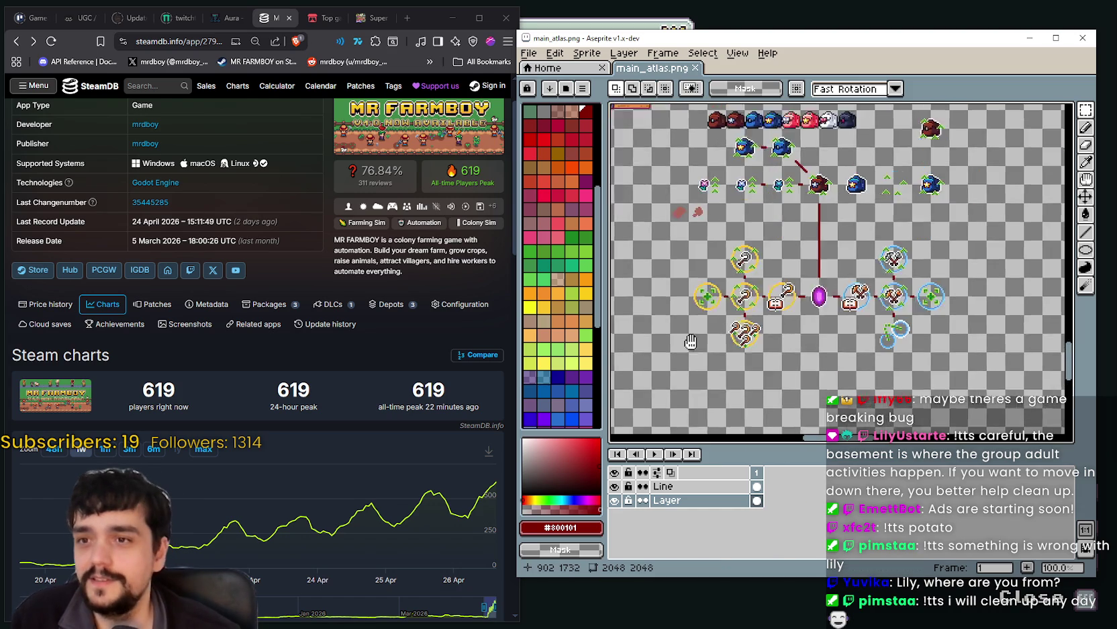
pyautogui.moveTo(932, 313); pyautogui.dragTo(821, 282)
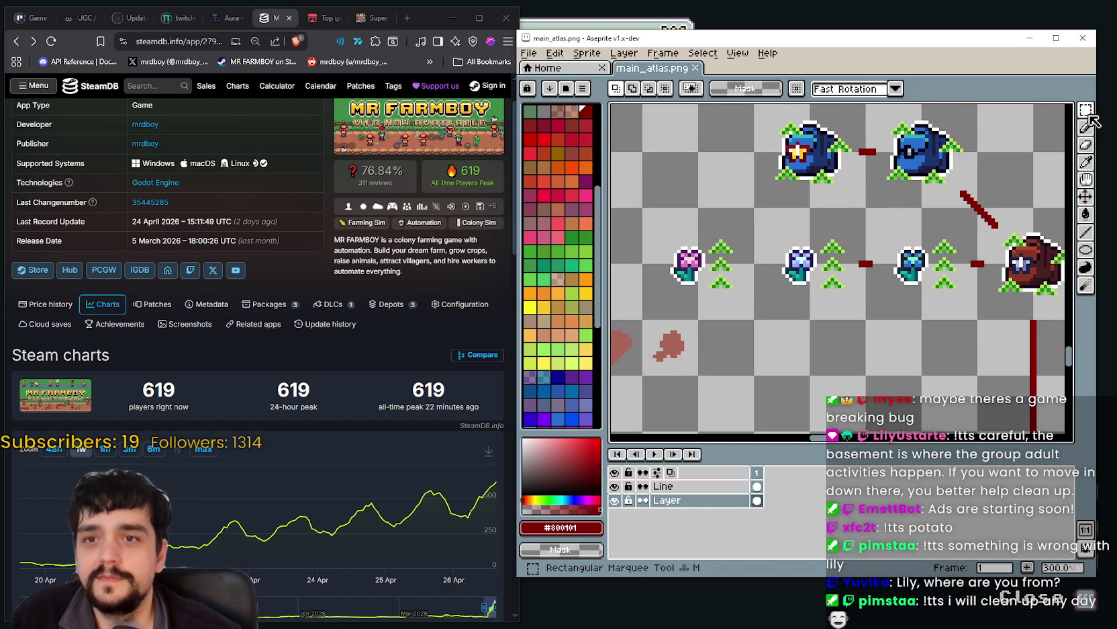
# Delete the blue flower's 32x32 tile, slide the other two flowers into the gap, and save
pyautogui.moveTo(952, 302); pyautogui.dragTo(903, 235)
pyautogui.moveTo(865, 319); pyautogui.dragTo(978, 206)
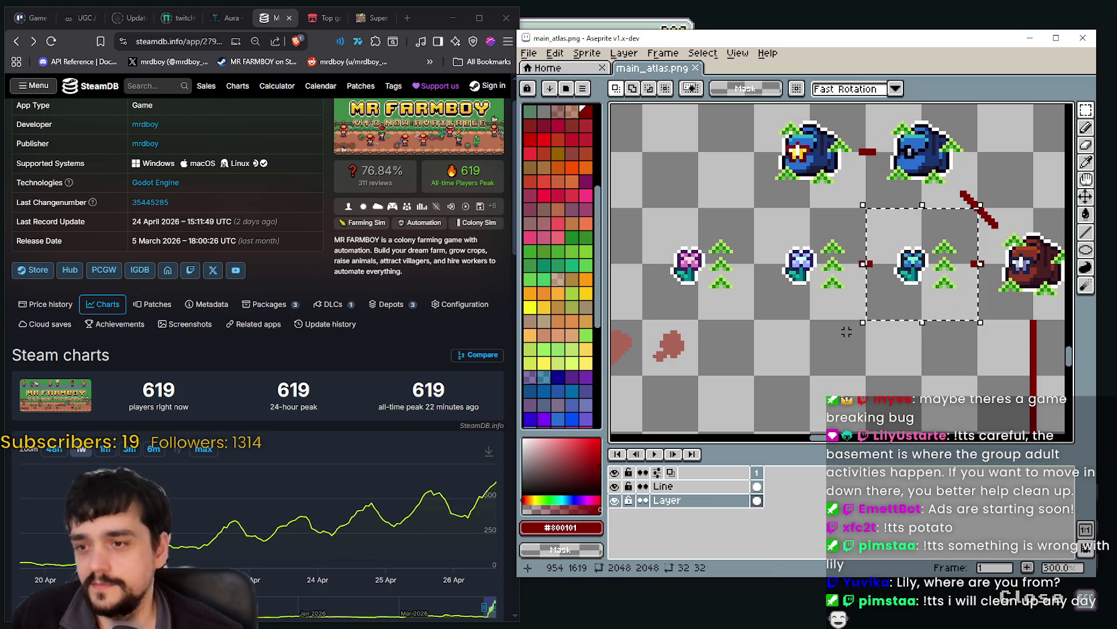
pyautogui.press('Delete')
pyautogui.moveTo(643, 320); pyautogui.dragTo(869, 206)
pyautogui.moveTo(773, 287)
pyautogui.mouseDown()
pyautogui.moveTo(794, 308)
pyautogui.moveTo(880, 285)
pyautogui.mouseUp()
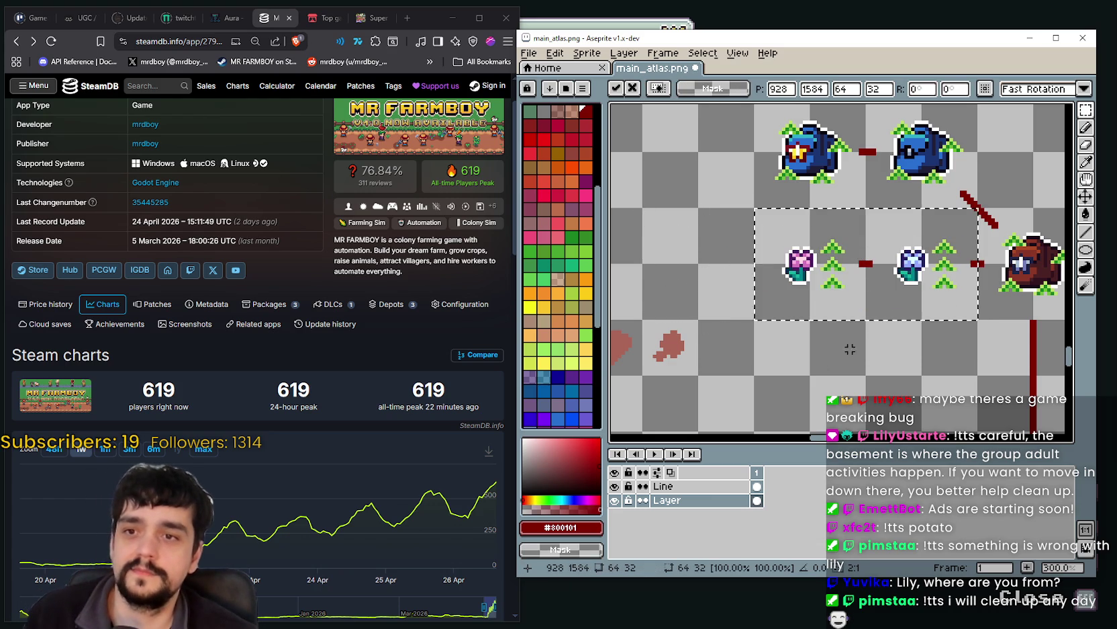
pyautogui.scroll(-2, 860, 304)
pyautogui.hotkey('ctrl', 's')
# Move the 32×32 dark-red node sprite beside the row of blue creature sprites
pyautogui.scroll(1, 747, 245)
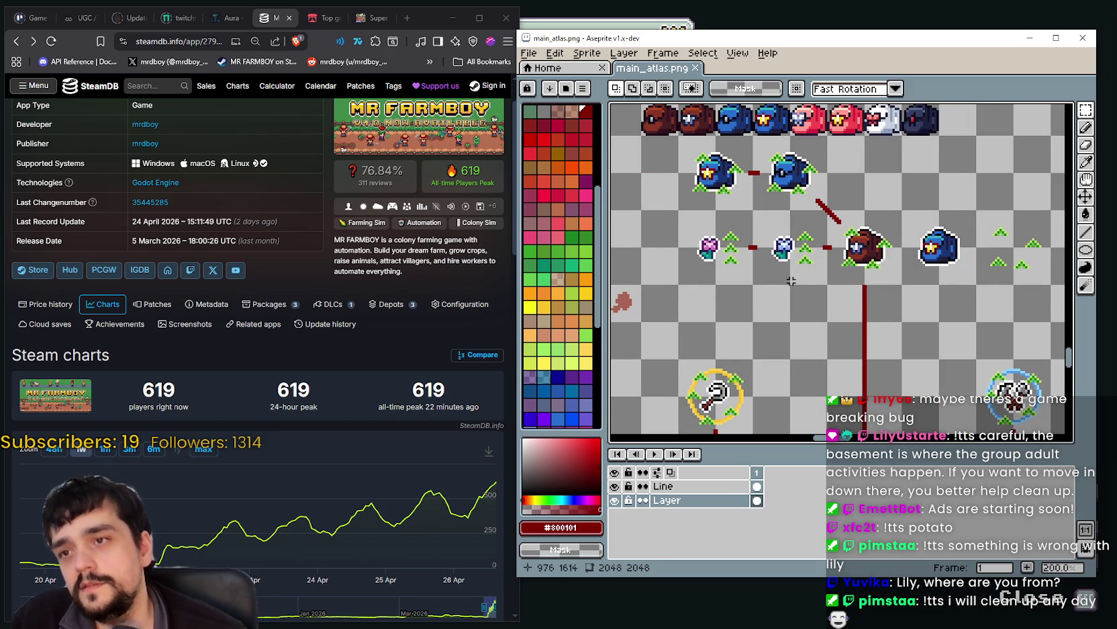
pyautogui.scroll(-1, 777, 262)
pyautogui.scroll(-1, 805, 309)
pyautogui.scroll(1, 835, 363)
pyautogui.scroll(-1, 834, 362)
pyautogui.scroll(1, 796, 248)
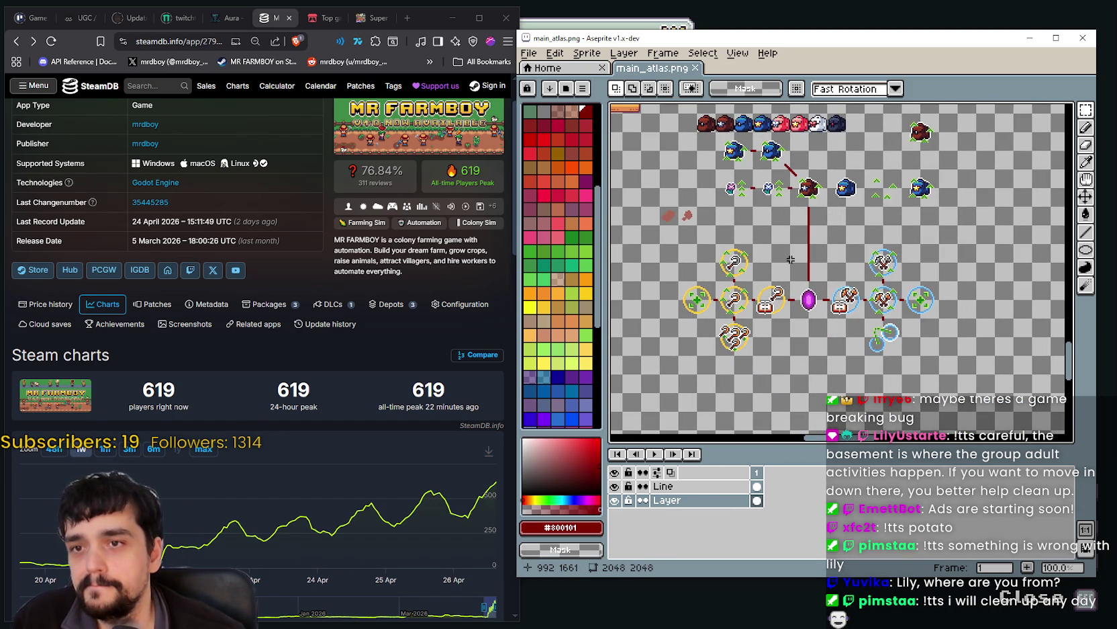
pyautogui.scroll(-1, 888, 267)
pyautogui.scroll(1, 909, 217)
pyautogui.moveTo(879, 163); pyautogui.dragTo(954, 261)
pyautogui.hotkey('ctrl', 'z')
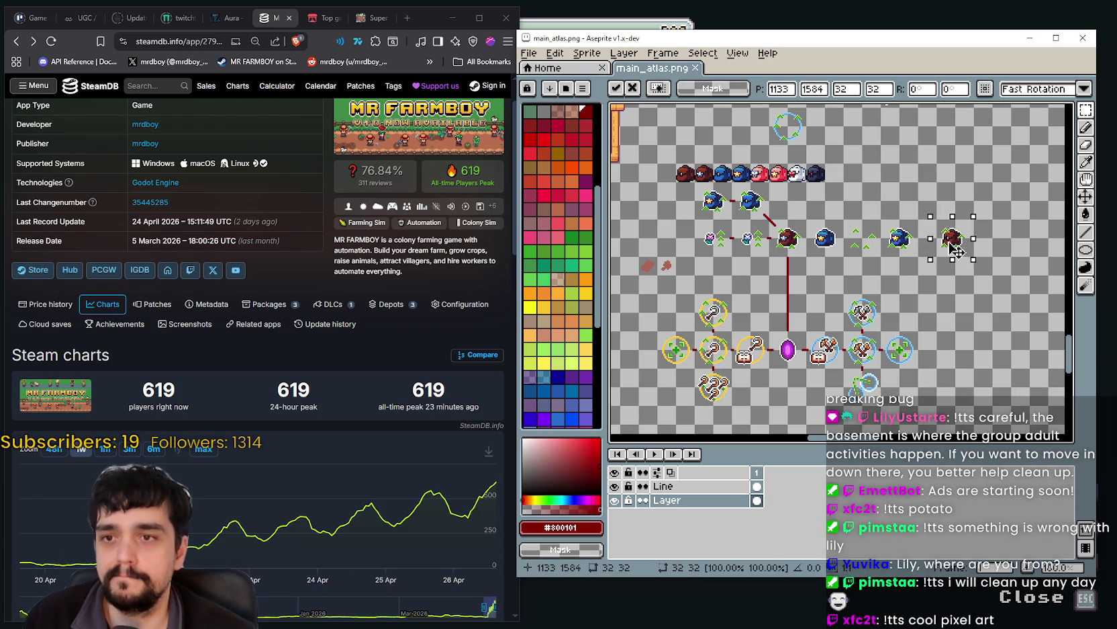
# Marquee-select the whole skill-tree block
pyautogui.scroll(-1, 831, 268)
pyautogui.scroll(1, 831, 268)
pyautogui.scroll(-1, 831, 268)
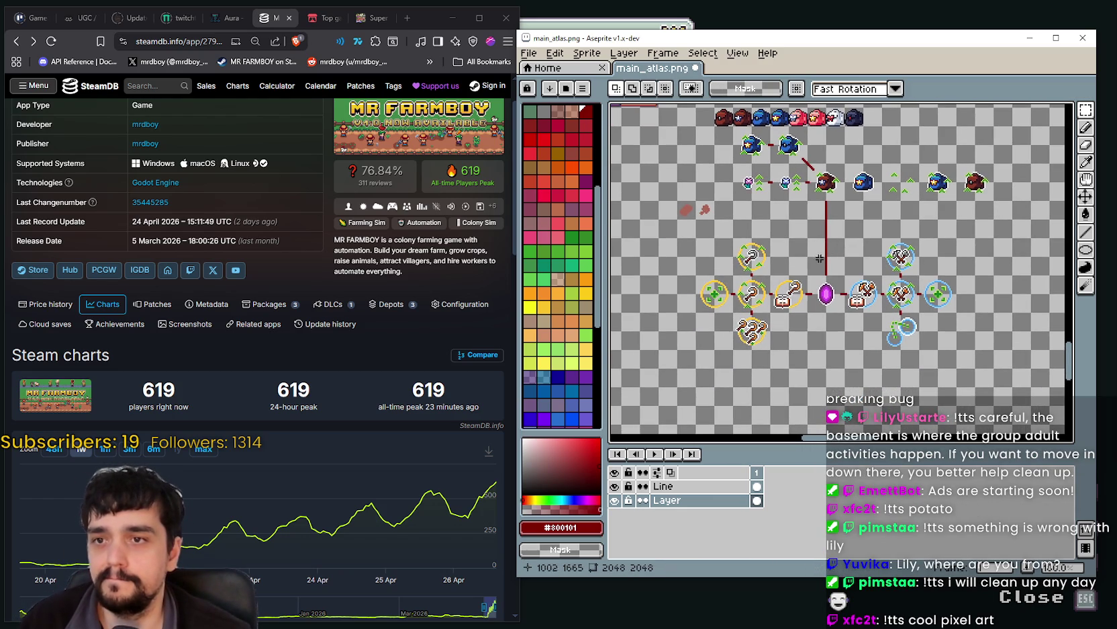
pyautogui.moveTo(693, 140); pyautogui.dragTo(1006, 339)
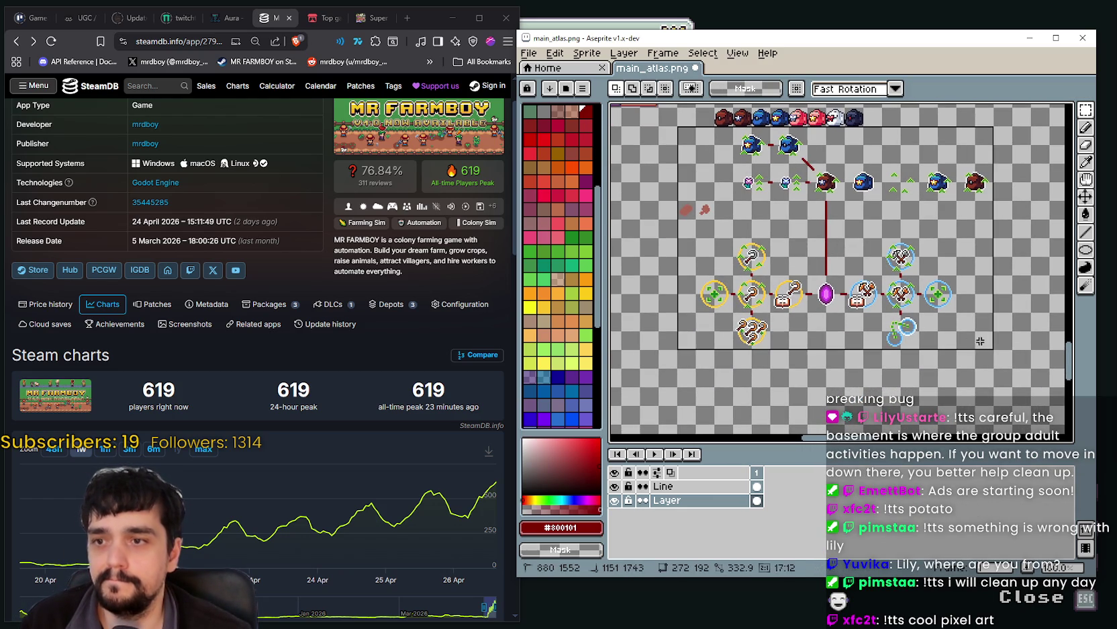
# Marquee-select the four-sprite row of blue and red nodes in the upper branch
pyautogui.scroll(-2, 739, 245)
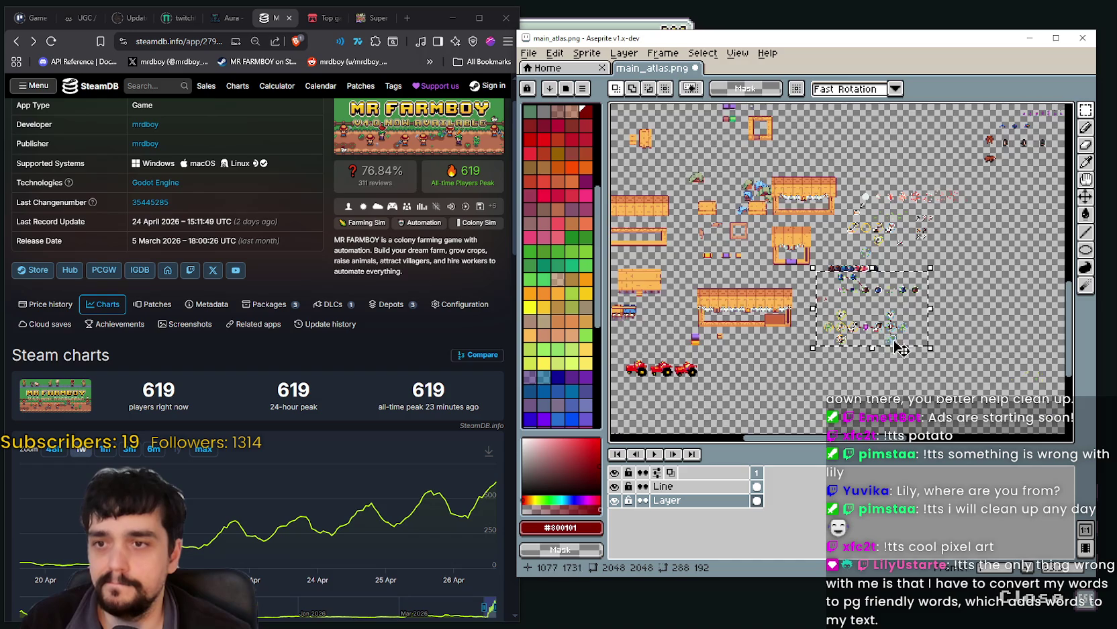
pyautogui.scroll(-1, 738, 245)
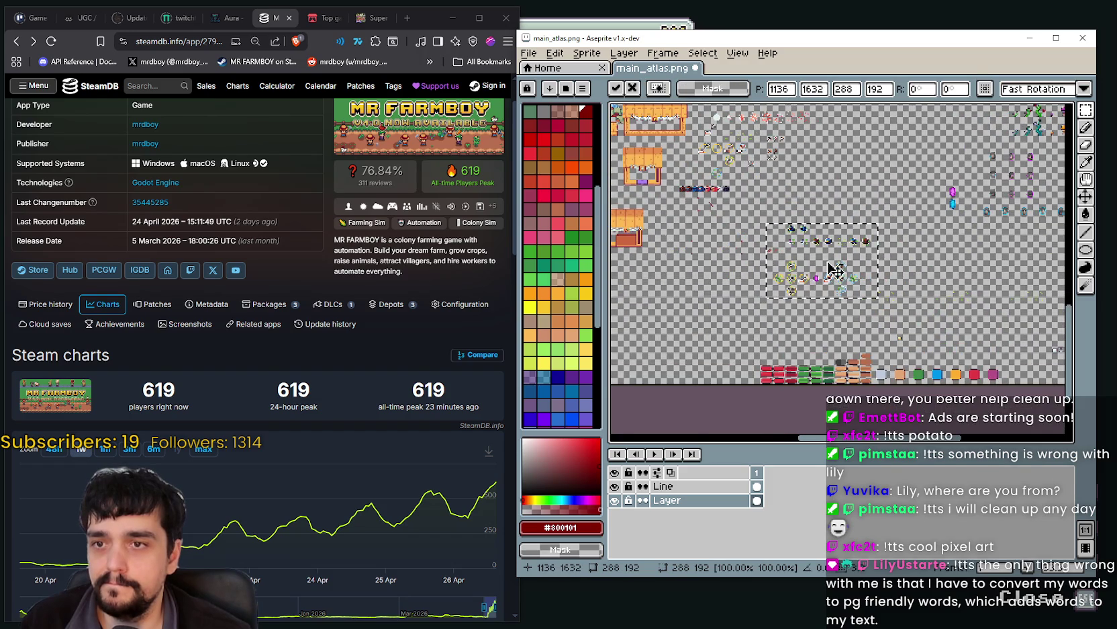
pyautogui.scroll(2, 830, 263)
pyautogui.scroll(1, 927, 253)
pyautogui.scroll(-3, 873, 249)
pyautogui.scroll(1, 846, 249)
pyautogui.scroll(1, 838, 248)
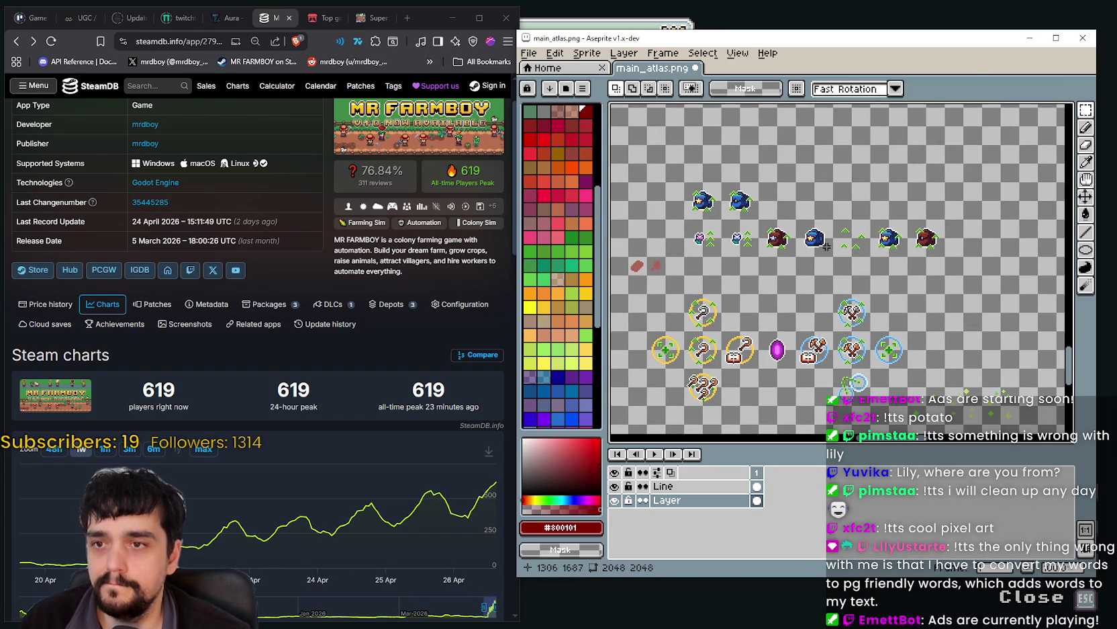
pyautogui.moveTo(802, 247); pyautogui.dragTo(943, 225)
# Move the 128×32 node strip up and away to 1152,1520, commit it, and select the Line layer
pyautogui.scroll(-1, 941, 295)
pyautogui.scroll(1, 953, 299)
pyautogui.scroll(-2, 953, 299)
pyautogui.scroll(-1, 913, 289)
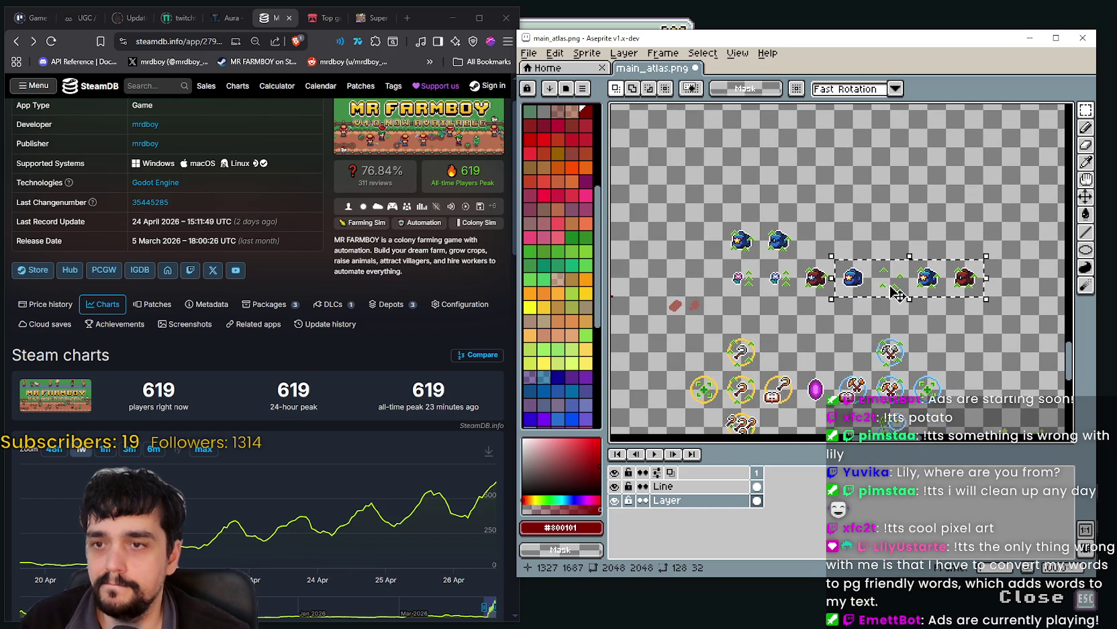
pyautogui.scroll(-1, 899, 284)
pyautogui.moveTo(898, 283)
pyautogui.mouseDown()
pyautogui.moveTo(848, 223)
pyautogui.moveTo(854, 230)
pyautogui.mouseUp()
pyautogui.scroll(2, 794, 223)
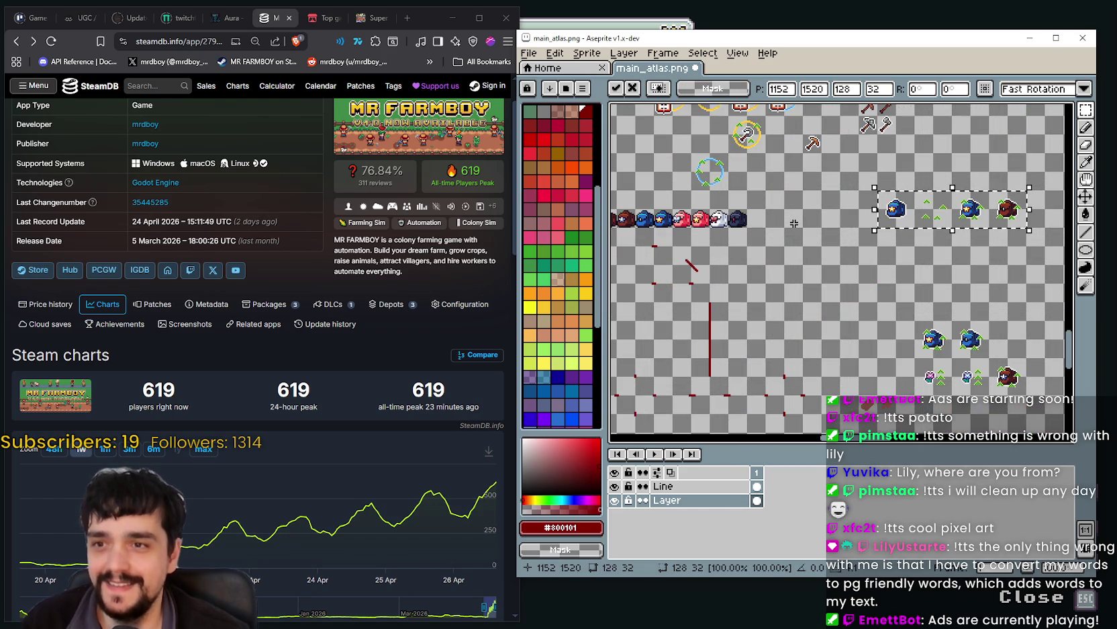
pyautogui.press('Return')
pyautogui.moveTo(794, 223); pyautogui.dragTo(847, 182)
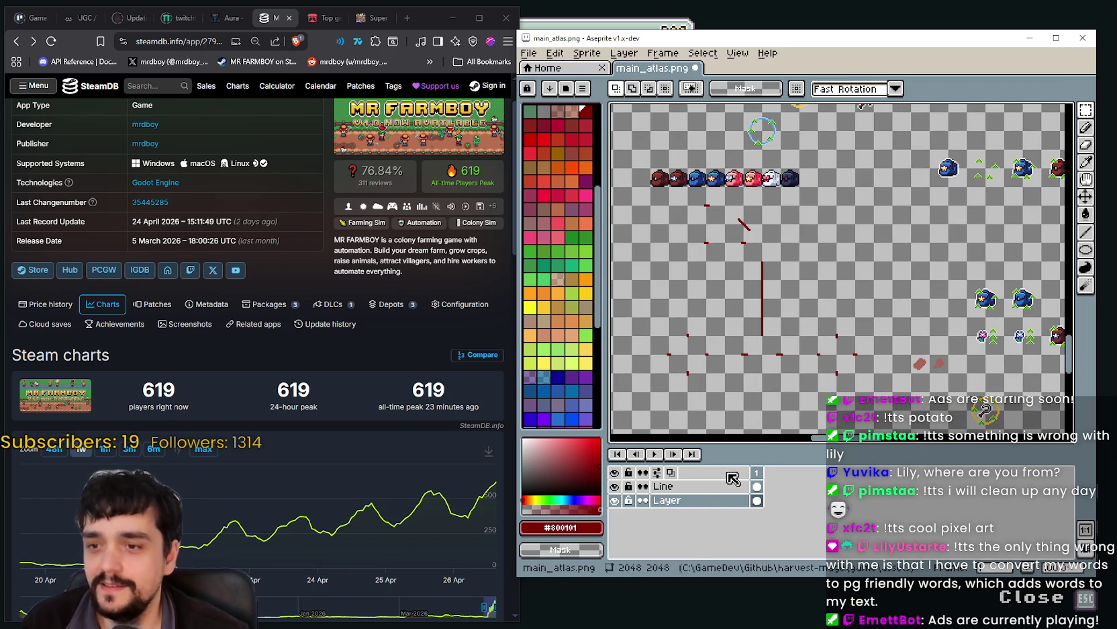
pyautogui.click(678, 486)
pyautogui.scroll(-1, 720, 379)
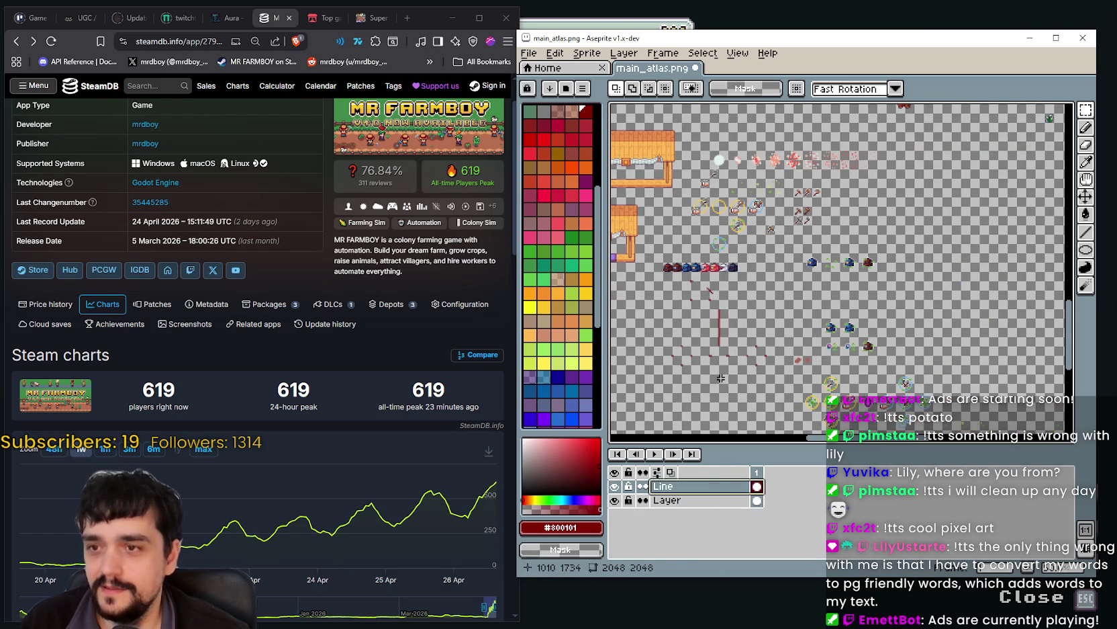
# Move a block of dark-red connector lines rightward and commit it
pyautogui.moveTo(655, 374)
pyautogui.mouseDown()
pyautogui.moveTo(755, 280)
pyautogui.moveTo(741, 317)
pyautogui.mouseUp()
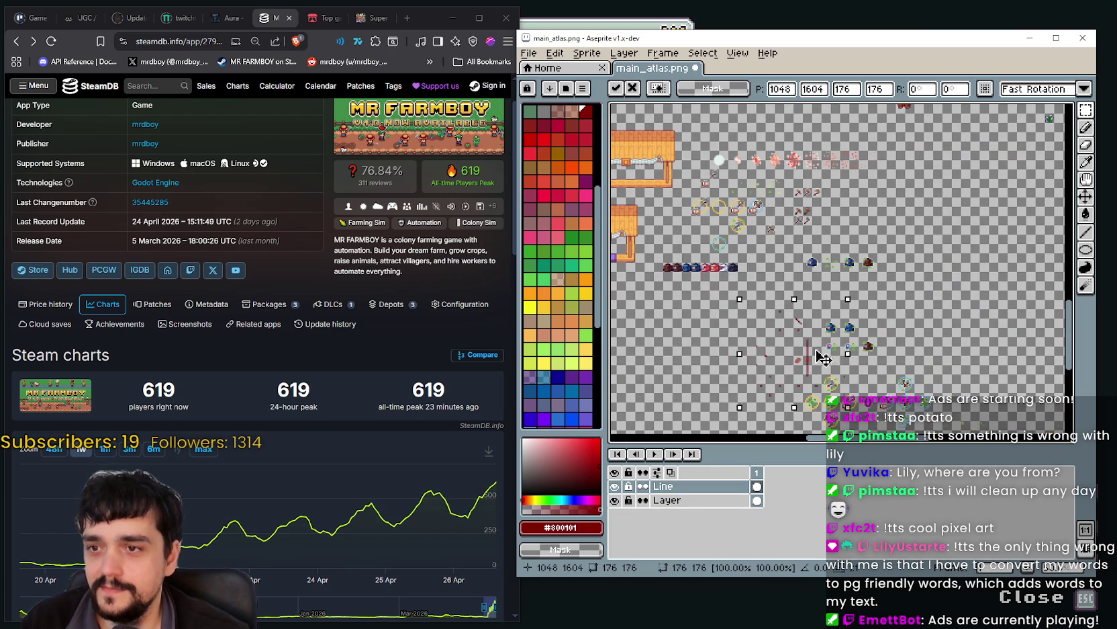
pyautogui.scroll(3, 769, 262)
pyautogui.moveTo(769, 262)
pyautogui.mouseDown()
pyautogui.moveTo(898, 324)
pyautogui.moveTo(881, 298)
pyautogui.mouseUp()
pyautogui.scroll(-3, 898, 324)
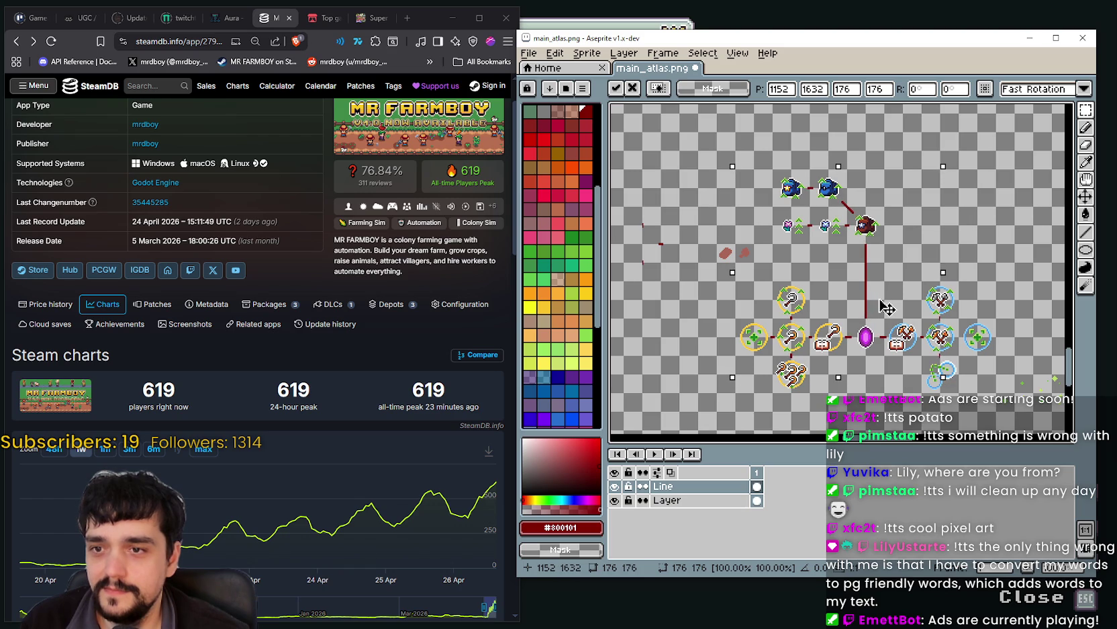
pyautogui.moveTo(1073, 340); pyautogui.dragTo(997, 333)
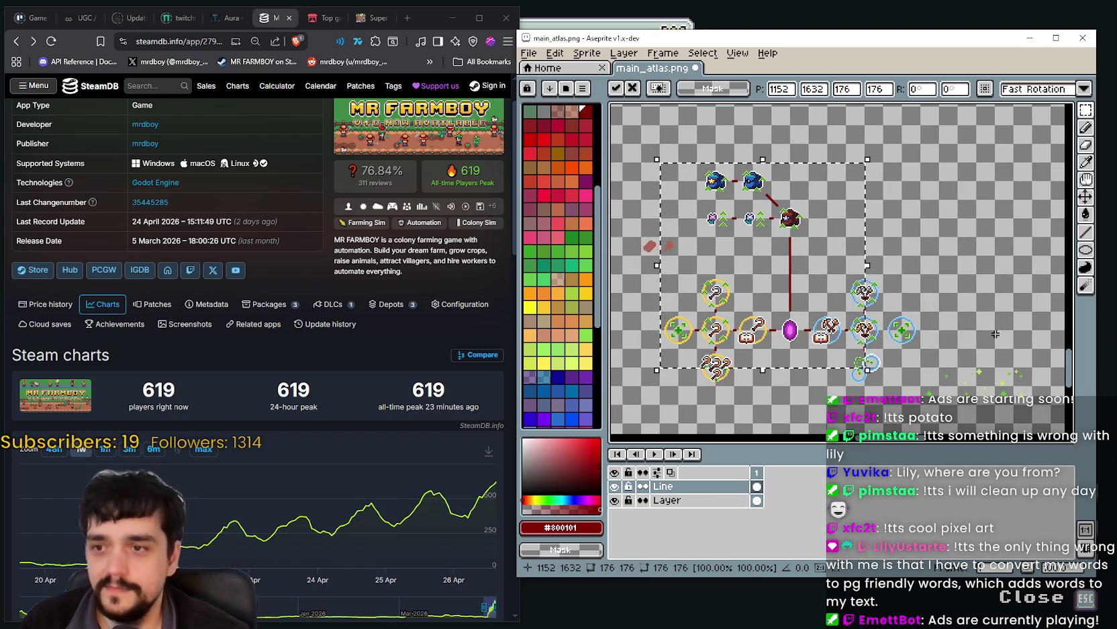
pyautogui.press('Return')
pyautogui.moveTo(876, 279); pyautogui.dragTo(947, 261)
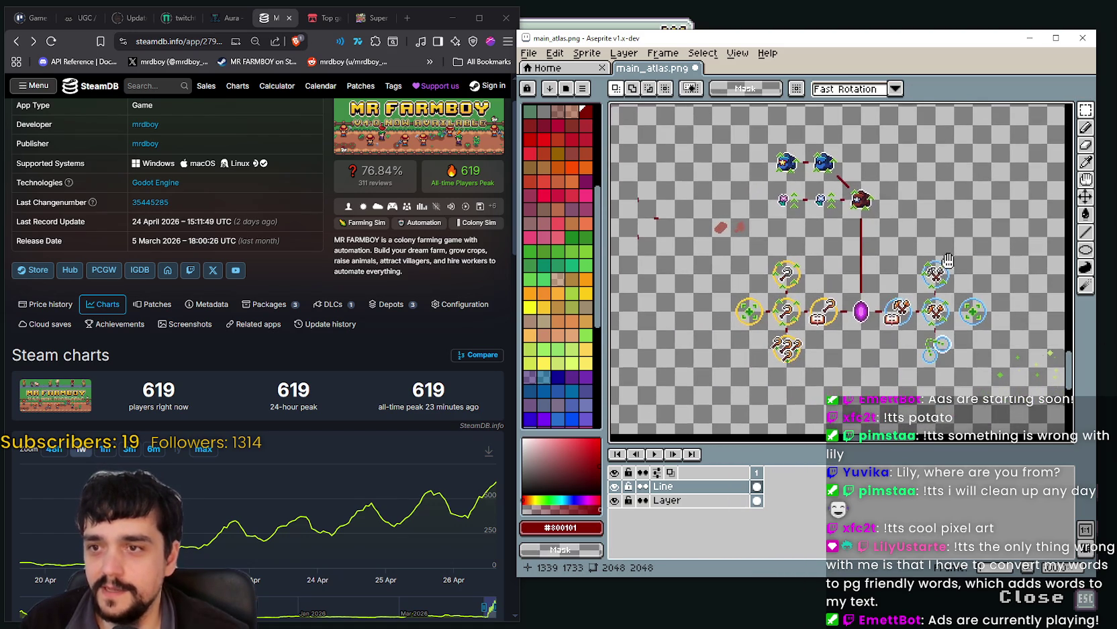
pyautogui.moveTo(775, 249); pyautogui.dragTo(789, 249)
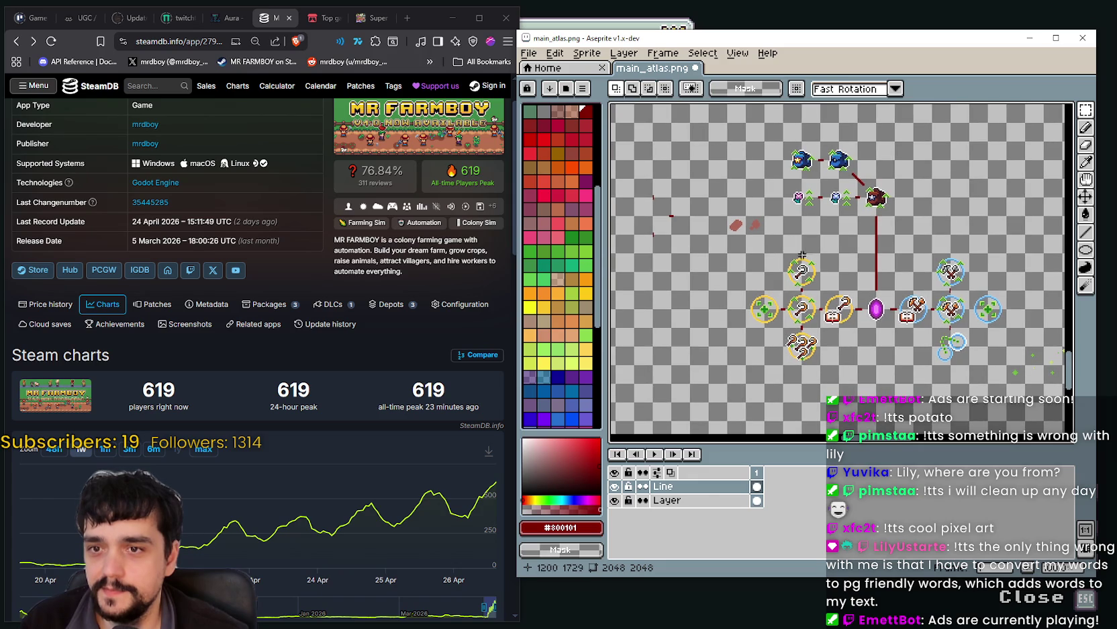
pyautogui.scroll(2, 789, 248)
pyautogui.moveTo(796, 274)
pyautogui.mouseDown()
pyautogui.moveTo(965, 303)
pyautogui.moveTo(883, 277)
pyautogui.mouseUp()
# Shift the right-hand cluster of skill-tree icons 4 px up-right and apply the move
pyautogui.scroll(-1, 883, 276)
pyautogui.scroll(1, 883, 276)
pyautogui.scroll(-1, 738, 262)
pyautogui.scroll(1, 693, 231)
pyautogui.scroll(-1, 693, 232)
pyautogui.moveTo(690, 186)
pyautogui.mouseDown()
pyautogui.moveTo(747, 262)
pyautogui.moveTo(1005, 334)
pyautogui.mouseUp()
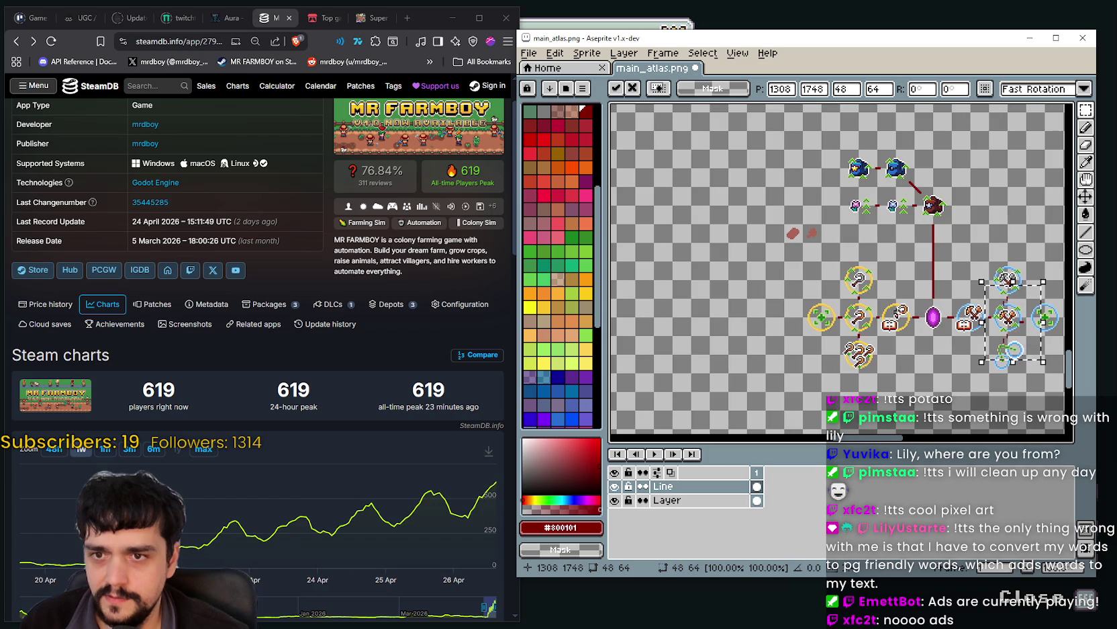
pyautogui.scroll(2, 1007, 336)
pyautogui.scroll(1, 1007, 336)
pyautogui.moveTo(856, 299); pyautogui.dragTo(871, 284)
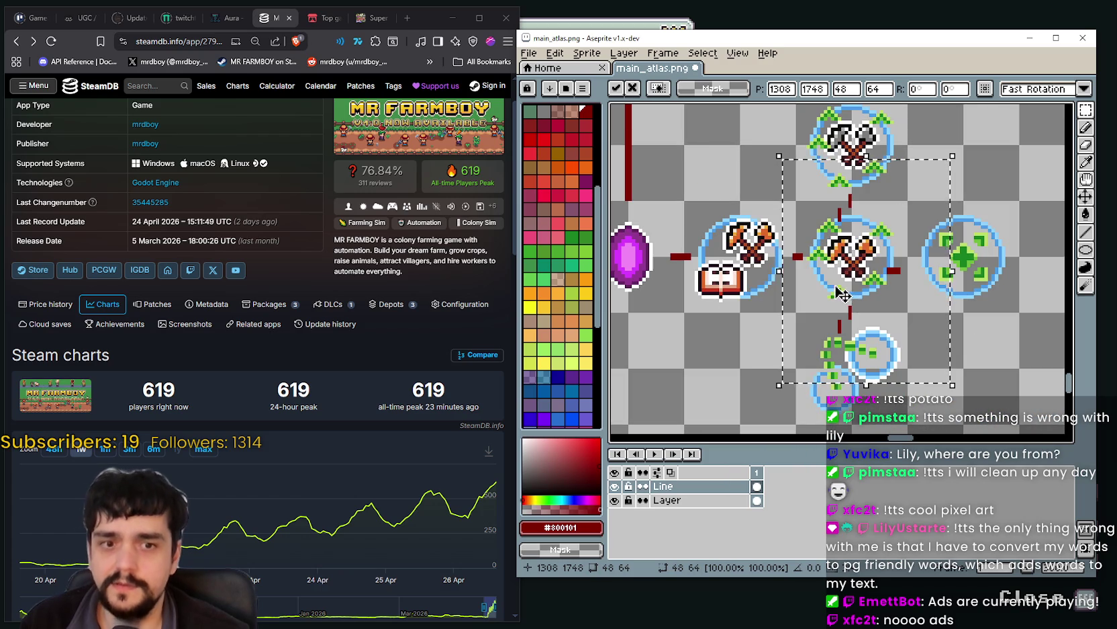
pyautogui.scroll(-1, 728, 309)
pyautogui.click(725, 307)
pyautogui.scroll(-3, 724, 307)
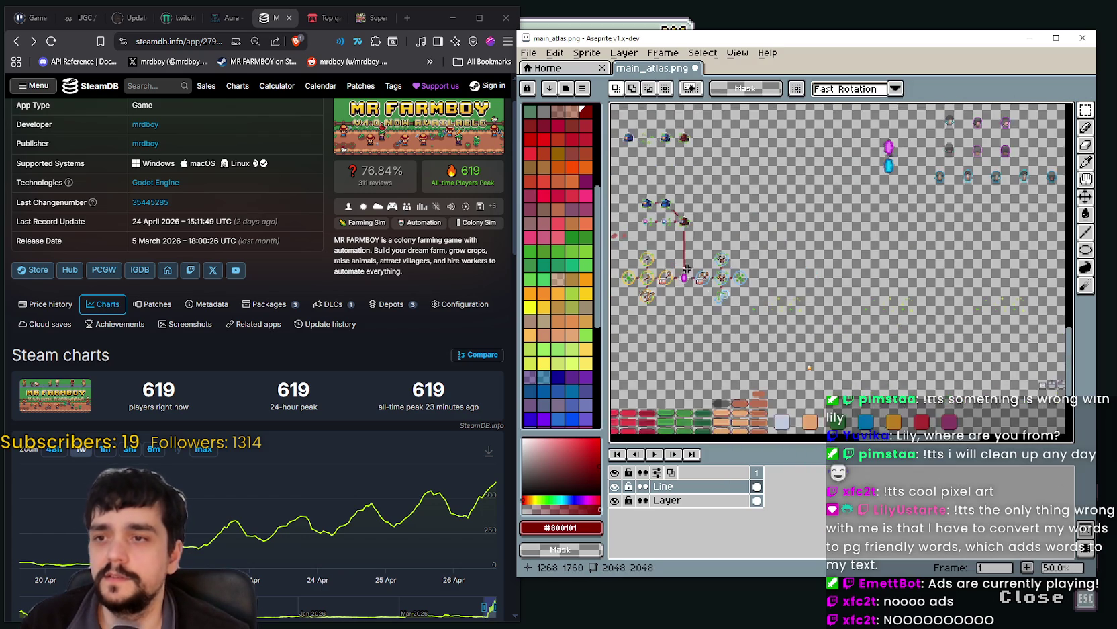
pyautogui.scroll(2, 843, 270)
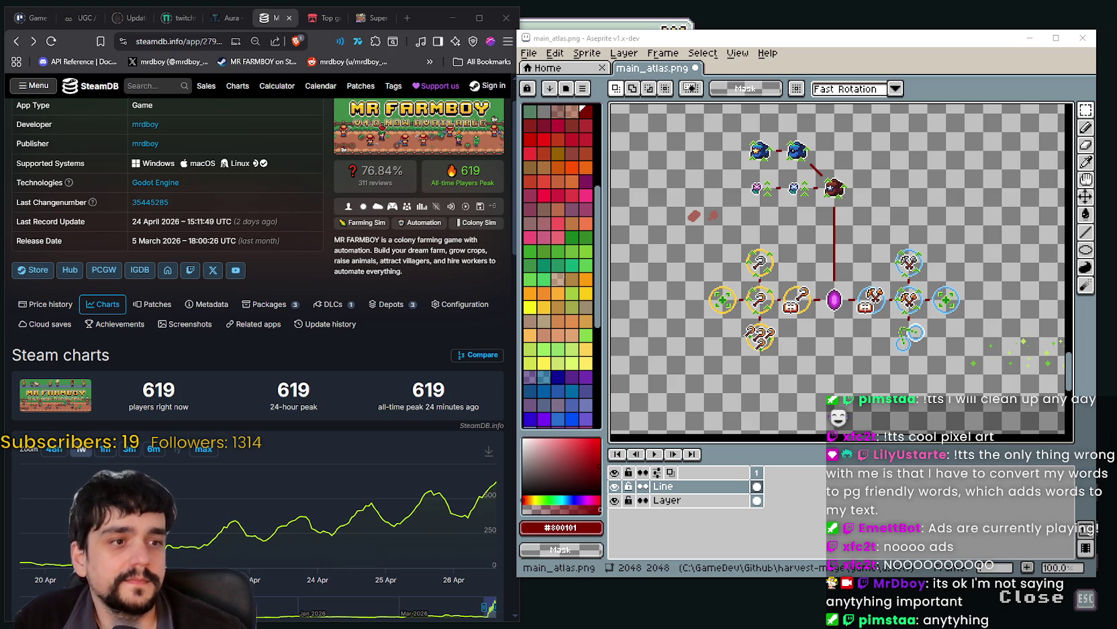
pyautogui.moveTo(838, 272); pyautogui.dragTo(861, 264)
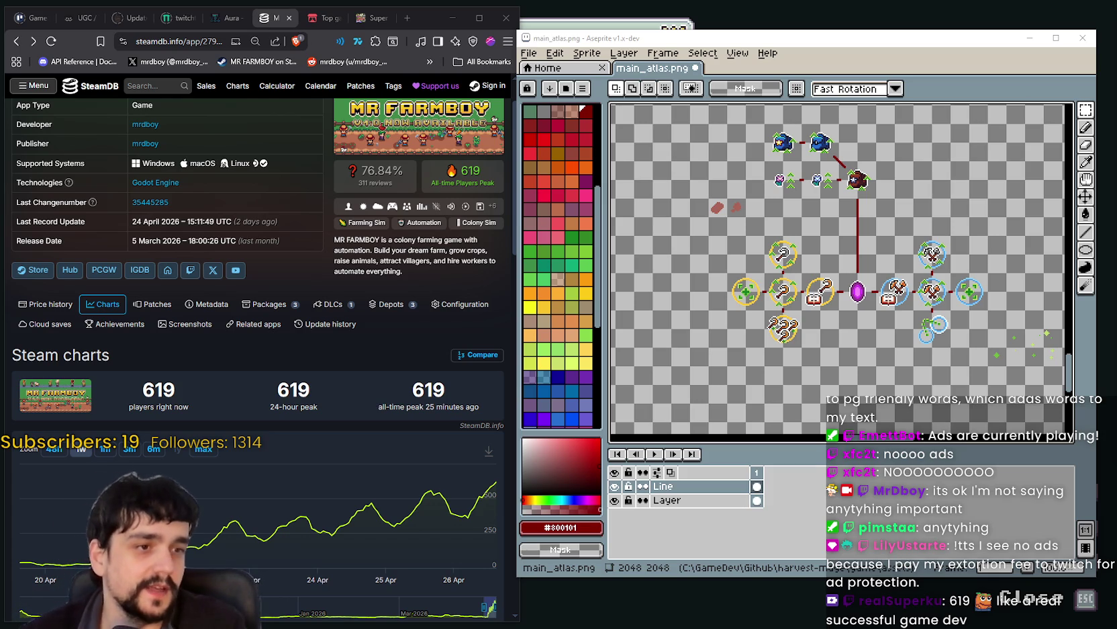
# Drag the canvas/timeline splitter down to enlarge the canvas over the skill tree
pyautogui.moveTo(843, 284); pyautogui.dragTo(813, 288)
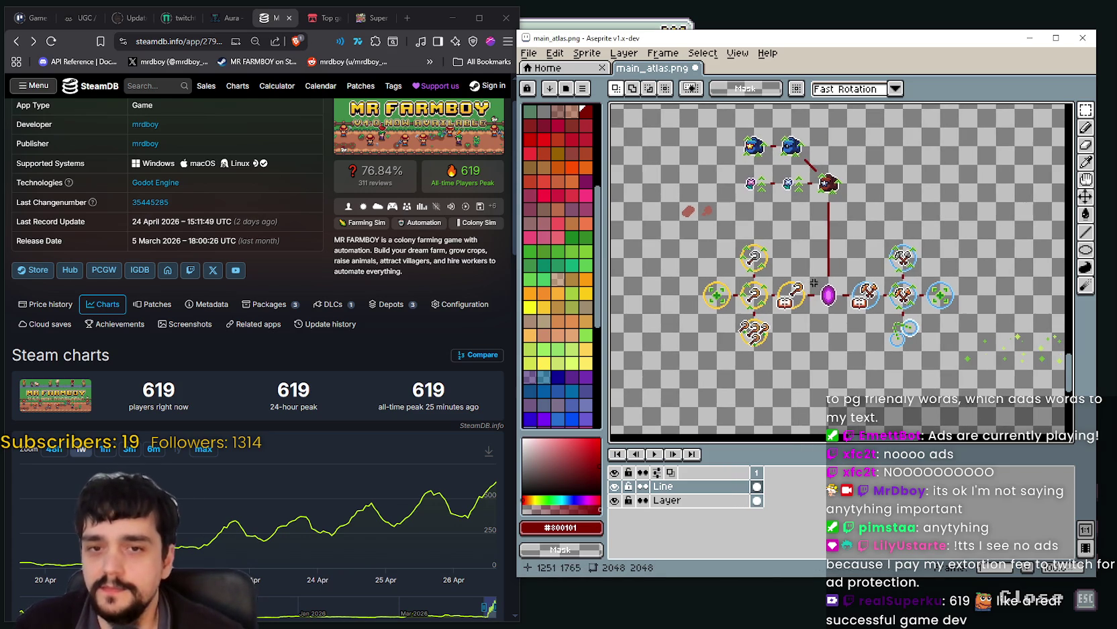
pyautogui.moveTo(871, 364); pyautogui.dragTo(745, 293)
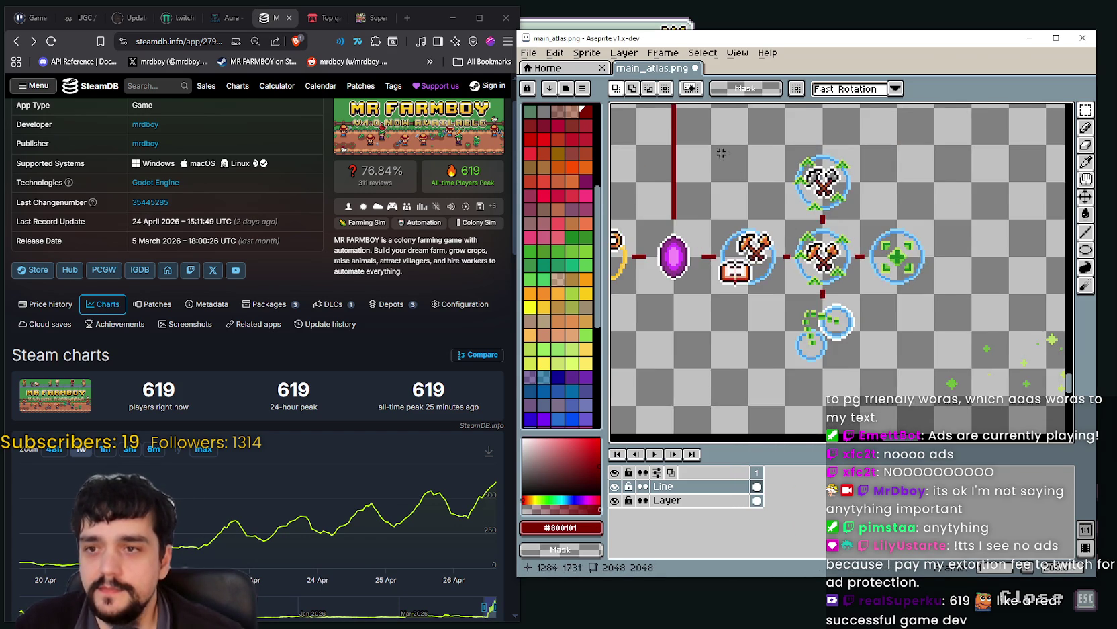
pyautogui.moveTo(733, 182); pyautogui.dragTo(819, 279)
pyautogui.moveTo(828, 456)
pyautogui.mouseDown()
pyautogui.moveTo(836, 516)
pyautogui.moveTo(873, 464)
pyautogui.mouseUp()
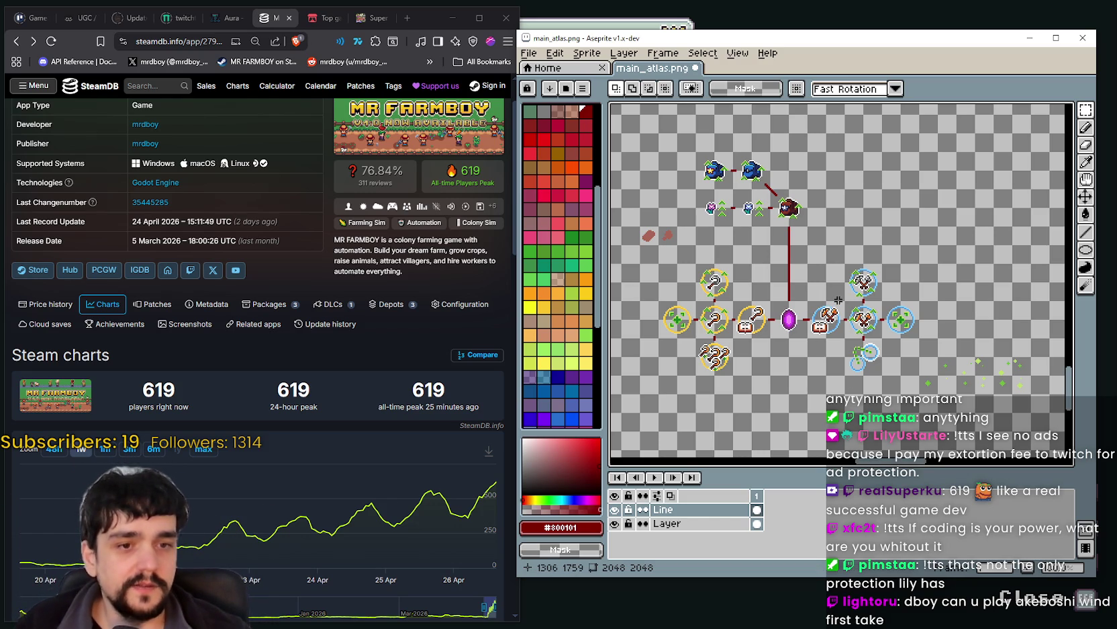
pyautogui.scroll(-1, 741, 234)
pyautogui.scroll(2, 786, 275)
pyautogui.scroll(-1, 827, 313)
pyautogui.moveTo(828, 310); pyautogui.dragTo(836, 294)
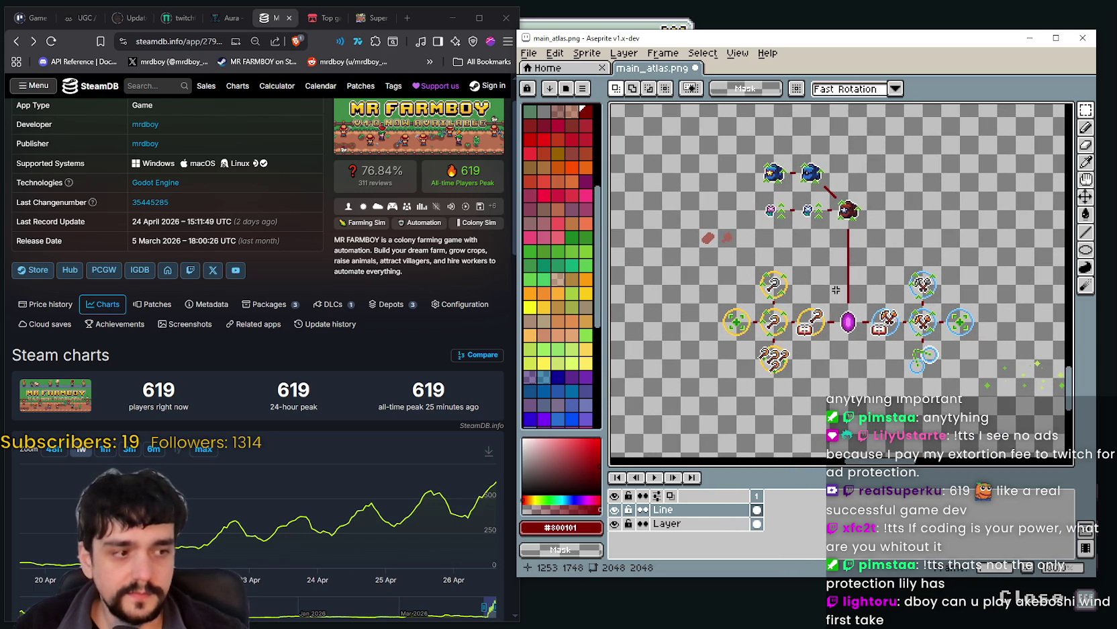
pyautogui.scroll(-1, 839, 269)
pyautogui.scroll(1, 847, 235)
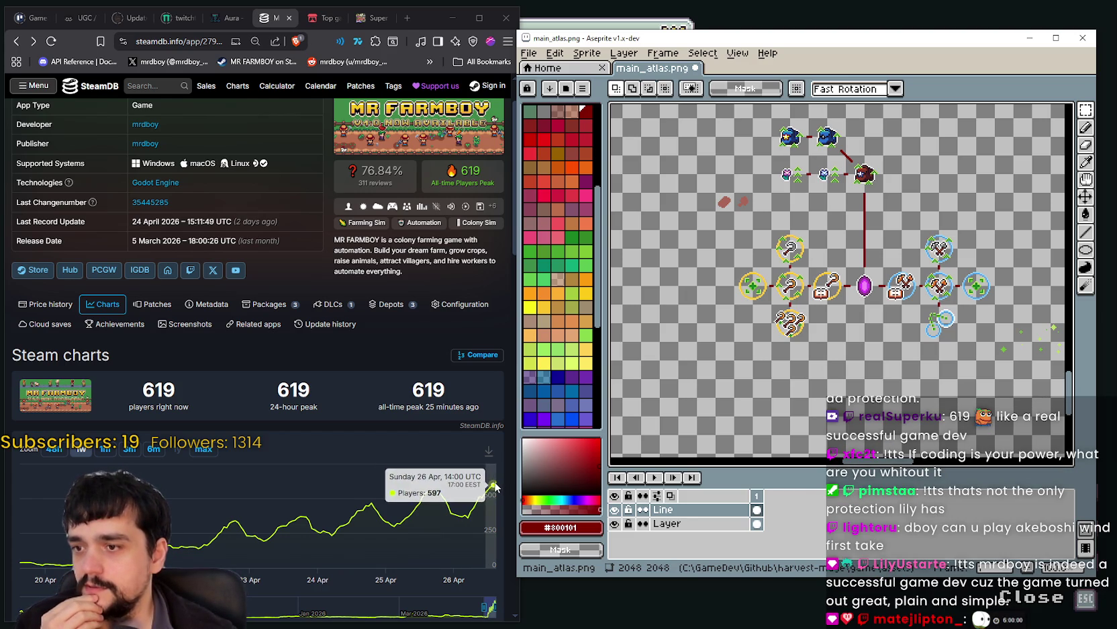
pyautogui.moveTo(439, 494)
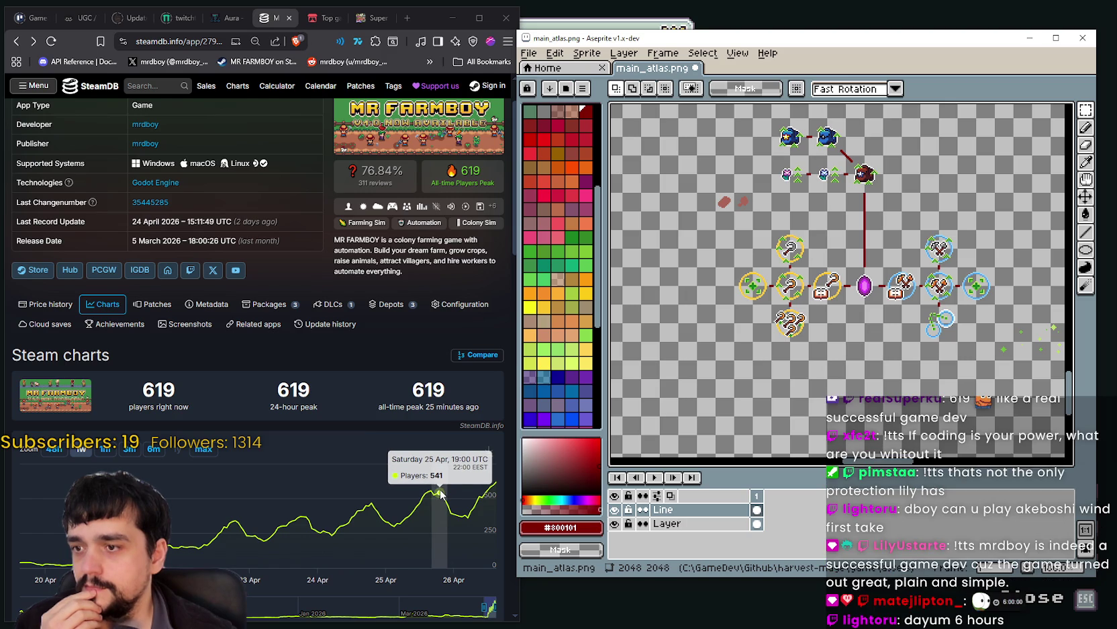
pyautogui.moveTo(940, 403); pyautogui.dragTo(924, 422)
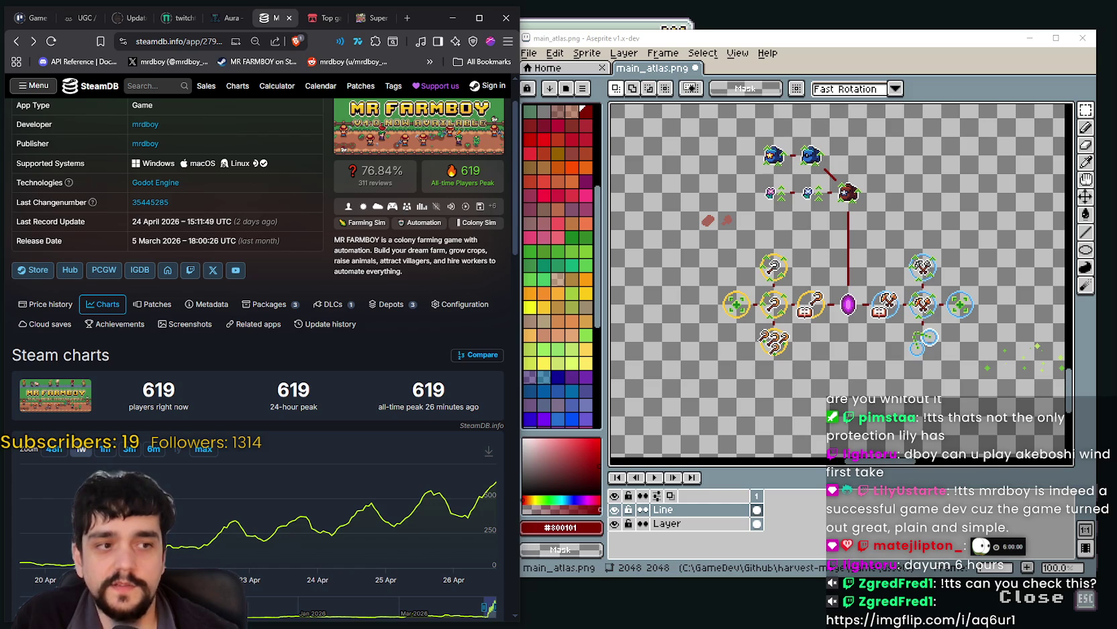
# Narrow the SteamDB player chart to 1 month, then bring up the Imgflip streetlight meme
pyautogui.click(134, 449)
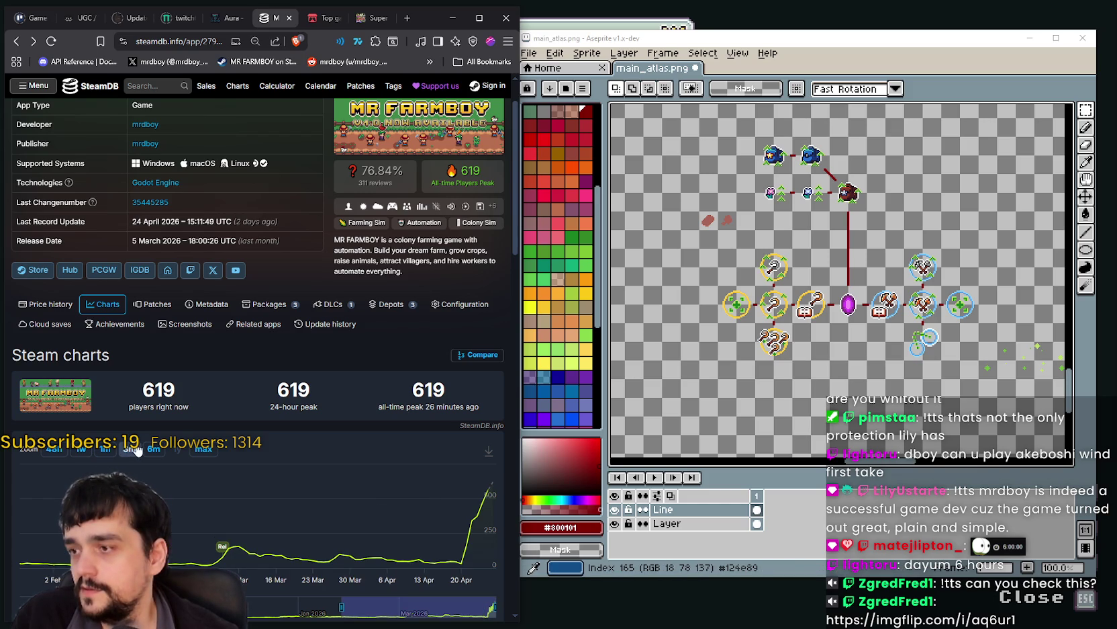
pyautogui.click(107, 454)
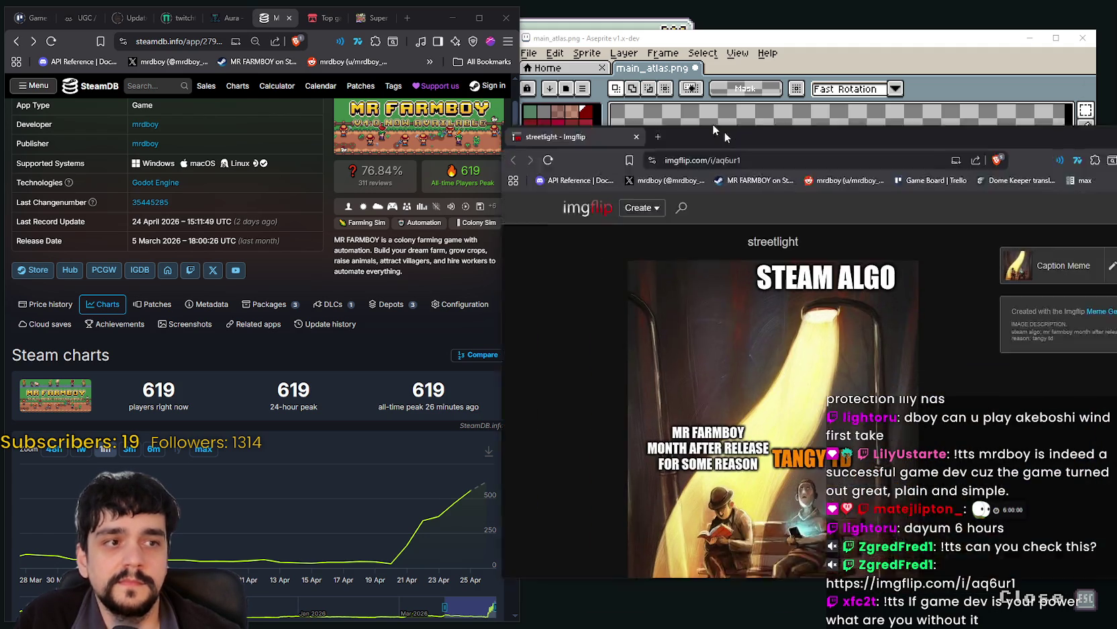
pyautogui.moveTo(713, 124); pyautogui.dragTo(625, 43)
pyautogui.scroll(-1, 773, 315)
pyautogui.scroll(-2, 778, 374)
pyautogui.scroll(1, 779, 379)
pyautogui.scroll(2, 735, 332)
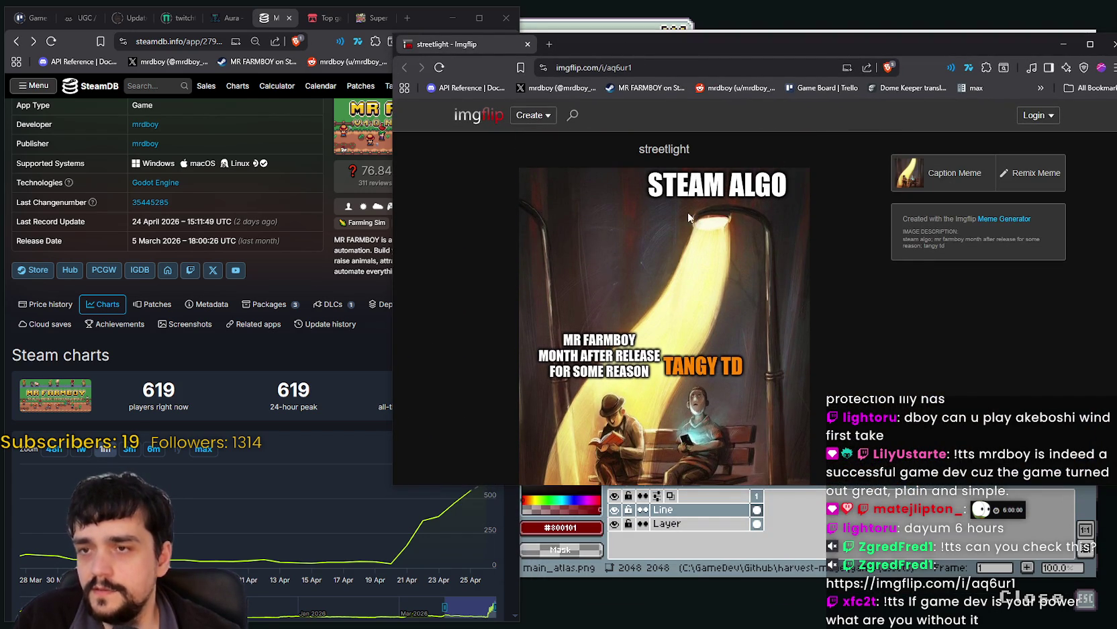
# Resize and reposition the Imgflip meme window to read it, then close it
pyautogui.scroll(-1, 575, 304)
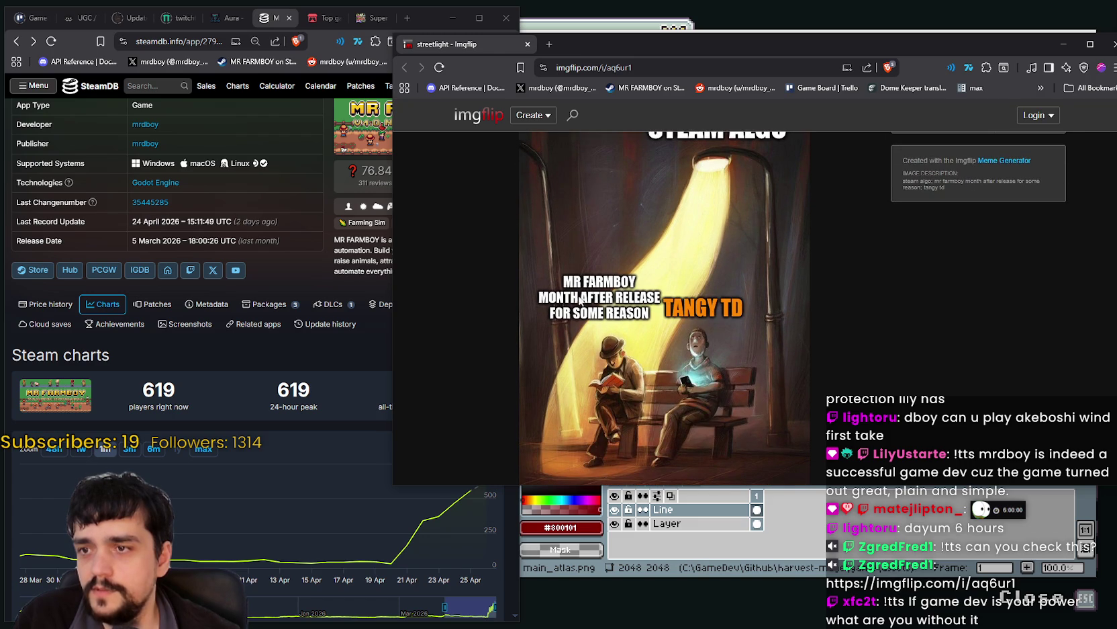
pyautogui.moveTo(395, 282); pyautogui.dragTo(559, 306)
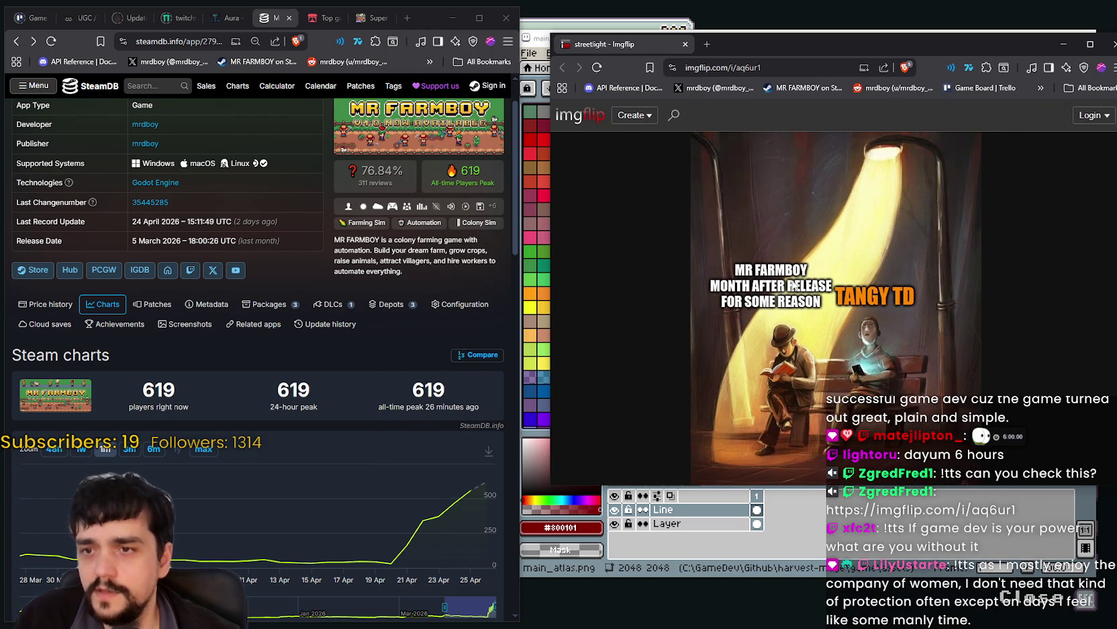
pyautogui.moveTo(862, 44); pyautogui.dragTo(815, 34)
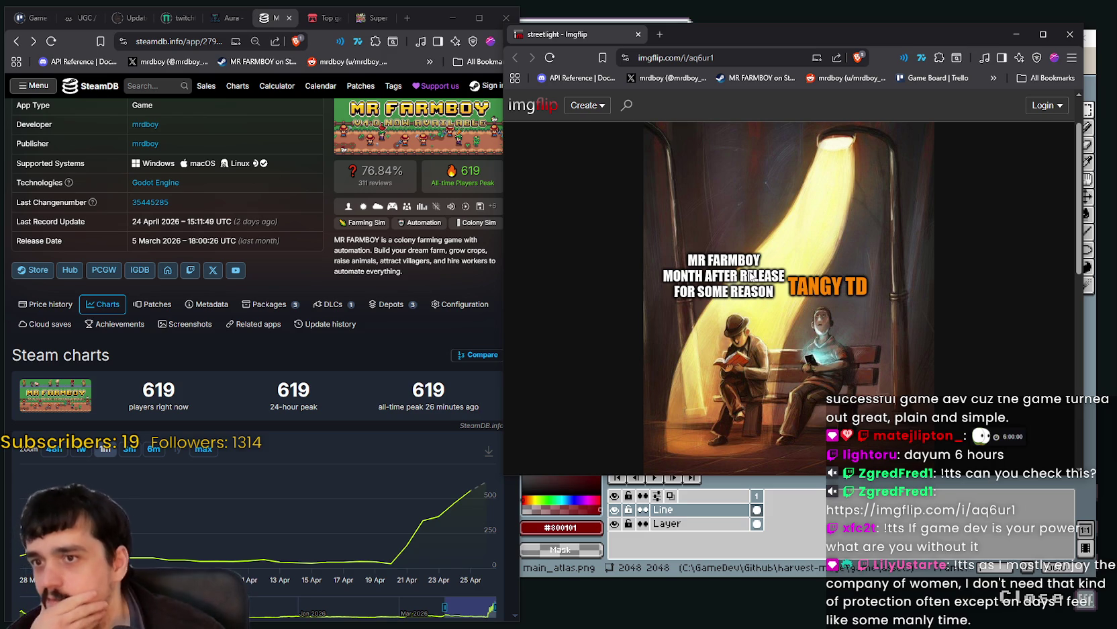
pyautogui.scroll(-1, 751, 277)
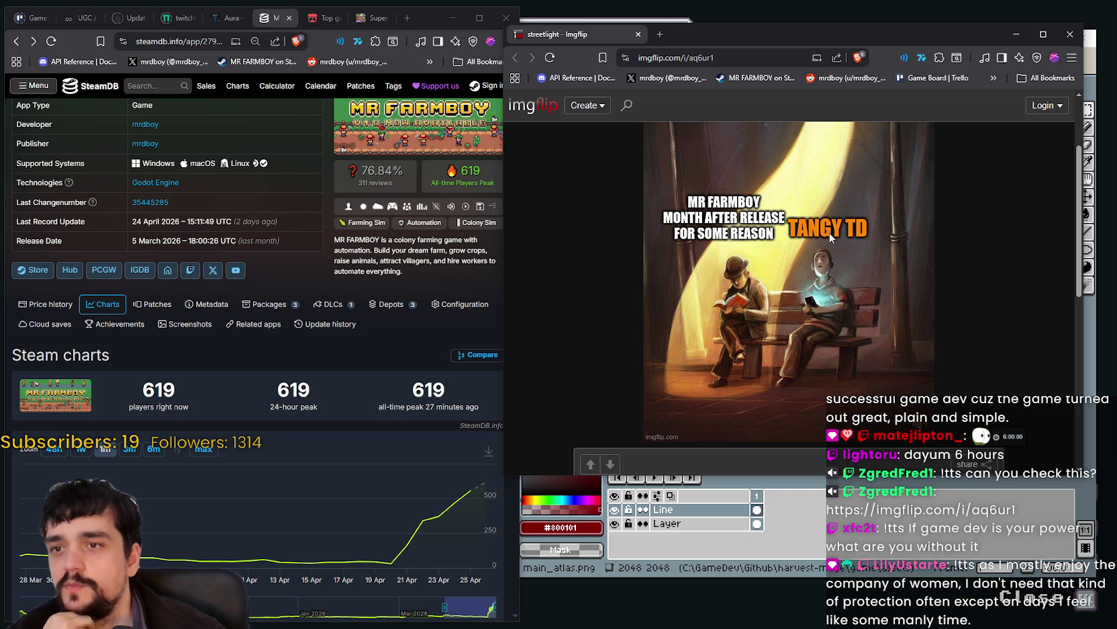
pyautogui.scroll(-3, 766, 280)
pyautogui.scroll(2, 769, 279)
pyautogui.scroll(3, 768, 279)
pyautogui.click(1071, 34)
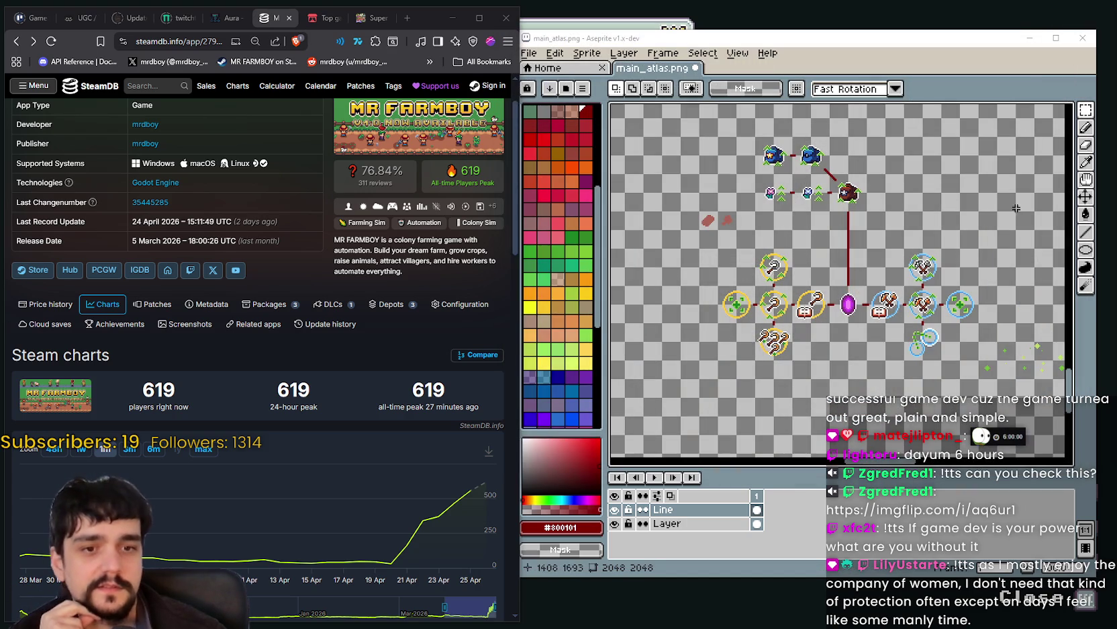
# Nudge the atlas view and drag the 'Need positive Mr Farmboy reviews' viewer over Aseprite
pyautogui.moveTo(846, 294); pyautogui.dragTo(835, 318)
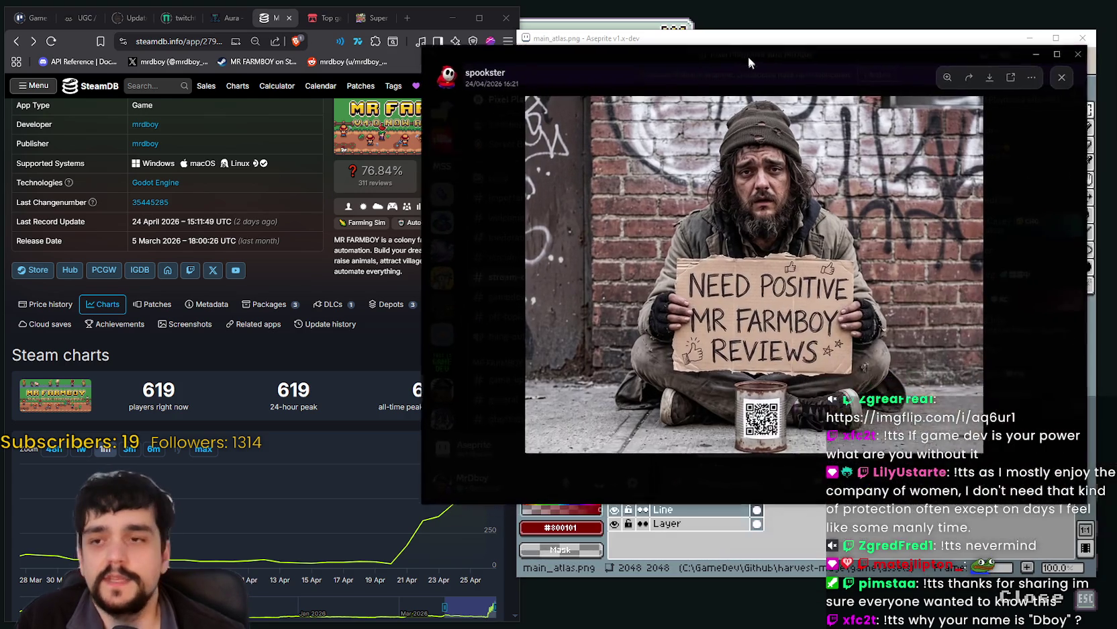
pyautogui.moveTo(748, 56); pyautogui.dragTo(734, 38)
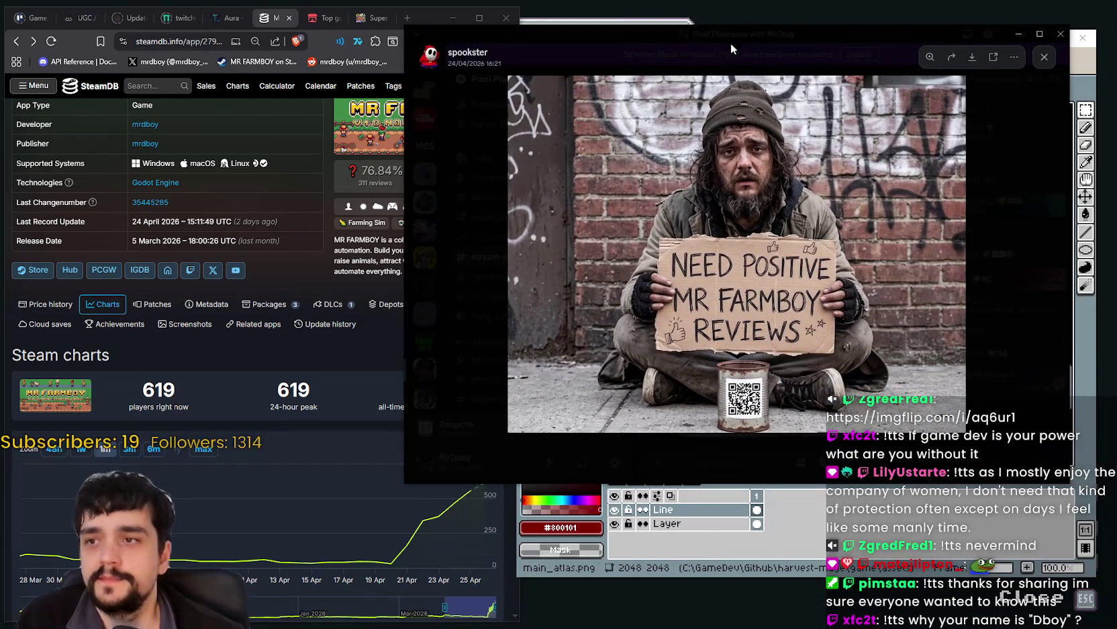
pyautogui.moveTo(773, 34); pyautogui.dragTo(646, 20)
pyautogui.click(610, 218)
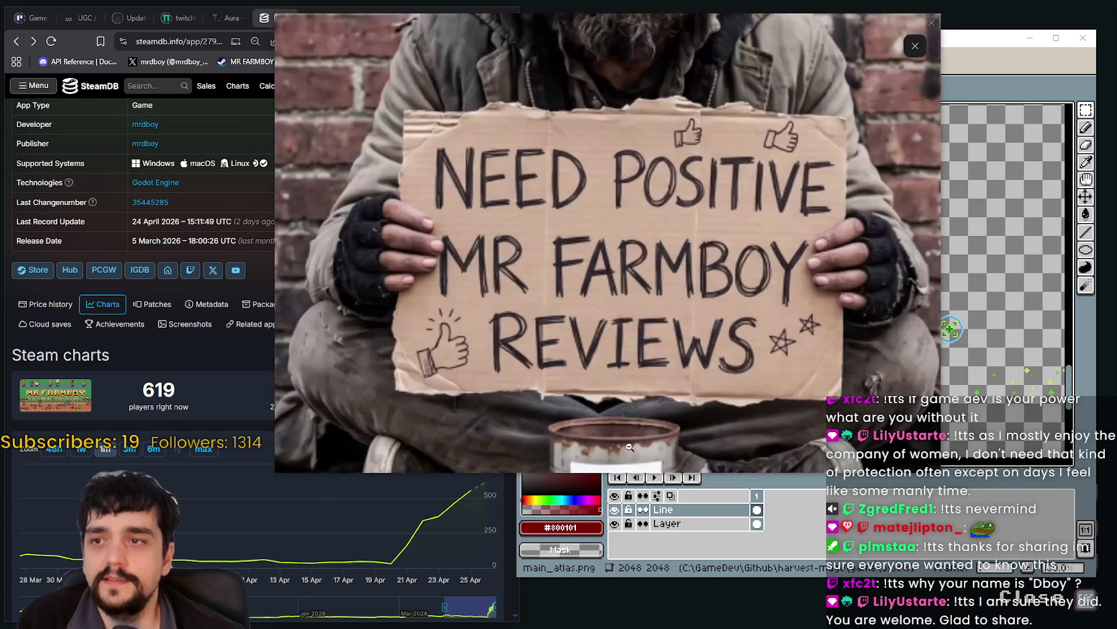
pyautogui.click(610, 218)
pyautogui.click(608, 205)
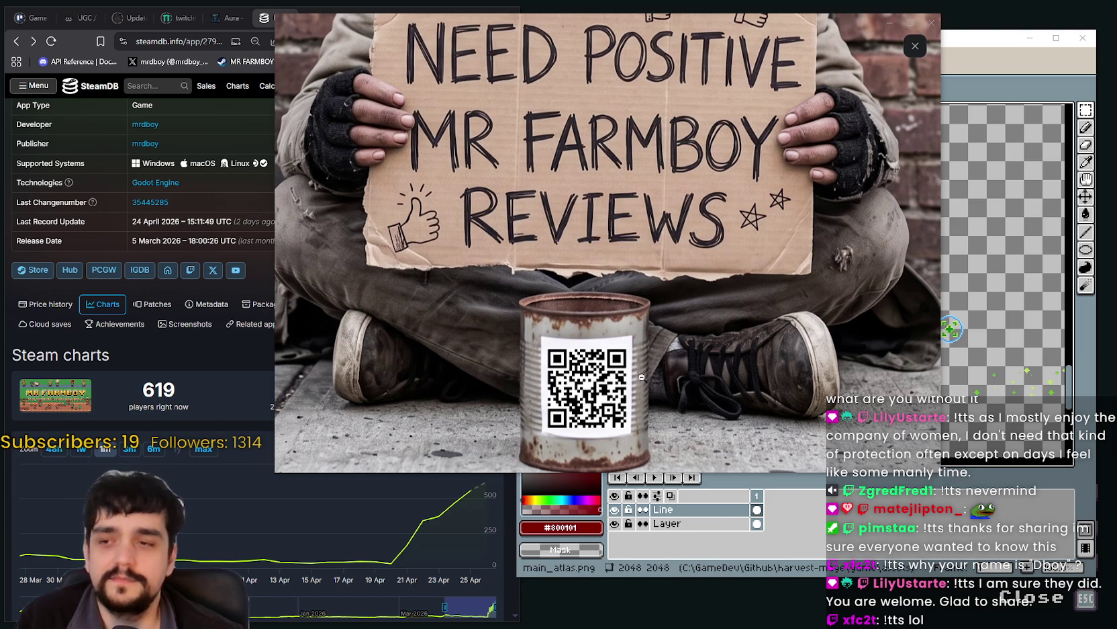
pyautogui.click(607, 163)
pyautogui.moveTo(614, 29)
pyautogui.mouseDown()
pyautogui.moveTo(665, 44)
pyautogui.moveTo(1116, 74)
pyautogui.mouseUp()
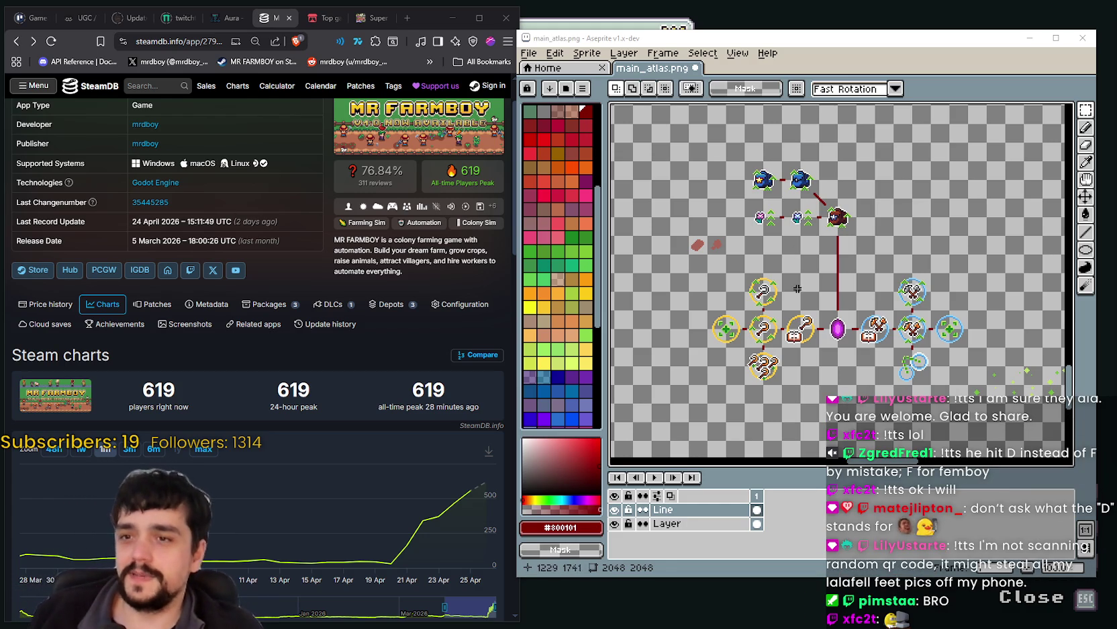
# Set the SteamDB chart to 1 week and zoom Aseprite onto the backpack and flower icons
pyautogui.click(83, 450)
pyautogui.scroll(2, 819, 299)
pyautogui.scroll(1, 819, 298)
pyautogui.scroll(1, 819, 298)
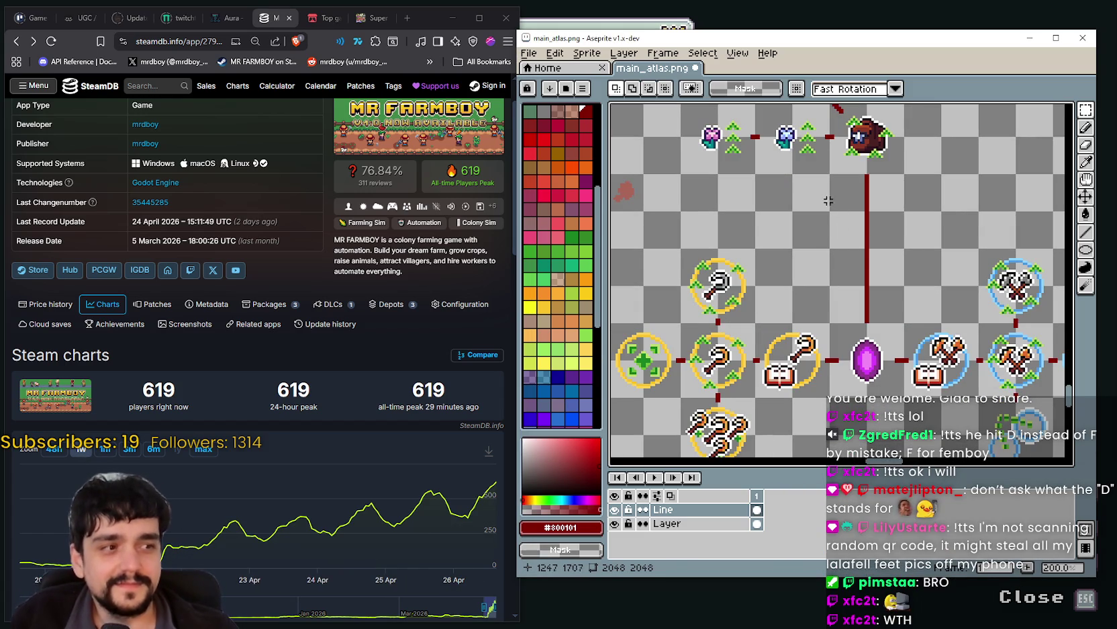
pyautogui.moveTo(828, 203); pyautogui.dragTo(855, 144)
pyautogui.scroll(-2, 840, 202)
pyautogui.scroll(2, 773, 202)
# Pan across the atlas to view the upper node strip and its connector to the central gem
pyautogui.moveTo(768, 238)
pyautogui.mouseDown()
pyautogui.moveTo(770, 263)
pyautogui.moveTo(739, 344)
pyautogui.mouseUp()
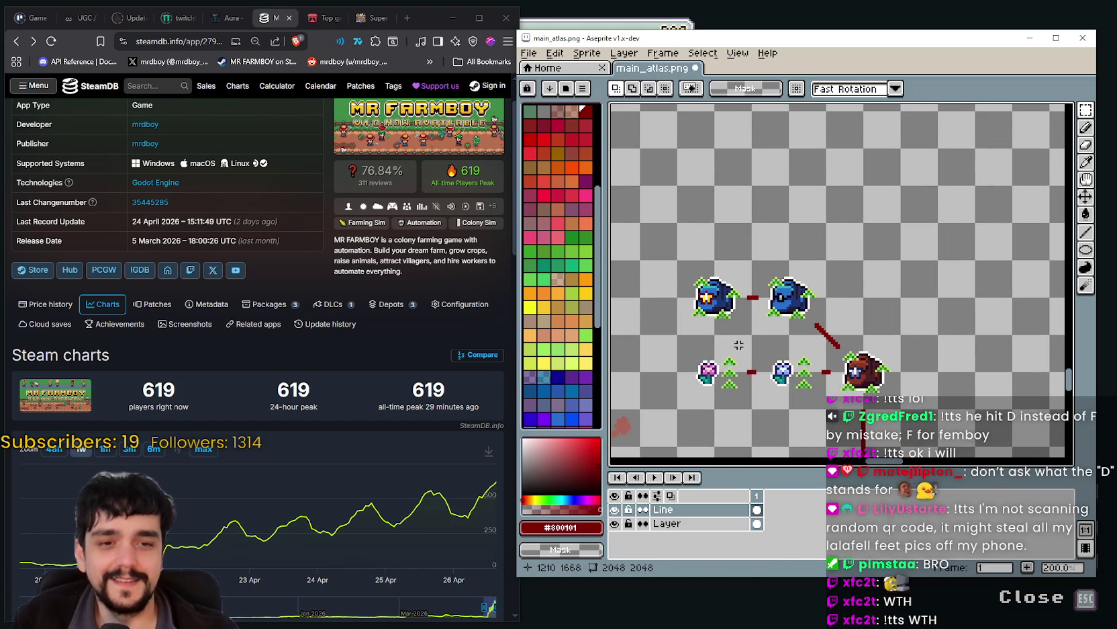
pyautogui.moveTo(739, 344); pyautogui.dragTo(784, 298)
pyautogui.scroll(-1, 886, 203)
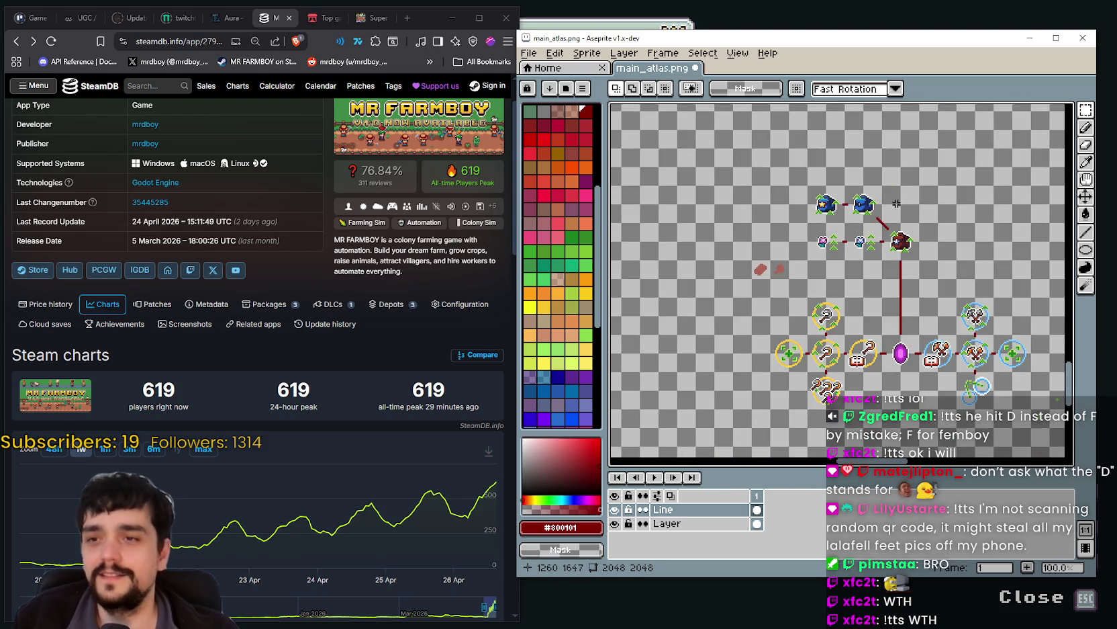
pyautogui.scroll(2, 973, 218)
pyautogui.moveTo(912, 354)
pyautogui.mouseDown()
pyautogui.moveTo(882, 334)
pyautogui.moveTo(794, 390)
pyautogui.moveTo(762, 426)
pyautogui.mouseUp()
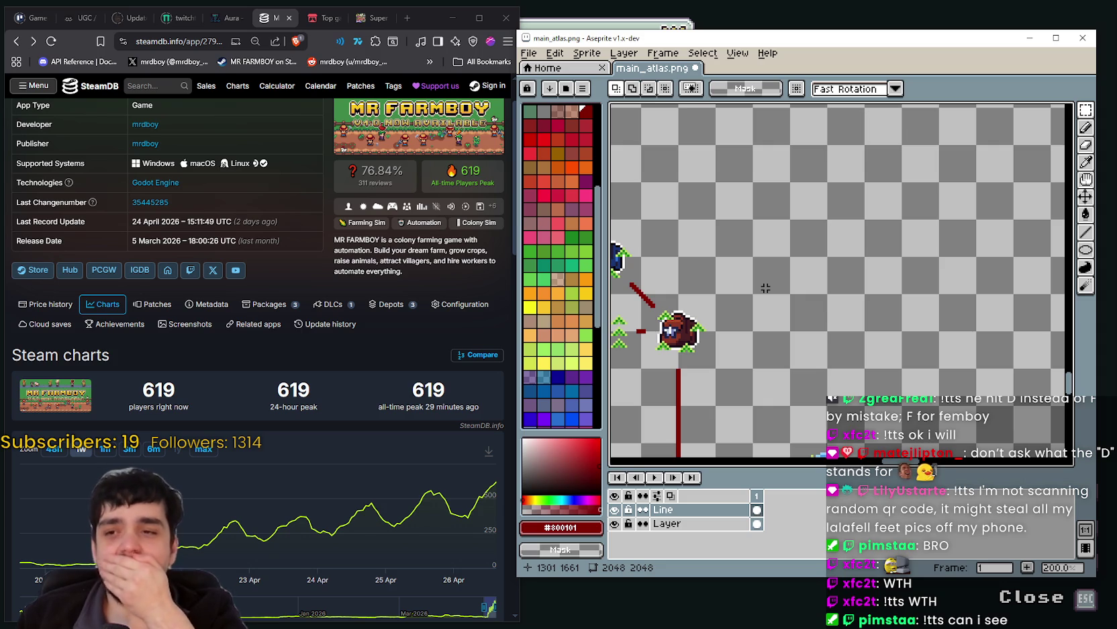
pyautogui.moveTo(766, 287); pyautogui.dragTo(999, 328)
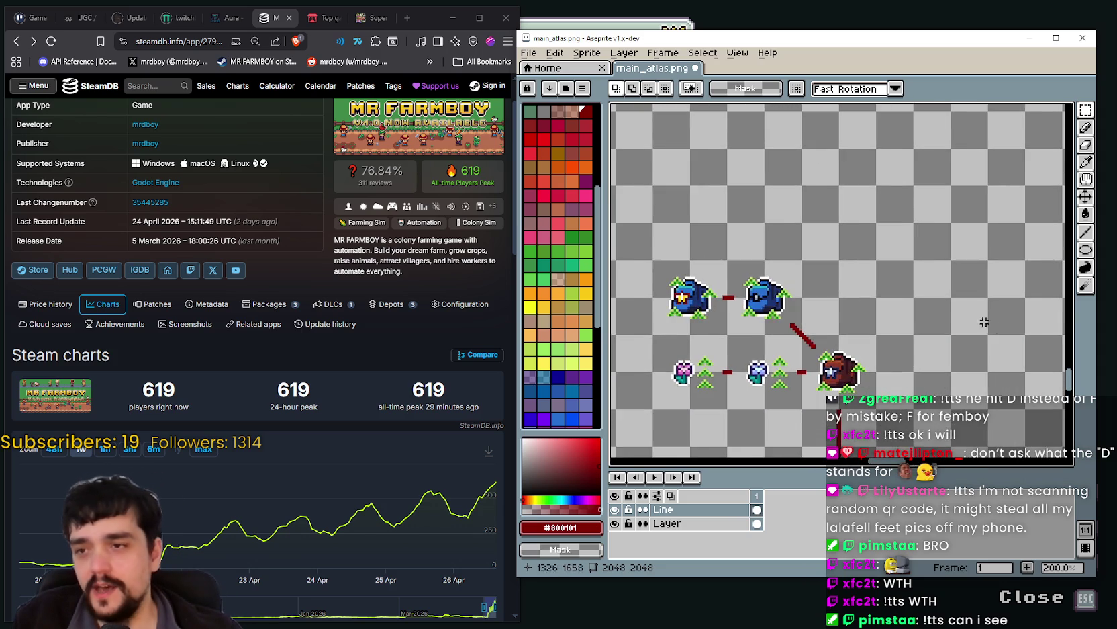
pyautogui.scroll(-1, 833, 258)
pyautogui.moveTo(826, 286)
pyautogui.mouseDown()
pyautogui.moveTo(770, 308)
pyautogui.moveTo(887, 360)
pyautogui.mouseUp()
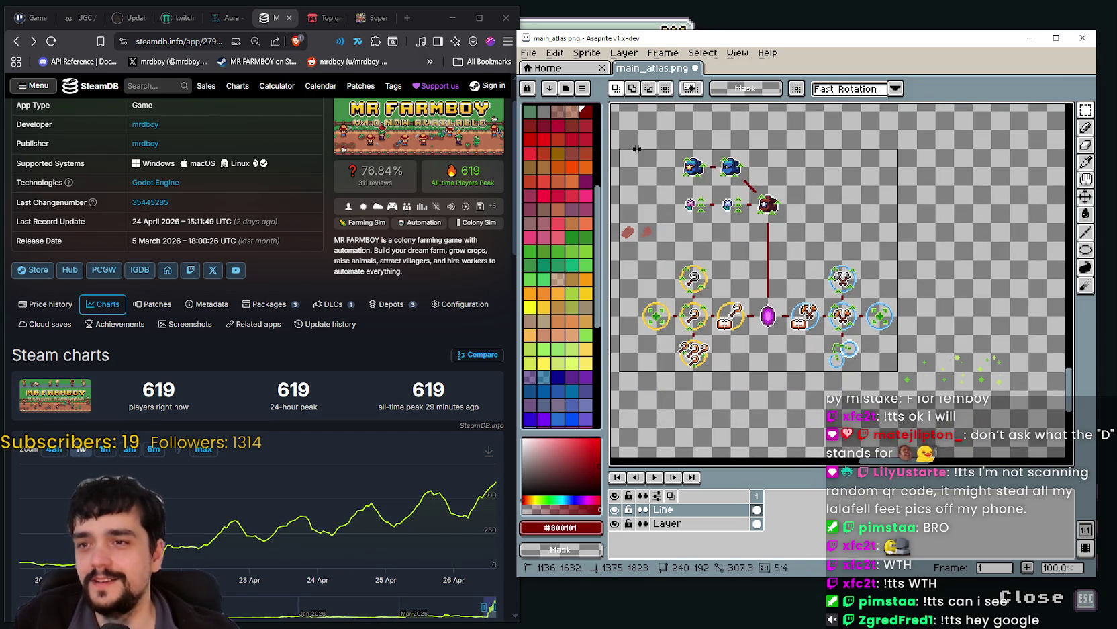
# Zoom in and out on main_atlas.png and pan across the skill-tree icons
pyautogui.scroll(-2, 761, 297)
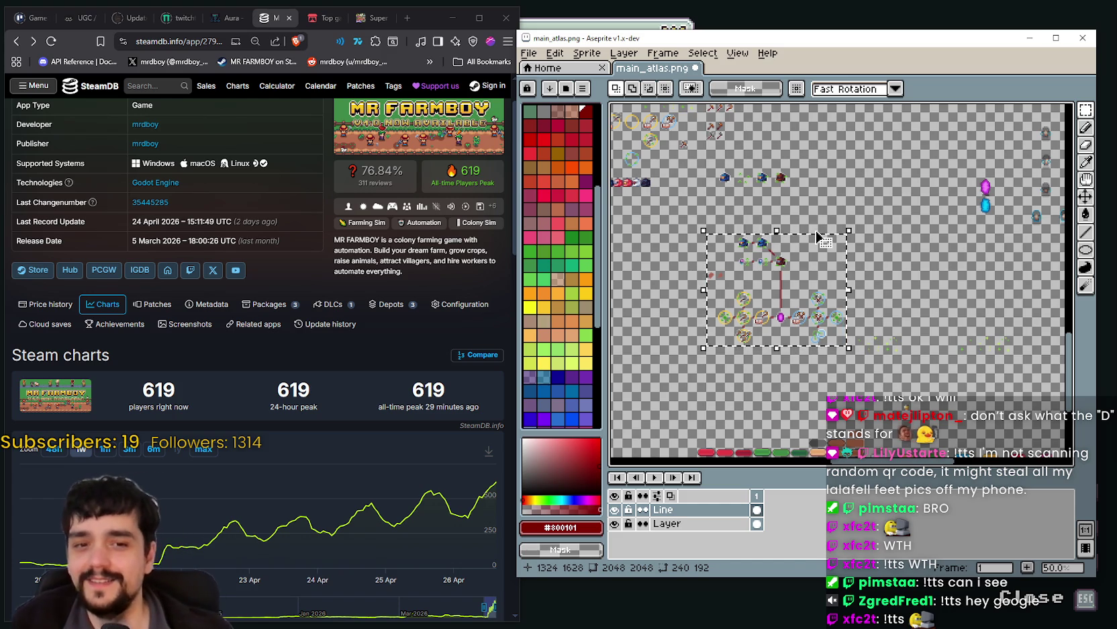
pyautogui.scroll(1, 816, 217)
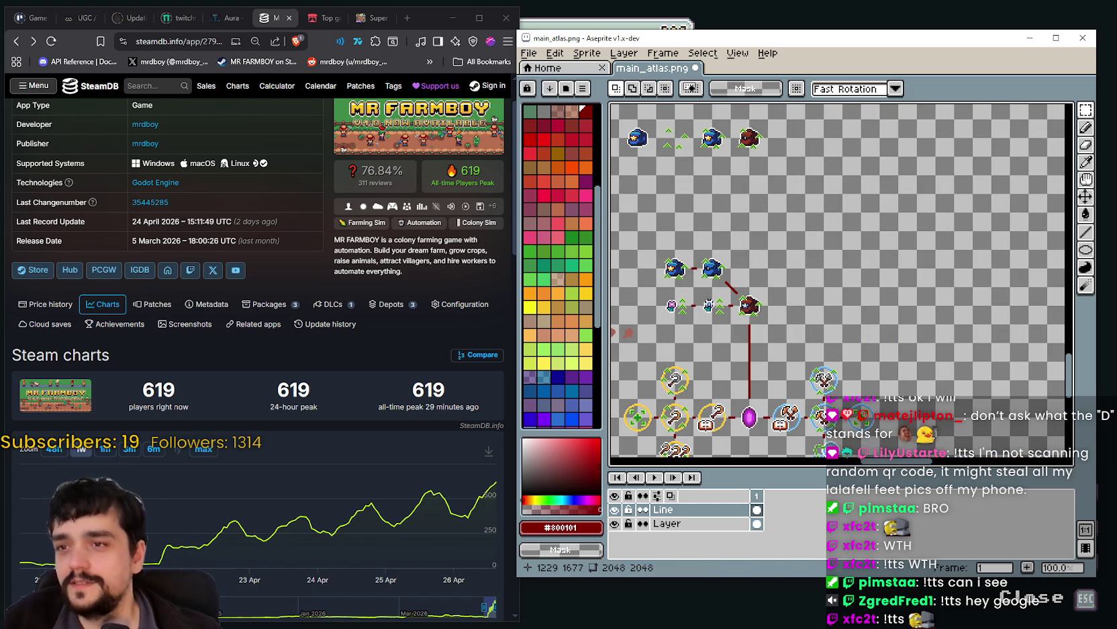
pyautogui.scroll(1, 708, 303)
pyautogui.scroll(1, 779, 309)
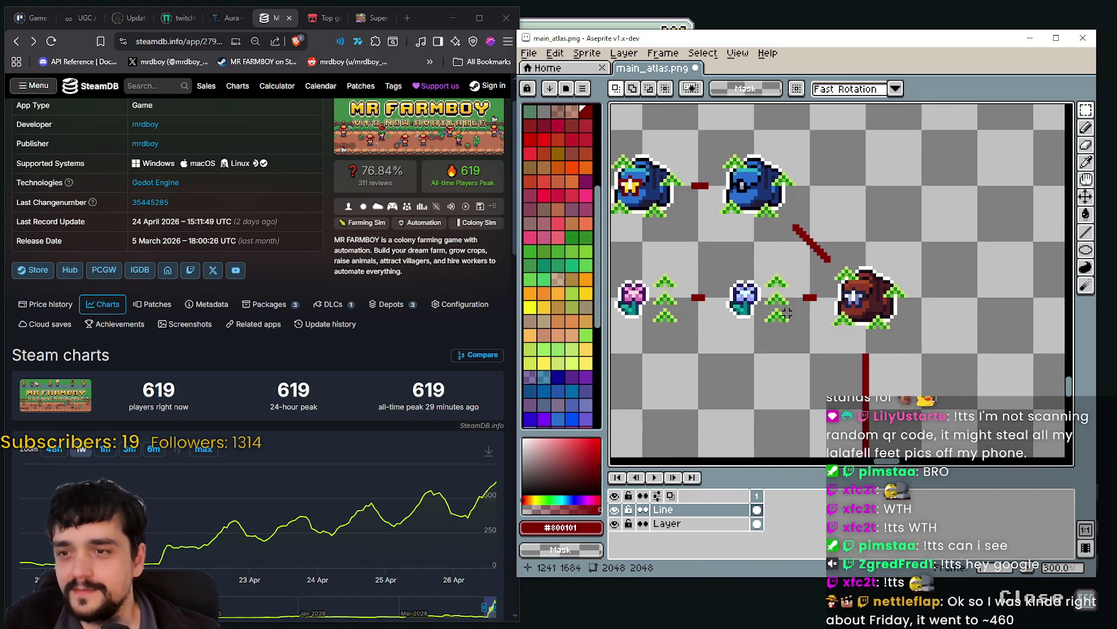
pyautogui.scroll(-1, 806, 282)
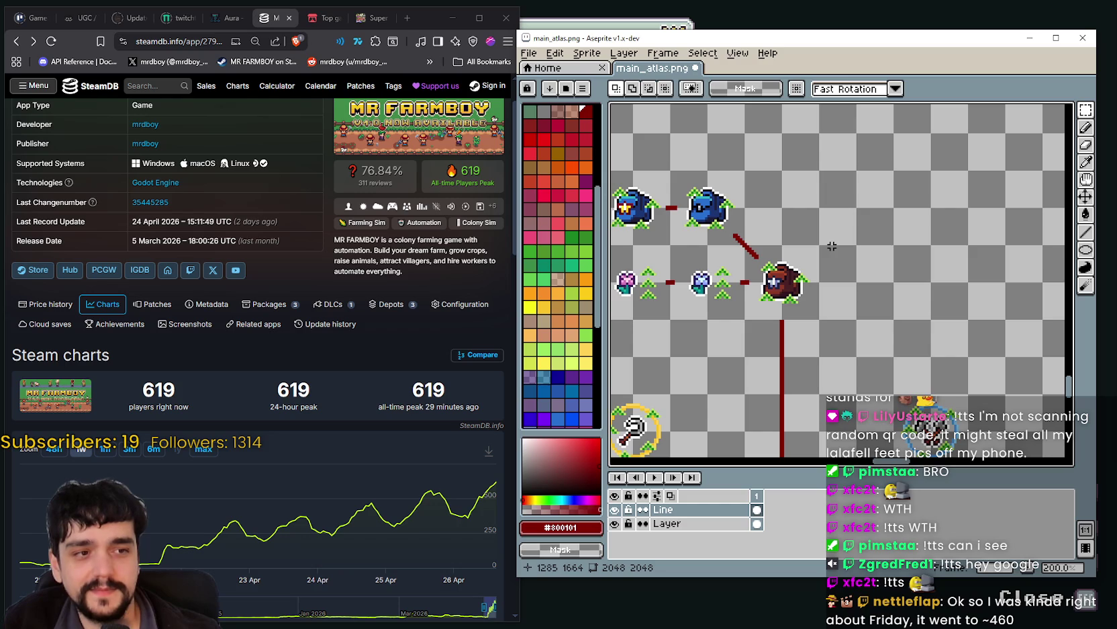
pyautogui.moveTo(832, 246)
pyautogui.mouseDown()
pyautogui.moveTo(884, 234)
pyautogui.moveTo(915, 271)
pyautogui.mouseUp()
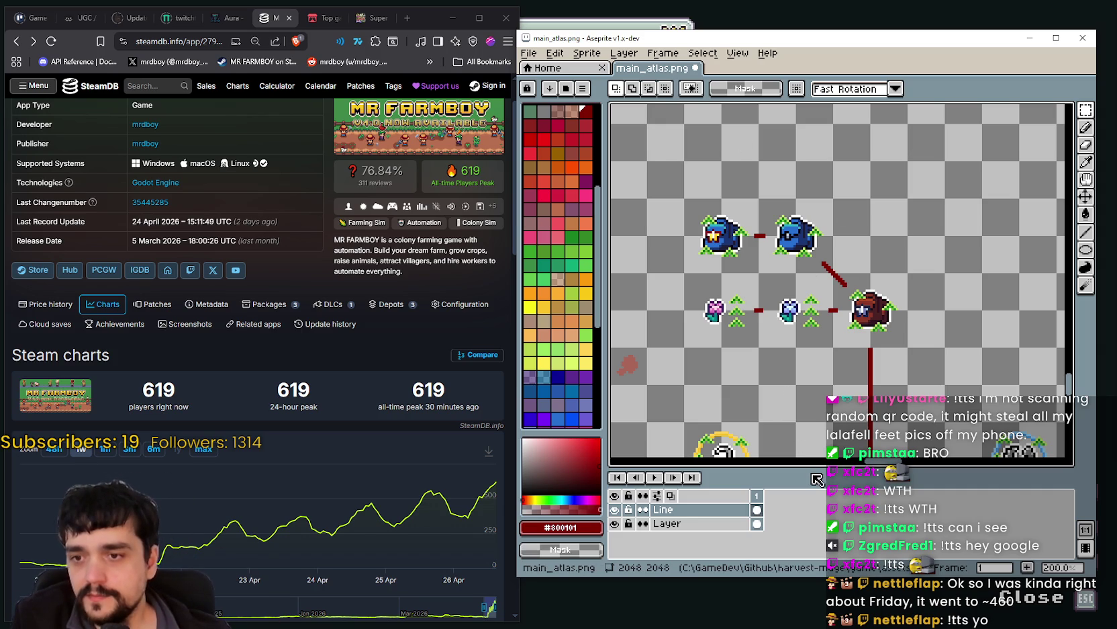
# Shrink the timeline for a taller canvas, then pan to the sprite row and tool icons
pyautogui.moveTo(816, 479); pyautogui.dragTo(816, 499)
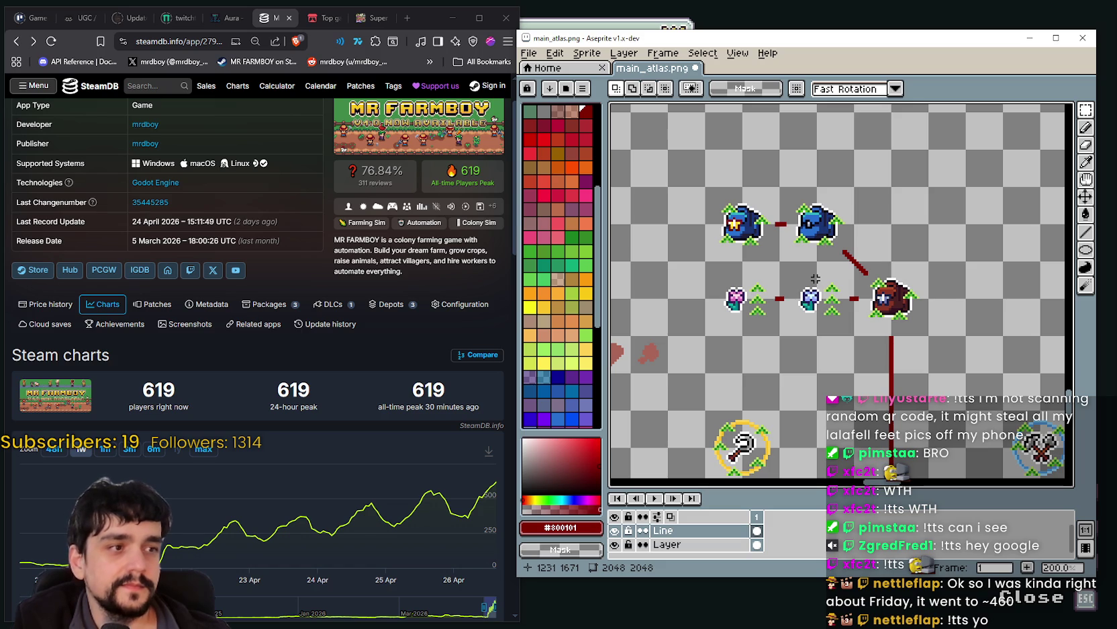
pyautogui.scroll(-2, 816, 276)
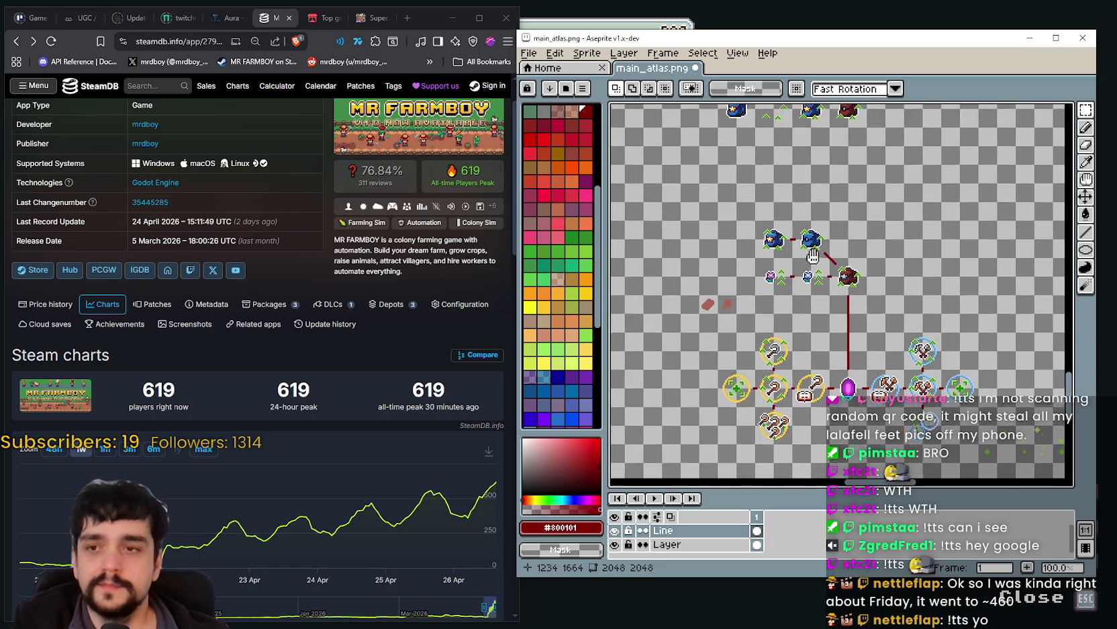
pyautogui.moveTo(896, 299); pyautogui.dragTo(928, 405)
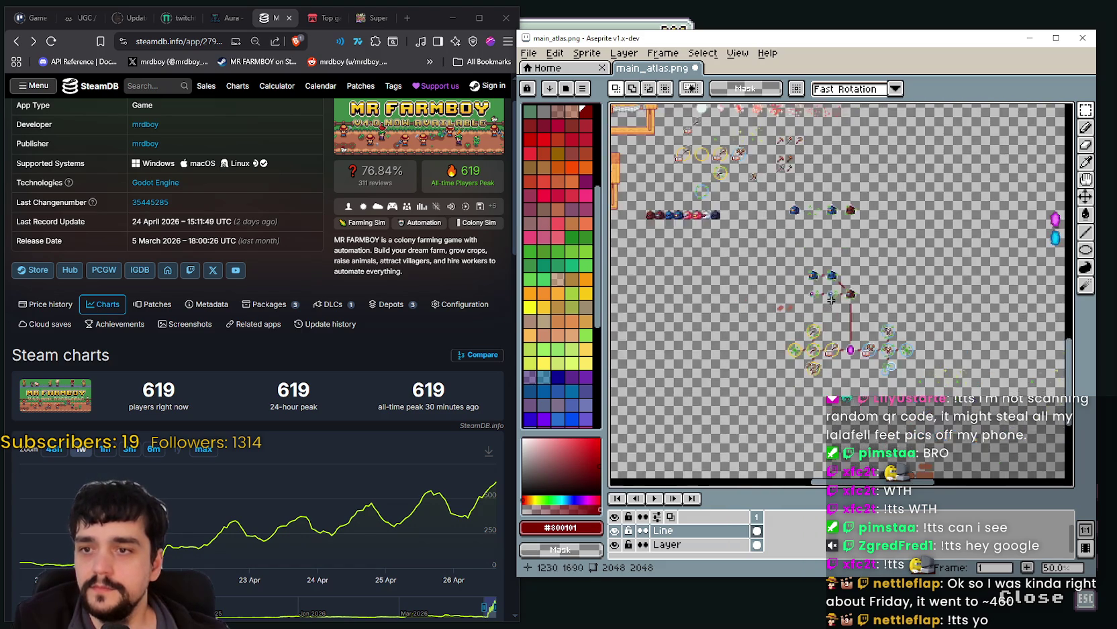
pyautogui.moveTo(821, 281)
pyautogui.mouseDown()
pyautogui.moveTo(837, 354)
pyautogui.moveTo(613, 347)
pyautogui.moveTo(871, 362)
pyautogui.moveTo(873, 341)
pyautogui.moveTo(760, 198)
pyautogui.moveTo(798, 330)
pyautogui.mouseUp()
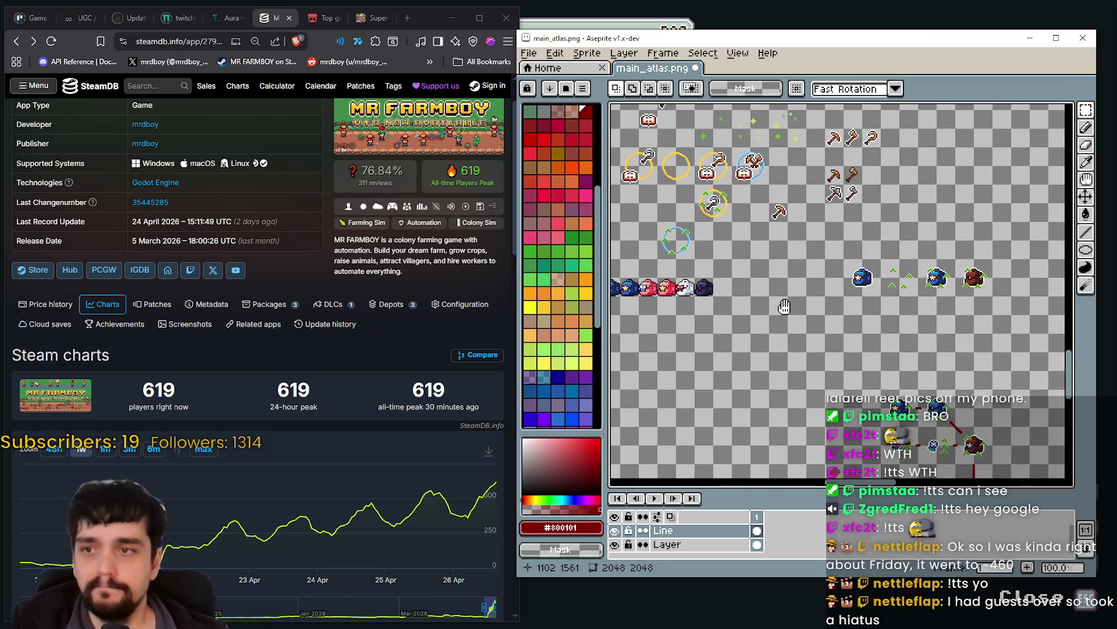
# Save main_atlas.png with Ctrl+S while recentring on the skill-tree layout
pyautogui.moveTo(784, 306); pyautogui.dragTo(757, 268)
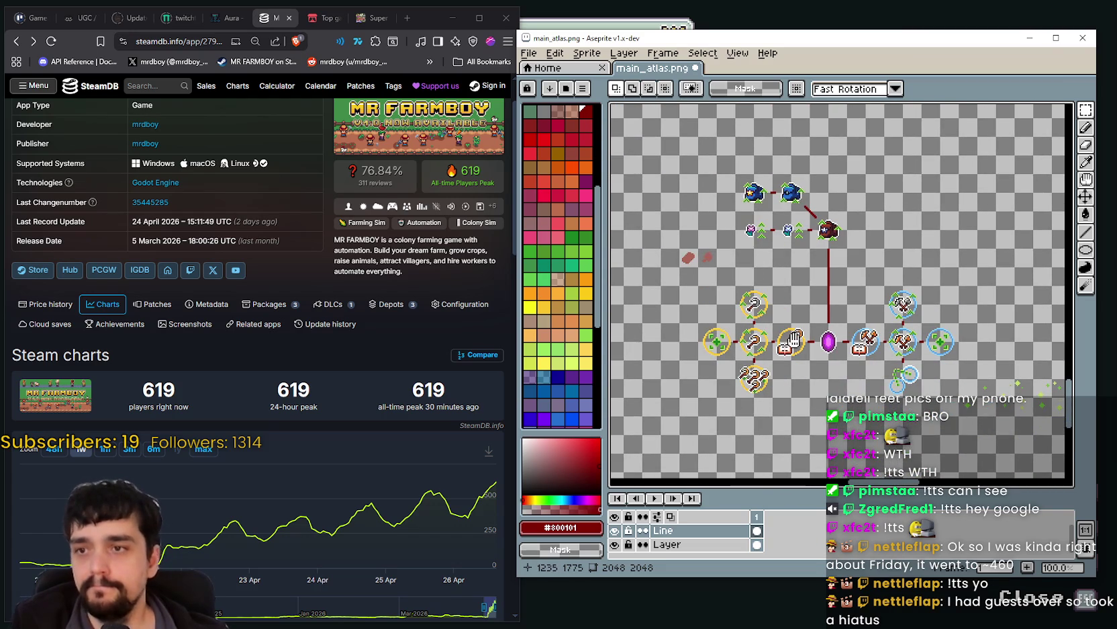
pyautogui.hotkey('ctrl', 's')
pyautogui.moveTo(793, 339)
pyautogui.mouseDown()
pyautogui.moveTo(878, 301)
pyautogui.moveTo(763, 254)
pyautogui.mouseUp()
pyautogui.scroll(-2, 794, 386)
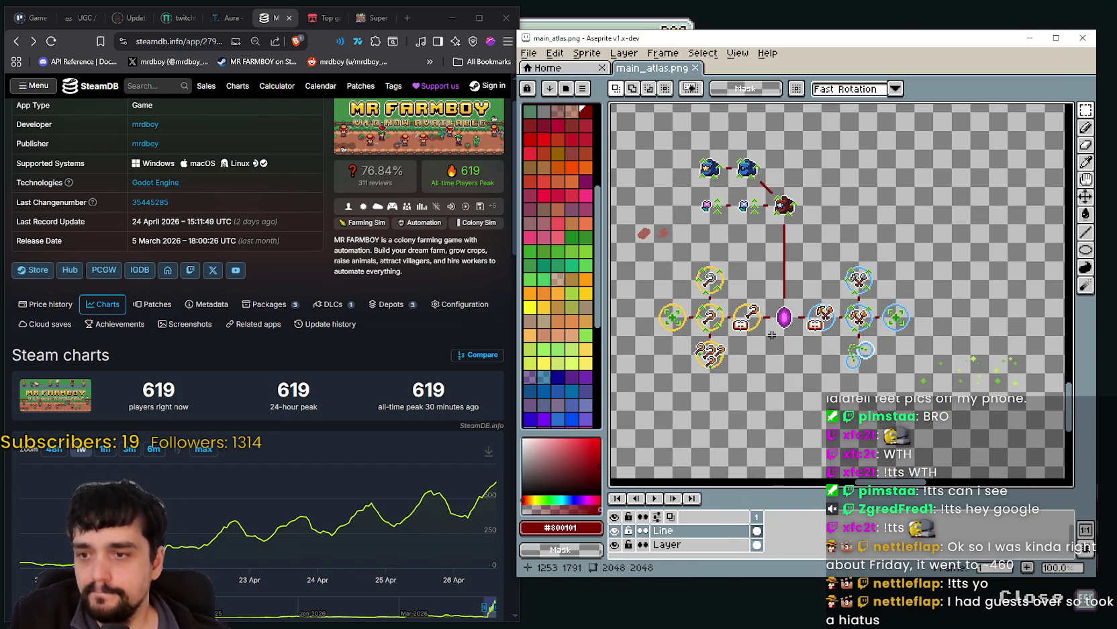
# Make Layer the active layer, zoom around the atlas, then switch to the Explorer Weapons window
pyautogui.click(667, 545)
pyautogui.scroll(2, 762, 289)
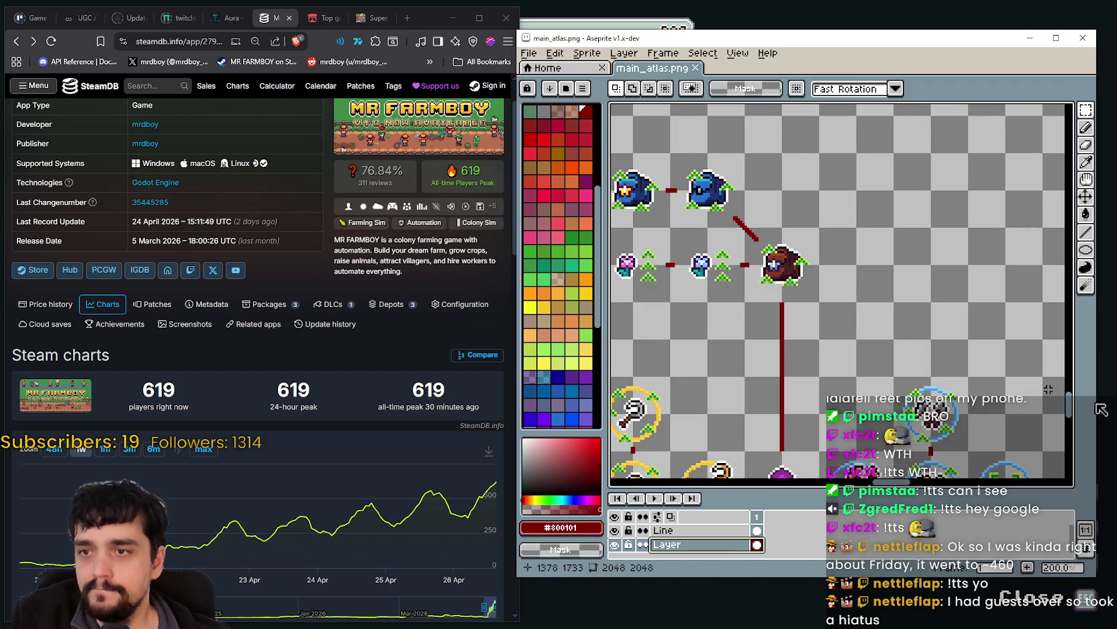
pyautogui.scroll(-2, 772, 327)
pyautogui.scroll(1, 783, 255)
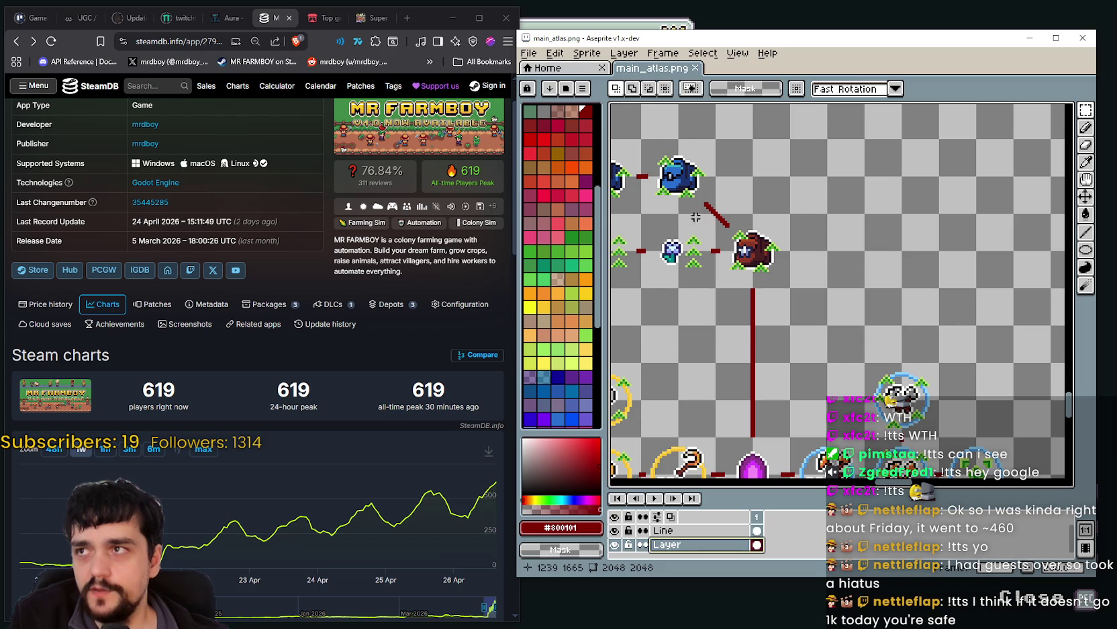
pyautogui.scroll(-3, 878, 173)
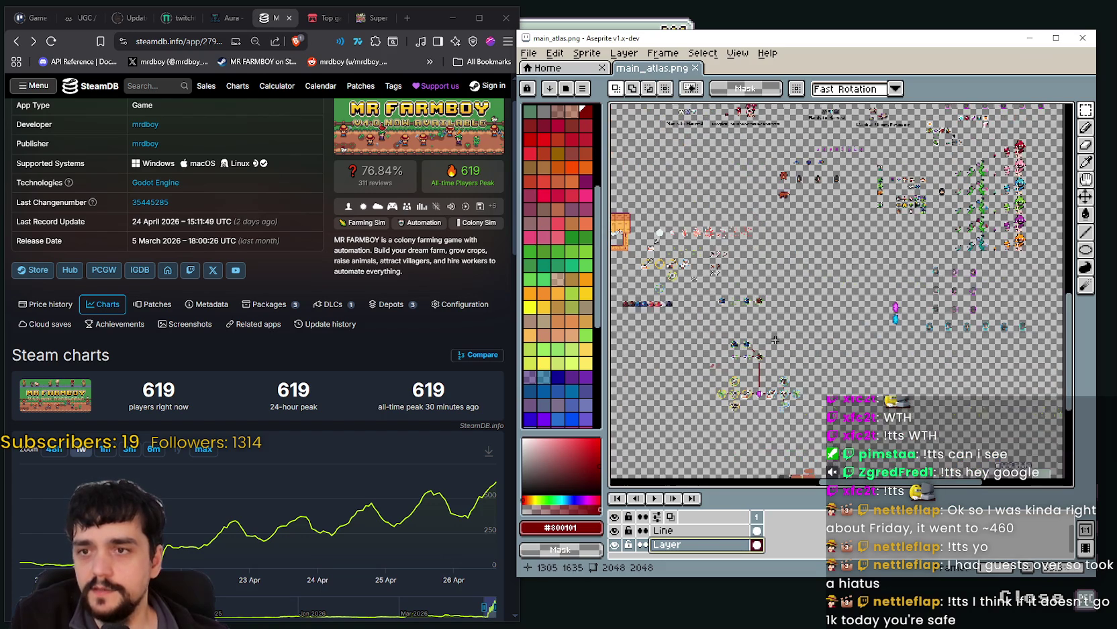
pyautogui.scroll(-3, 746, 249)
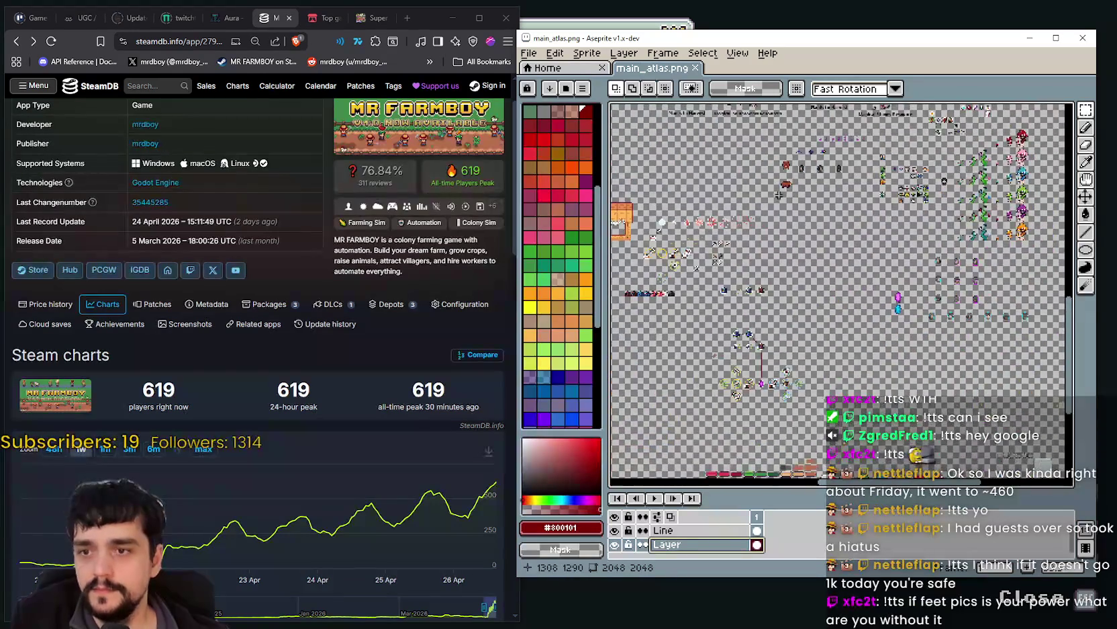
pyautogui.scroll(-2, 765, 288)
pyautogui.scroll(-1, 763, 278)
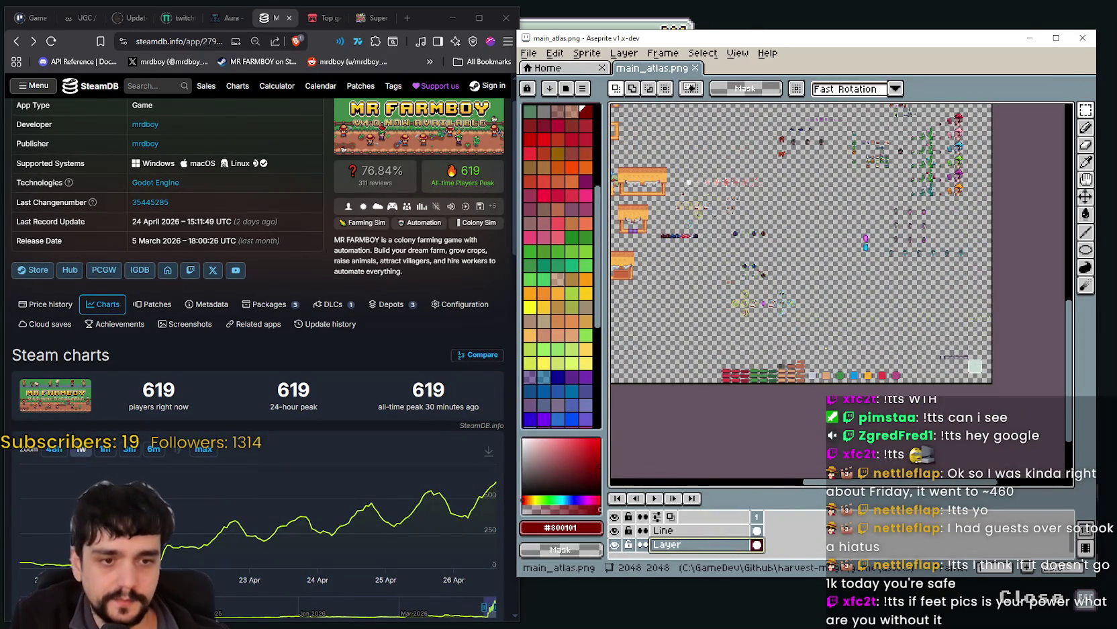
pyautogui.hotkey('alt', 'Tab')
pyautogui.moveTo(986, 403); pyautogui.dragTo(984, 444)
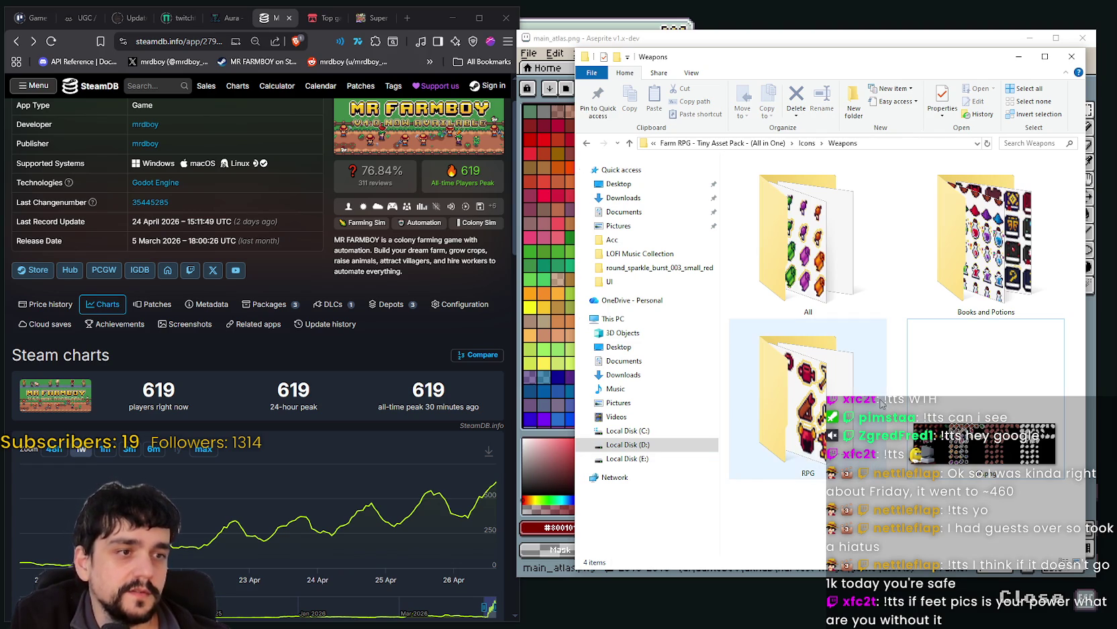
# Select the weapon folders and open the RPG weapons folder
pyautogui.click(839, 288)
pyautogui.click(905, 229)
pyautogui.hotkey('ctrl', 'a')
pyautogui.doubleClick(850, 376)
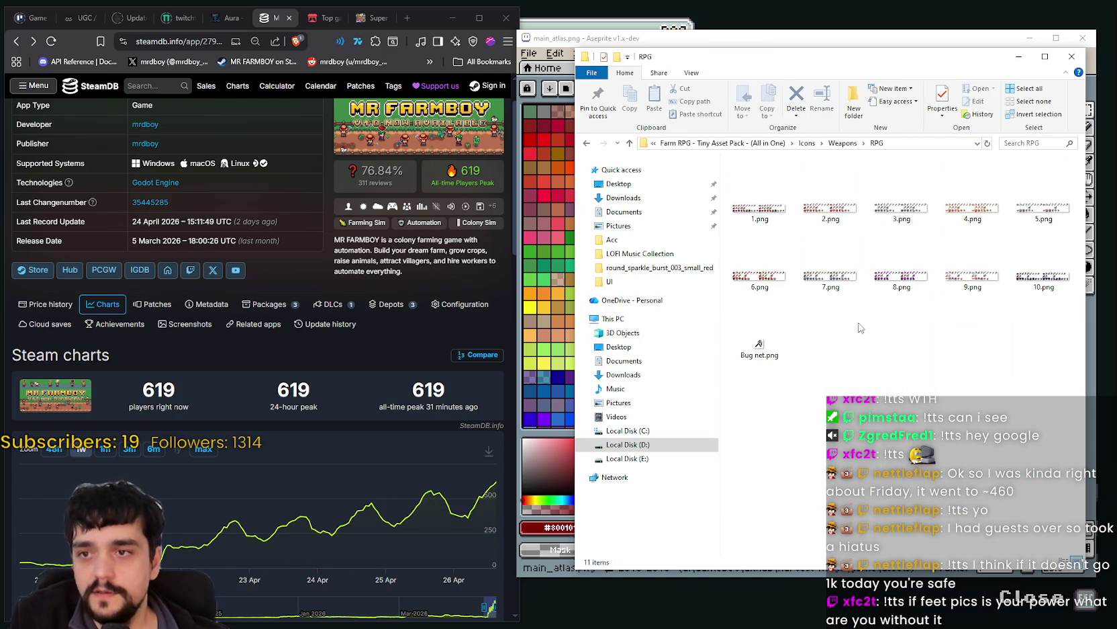
# Show the RPG files as extra large icons and select the 2.png sheet
pyautogui.rightClick(874, 318)
pyautogui.moveTo(908, 325)
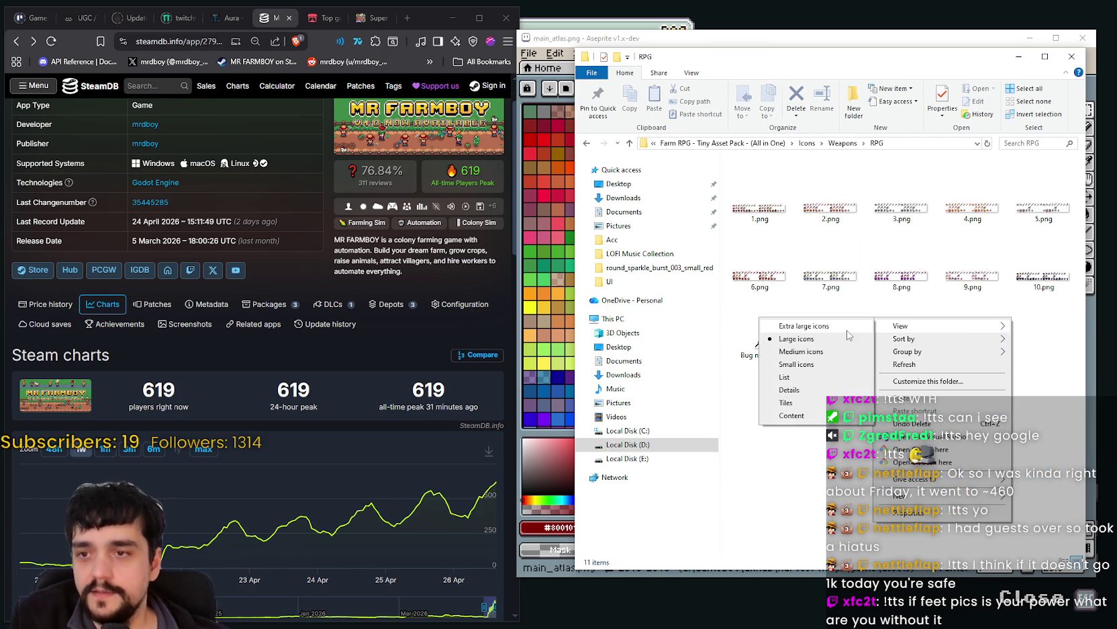
pyautogui.click(848, 335)
pyautogui.rightClick(874, 382)
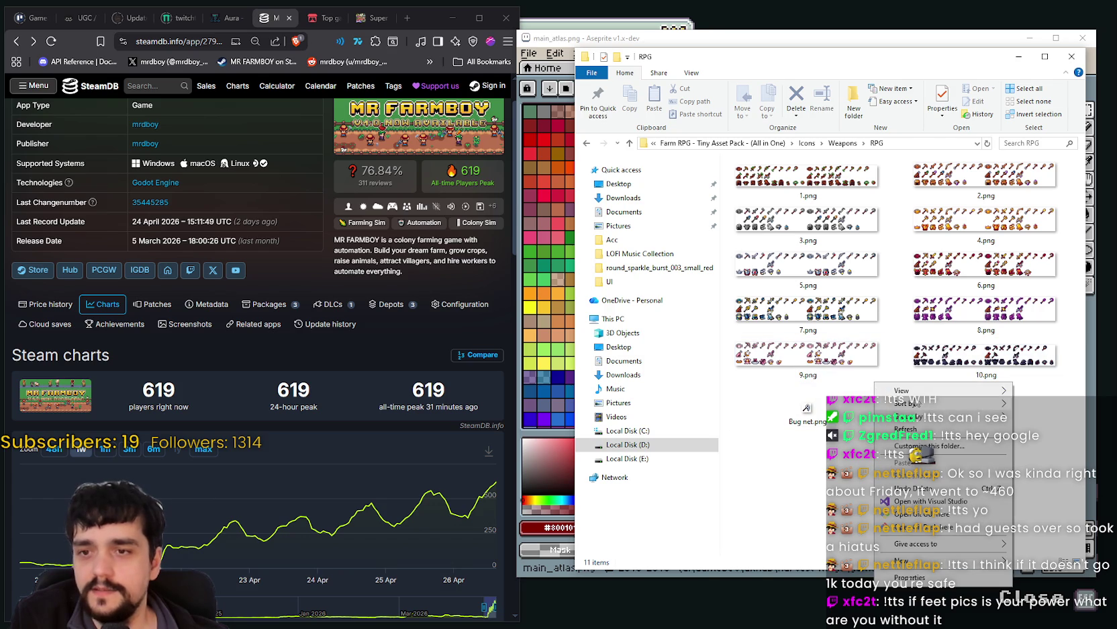
pyautogui.click(825, 391)
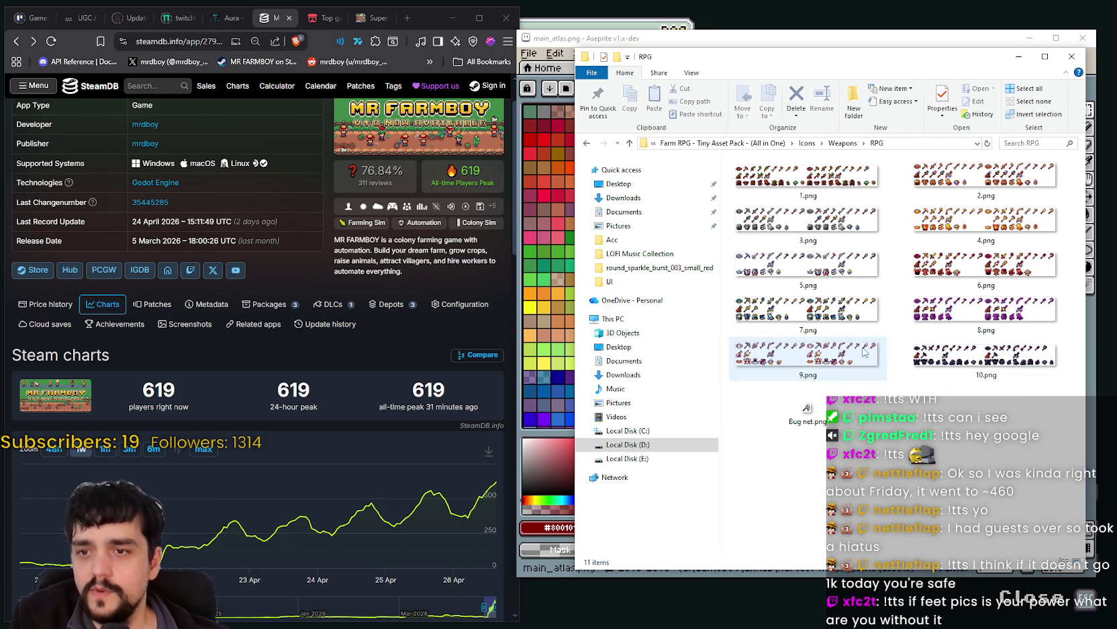
pyautogui.click(938, 183)
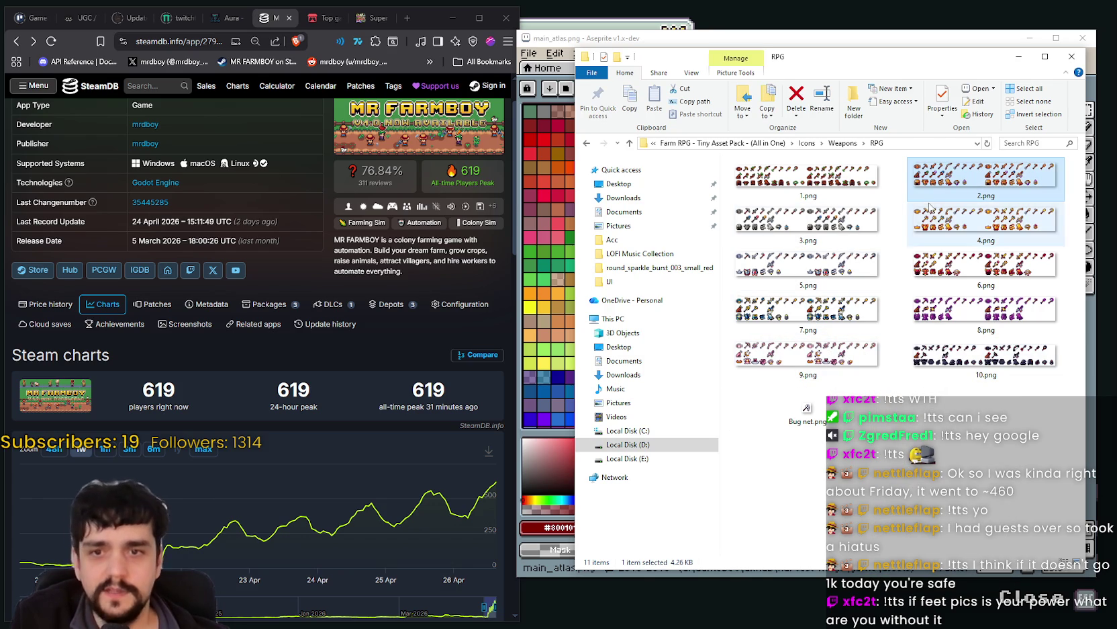
# Go up to Weapons, open Books and Potions, and select Potions.png
pyautogui.click(838, 144)
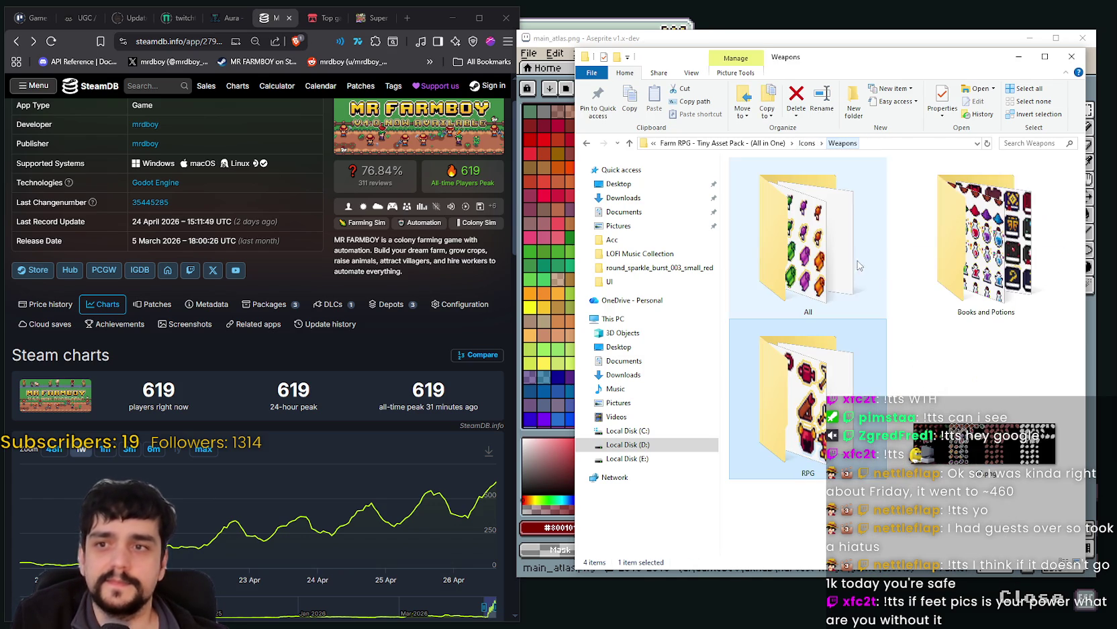
pyautogui.doubleClick(966, 287)
pyautogui.click(809, 324)
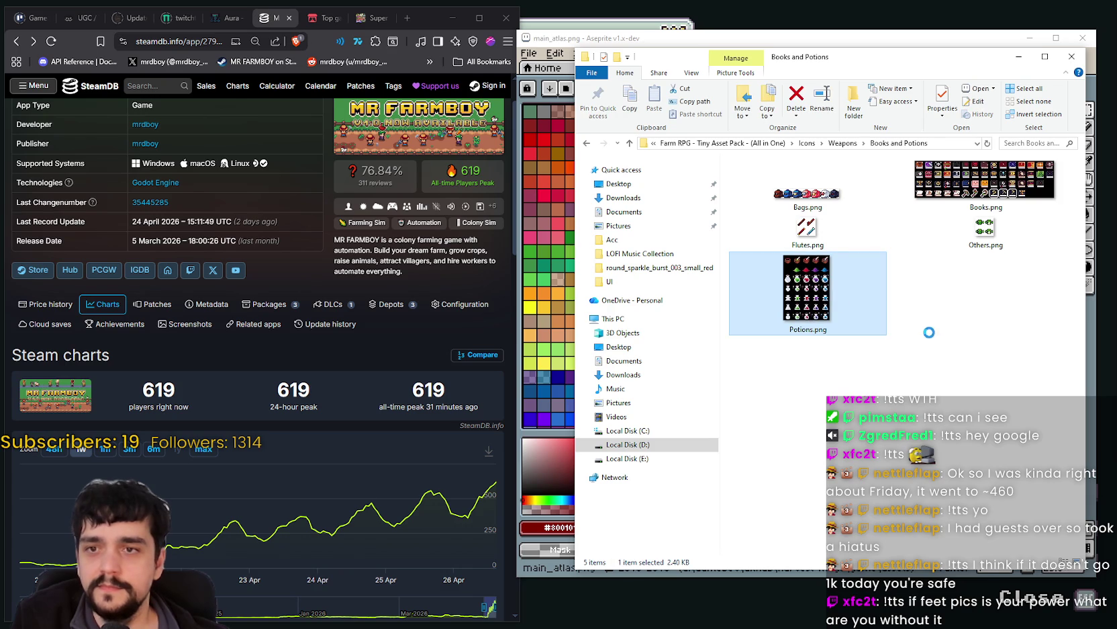
pyautogui.click(950, 299)
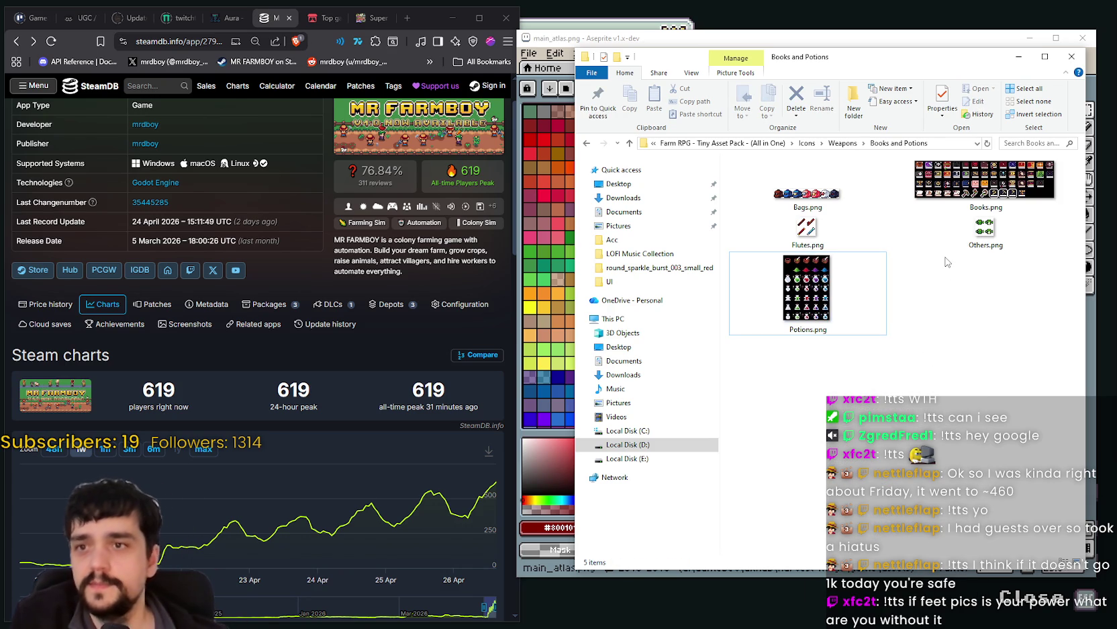
# Navigate to the pack's Icons › Fish folder and open Worm bait.png in Aseprite
pyautogui.click(767, 143)
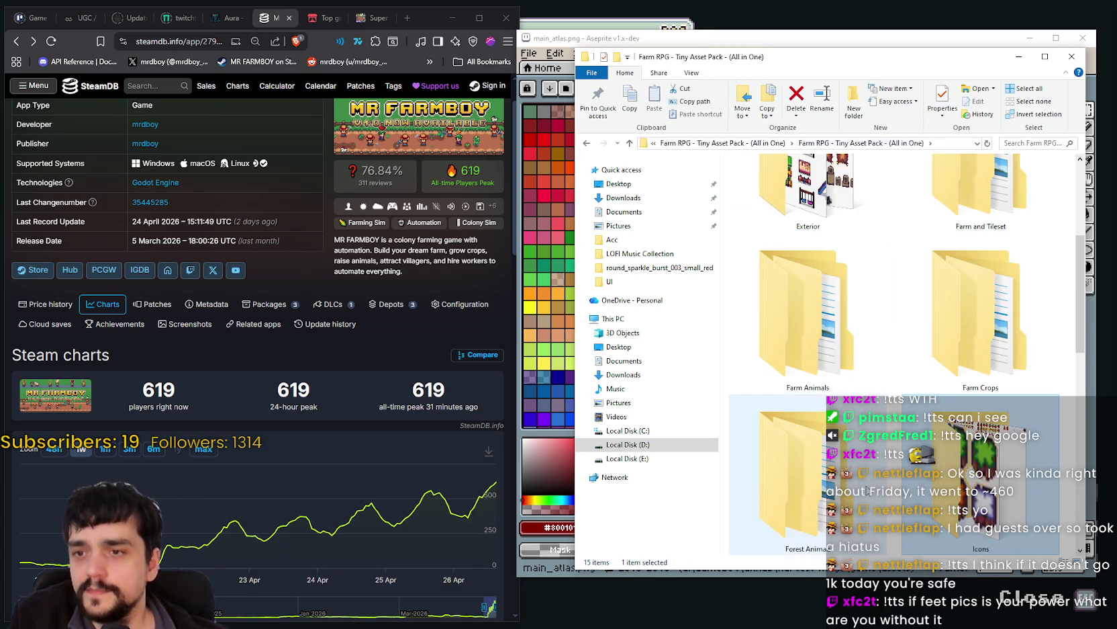
pyautogui.doubleClick(977, 501)
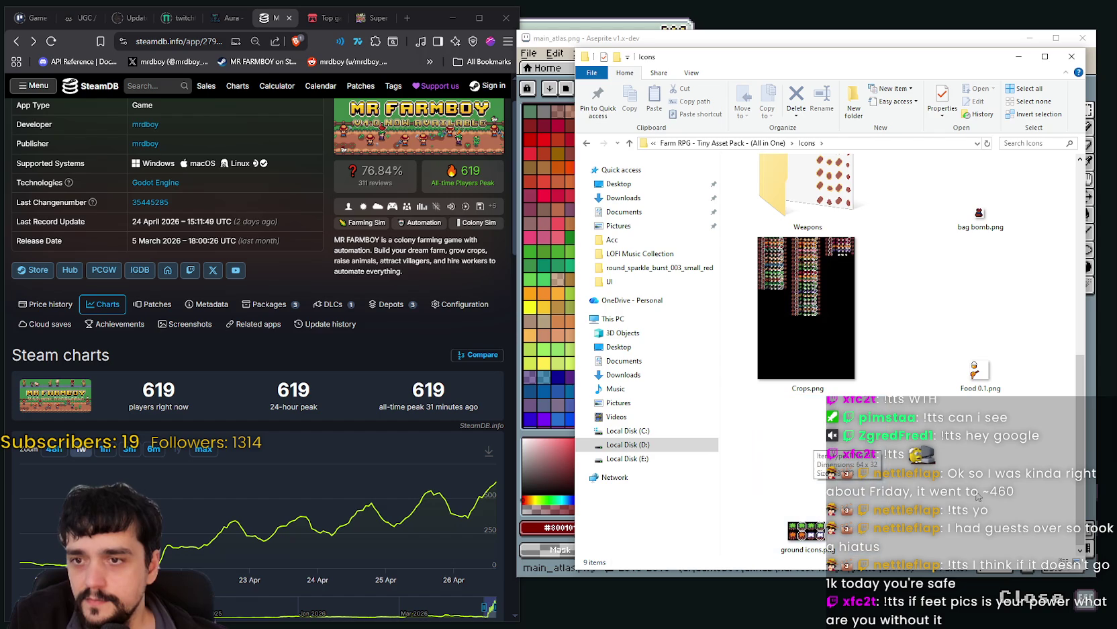
pyautogui.click(840, 510)
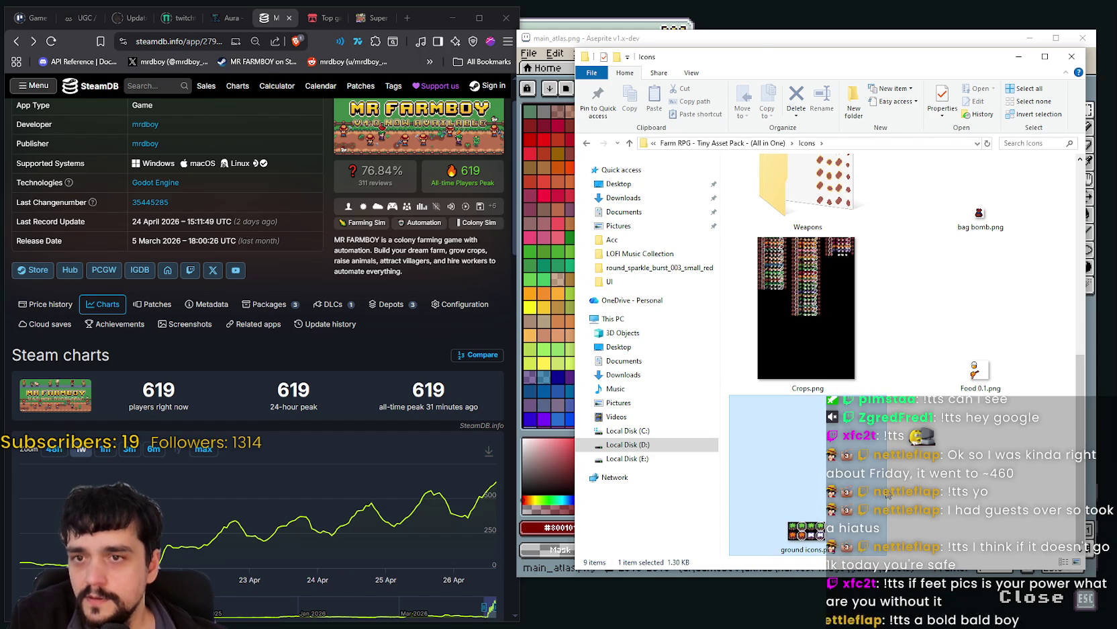
pyautogui.scroll(5, 865, 478)
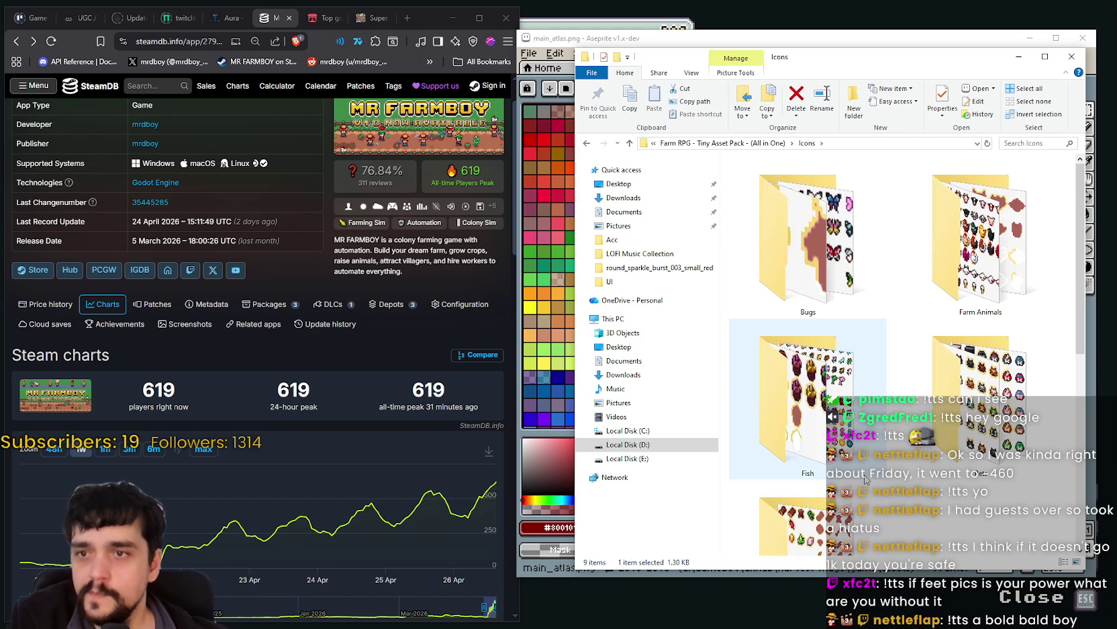
pyautogui.doubleClick(830, 443)
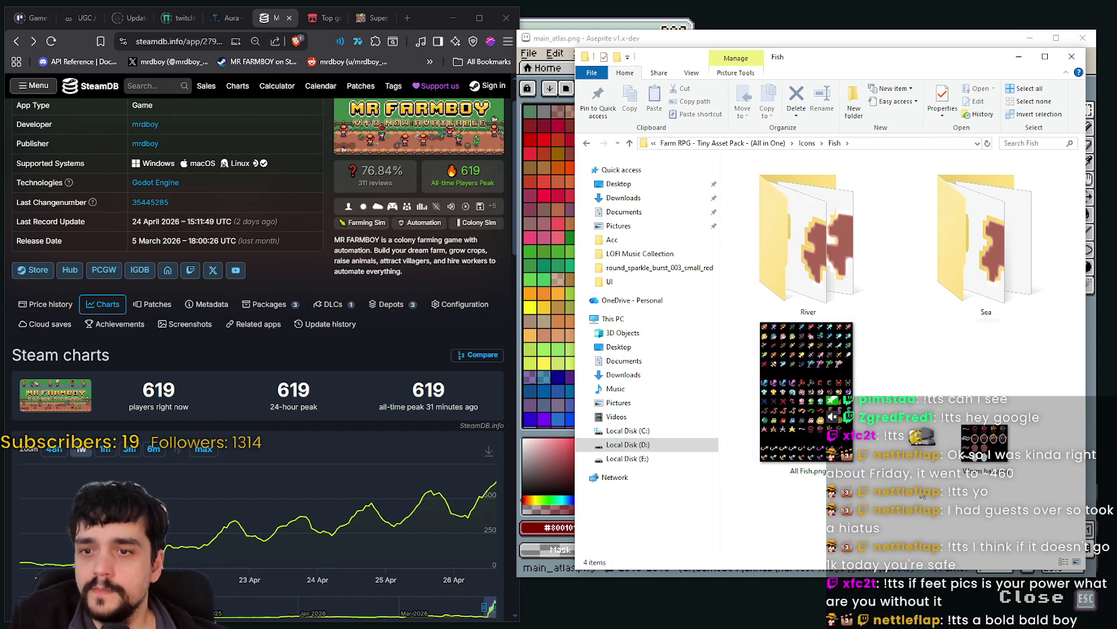
pyautogui.doubleClick(1011, 429)
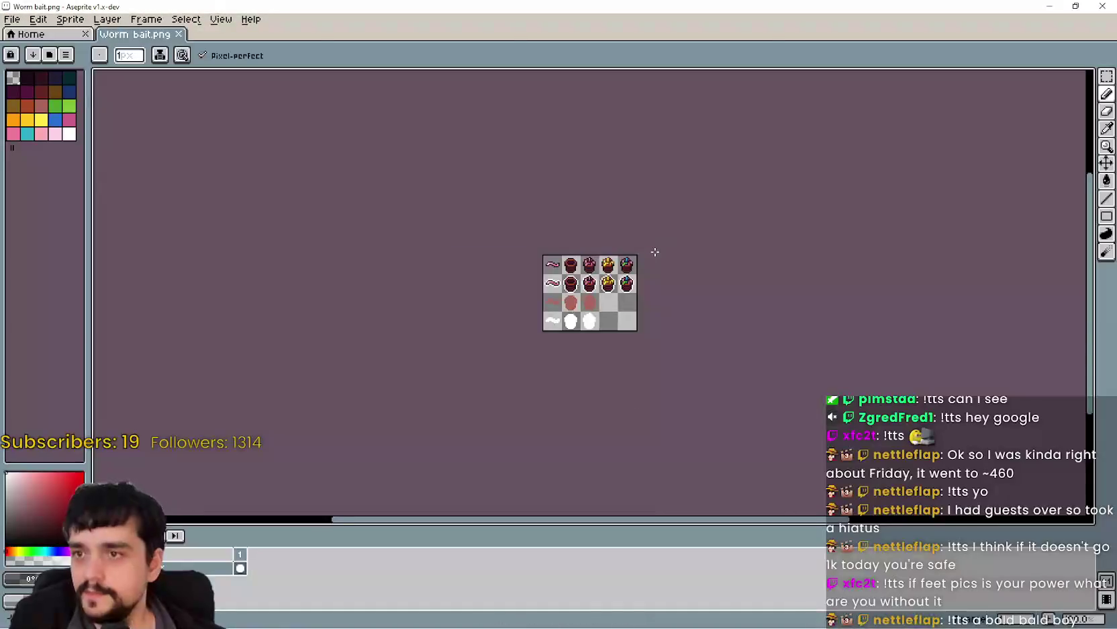
# Close the Worm bait.png preview and refresh the Icons folder
pyautogui.click(1103, 6)
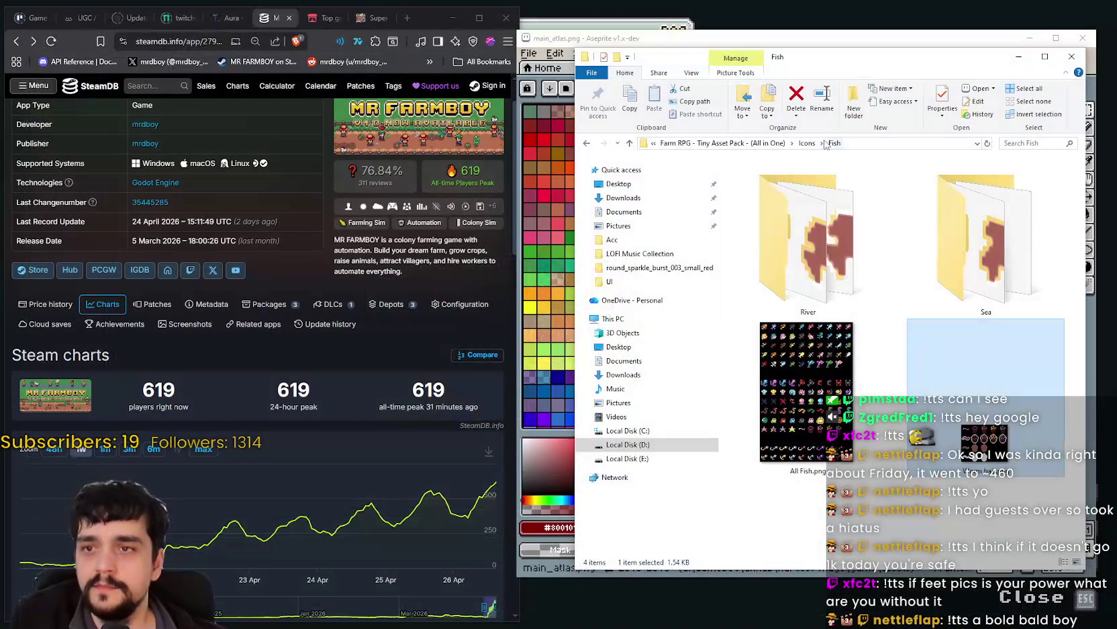
pyautogui.press('F5')
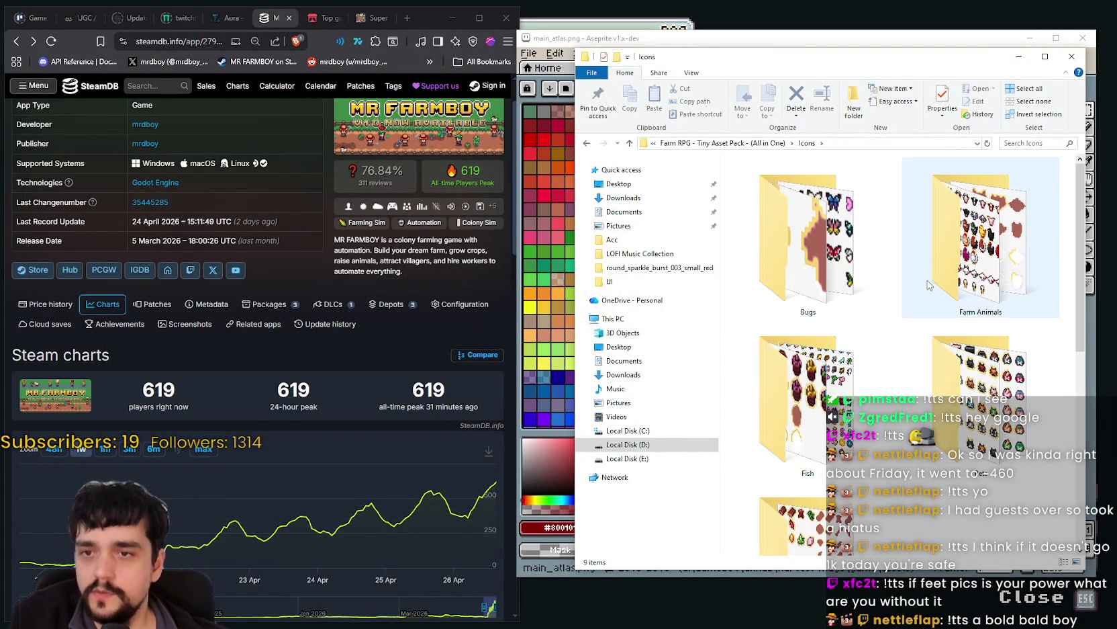
pyautogui.scroll(-5, 950, 262)
# Preview Crops.png in Aseprite, close it, and return to the pack's main folder
pyautogui.click(830, 285)
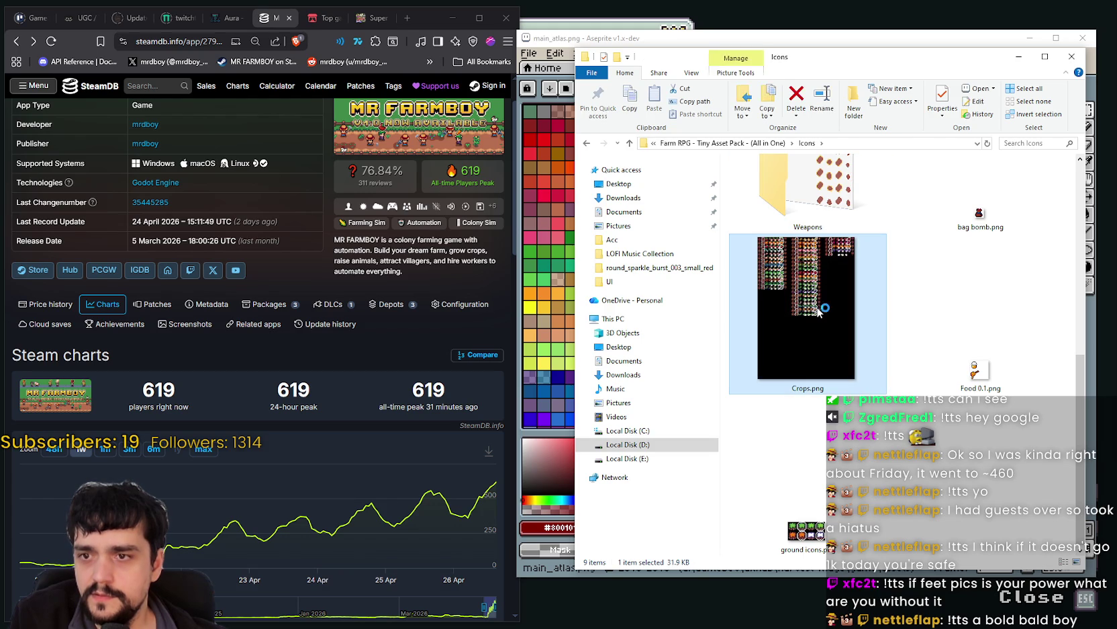
pyautogui.doubleClick(819, 311)
pyautogui.scroll(2, 556, 347)
pyautogui.scroll(-3, 556, 347)
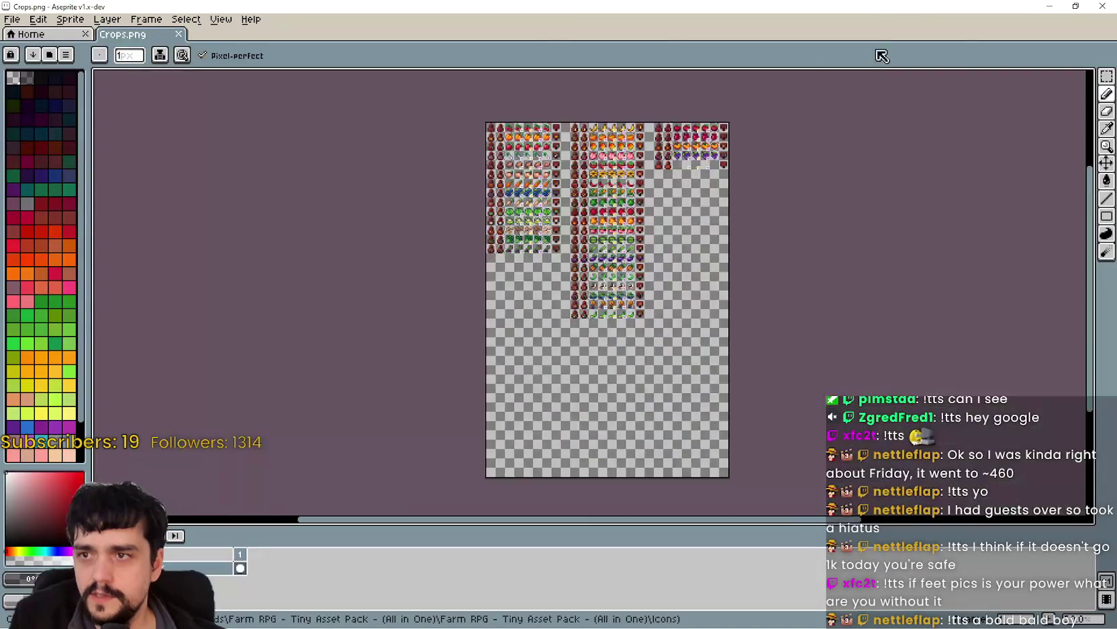
pyautogui.click(1098, 5)
pyautogui.press('BackSpace')
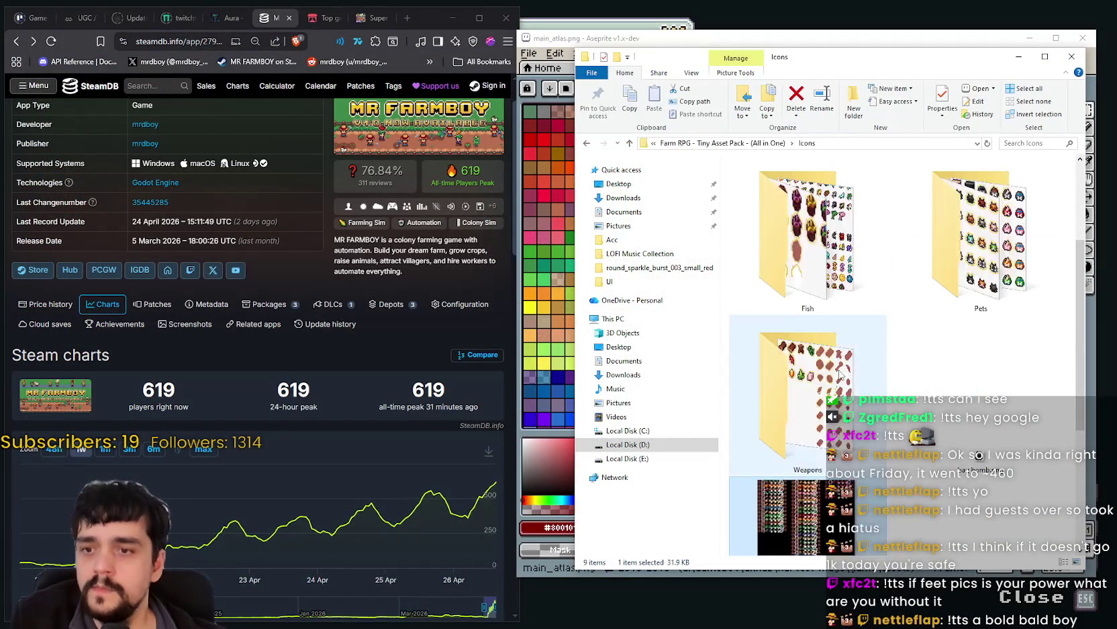
pyautogui.click(768, 143)
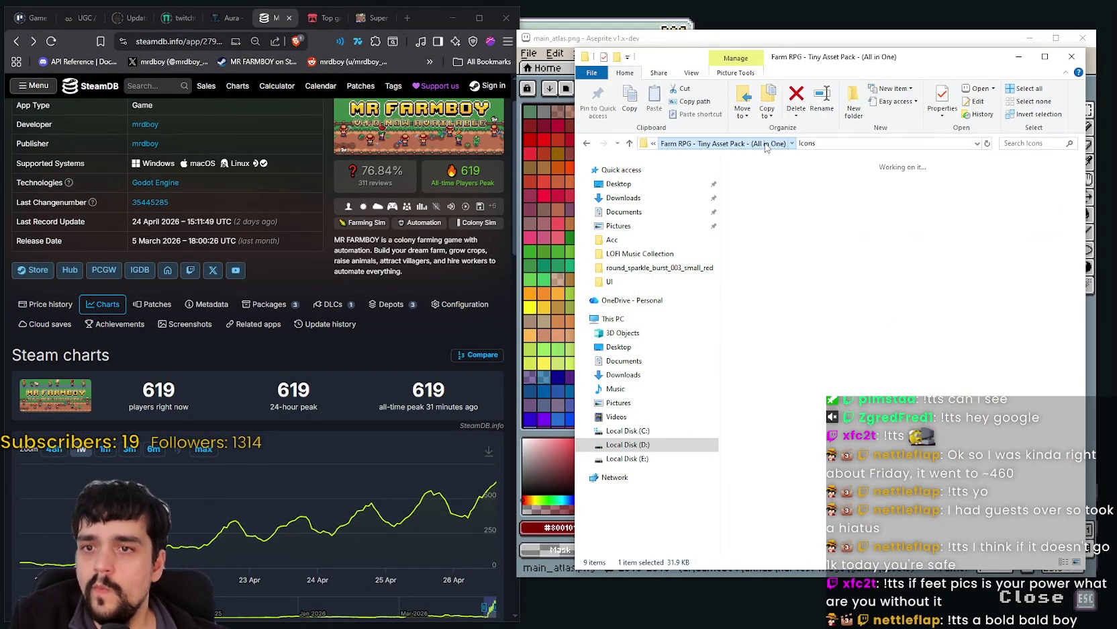
# Open Farm and Tileset, switch to extra large icons, and open Tileset
pyautogui.doubleClick(977, 222)
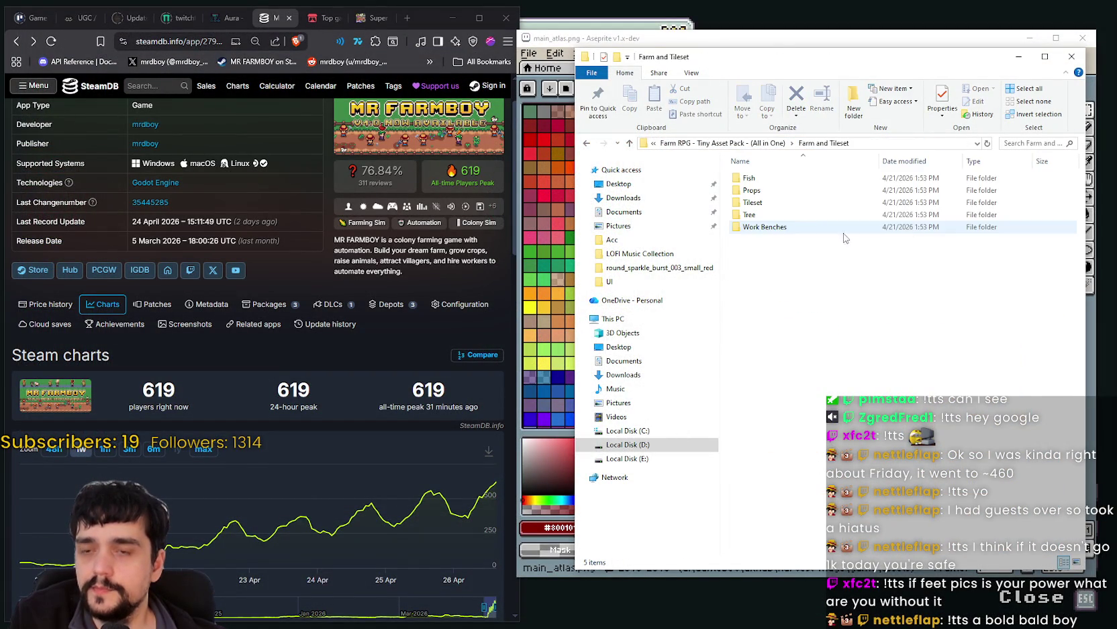
pyautogui.rightClick(770, 254)
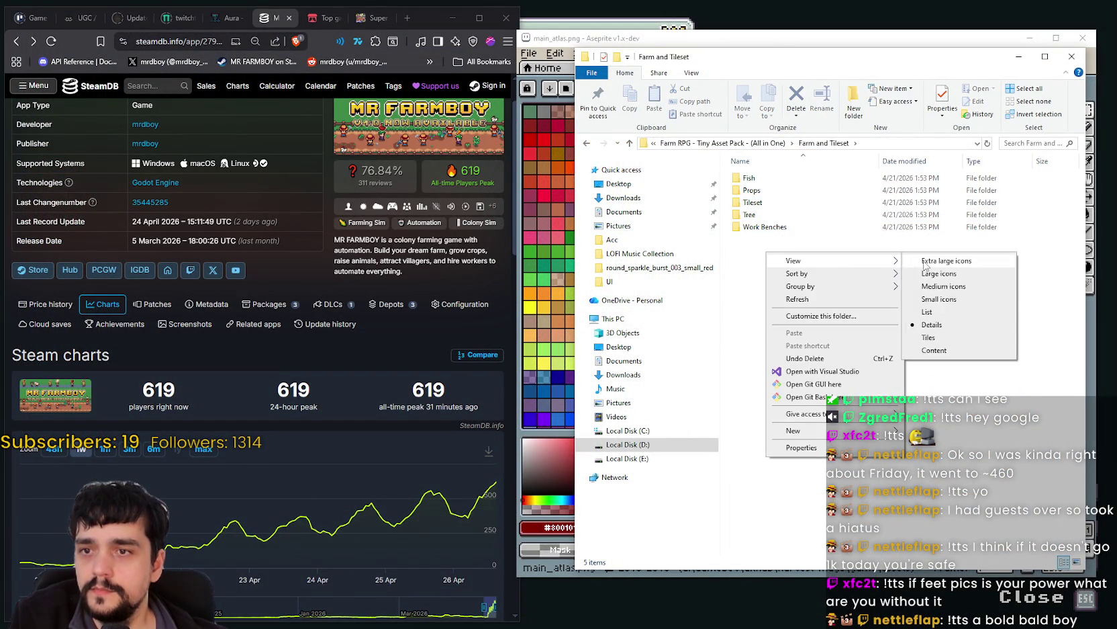
pyautogui.moveTo(793, 260)
pyautogui.click(939, 260)
pyautogui.doubleClick(873, 285)
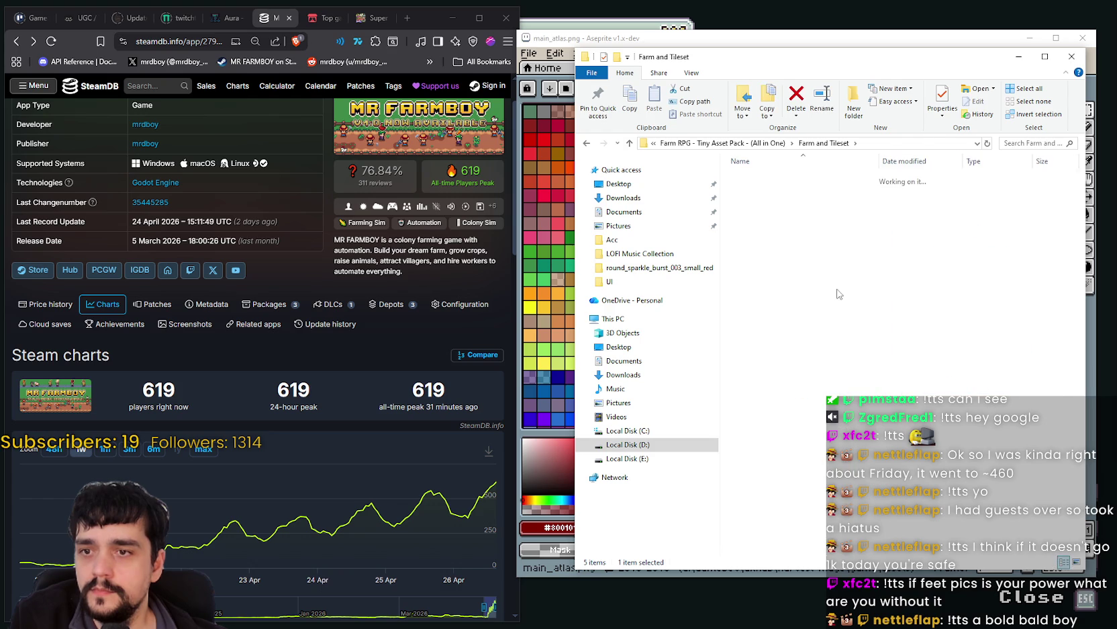
# Preview ALL props seasons.png in Aseprite, then close it
pyautogui.click(766, 211)
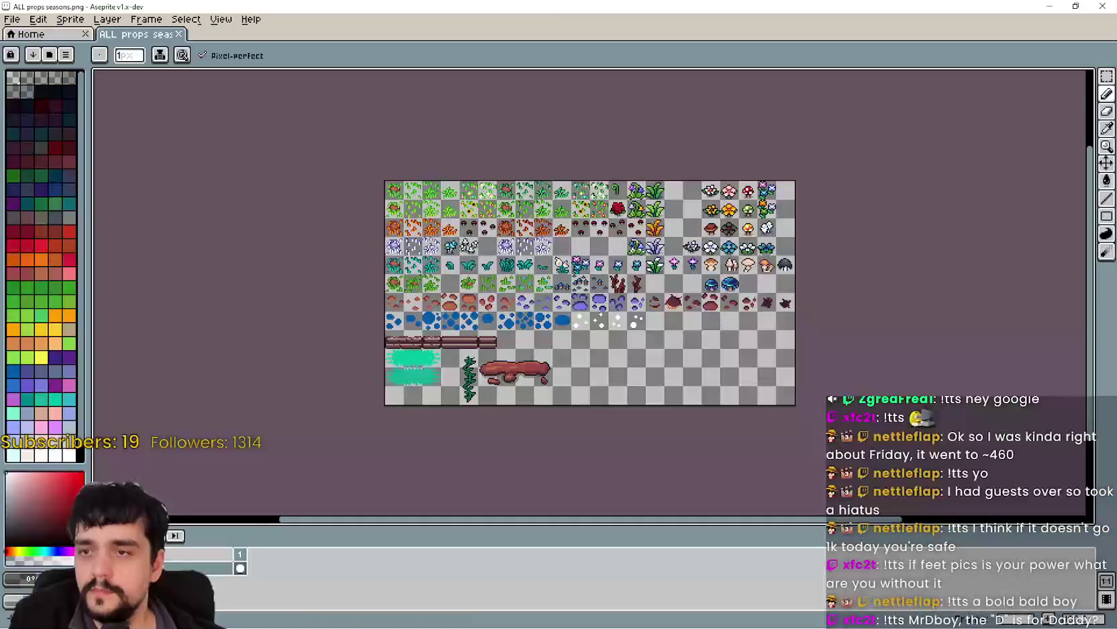
pyautogui.scroll(1, 639, 242)
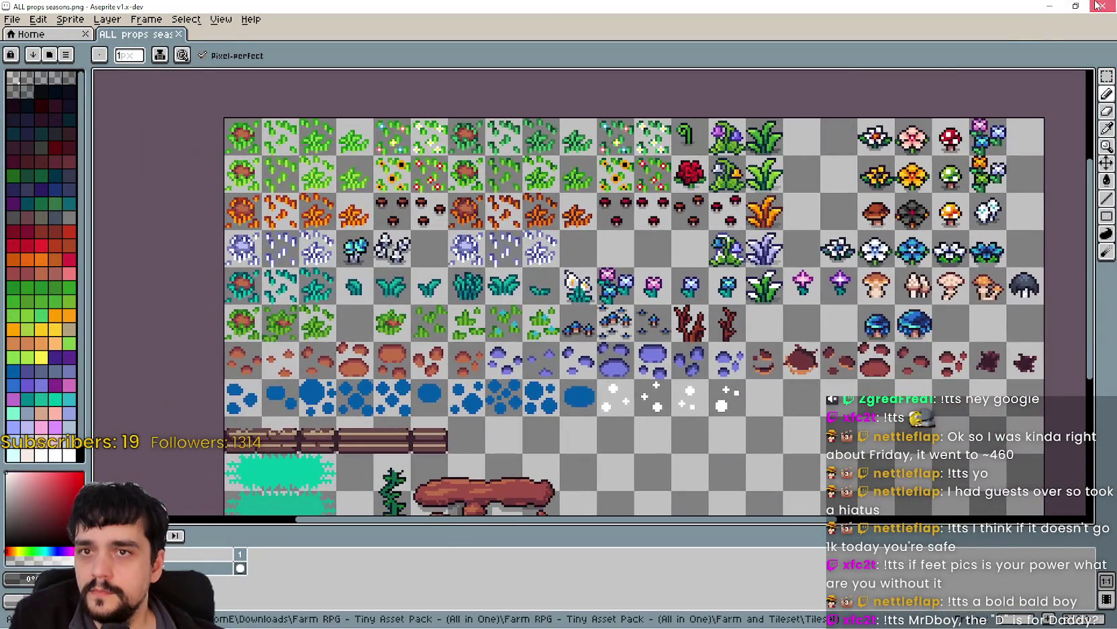
pyautogui.click(1100, 5)
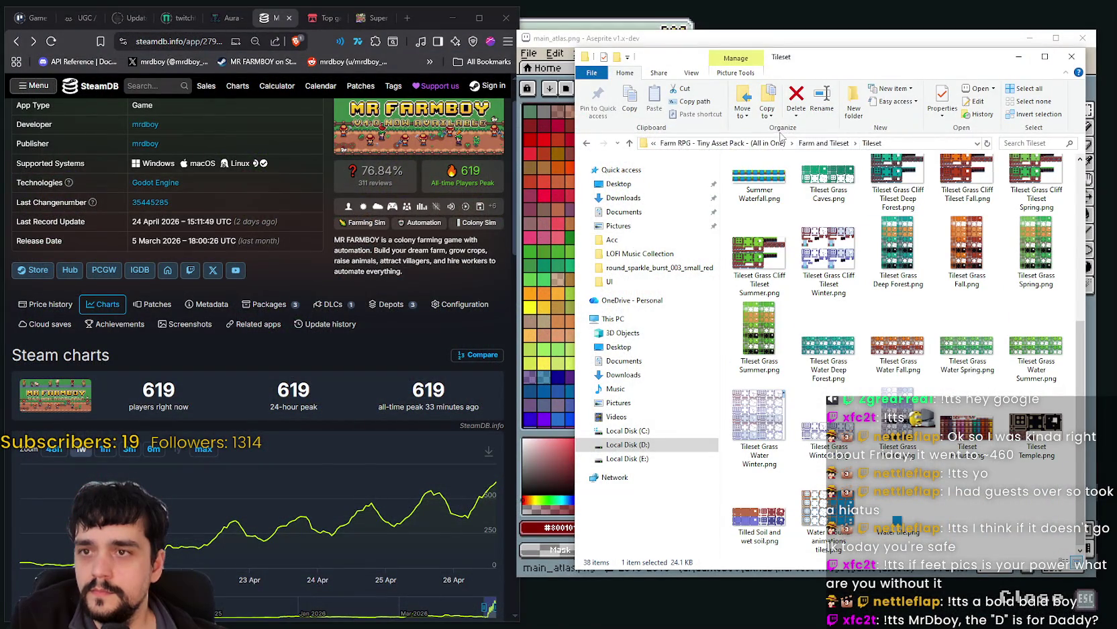
# Return to the pack root and browse folders such as Exterior, Forest Animals and Icons
pyautogui.click(824, 143)
pyautogui.click(722, 143)
pyautogui.scroll(-1, 841, 403)
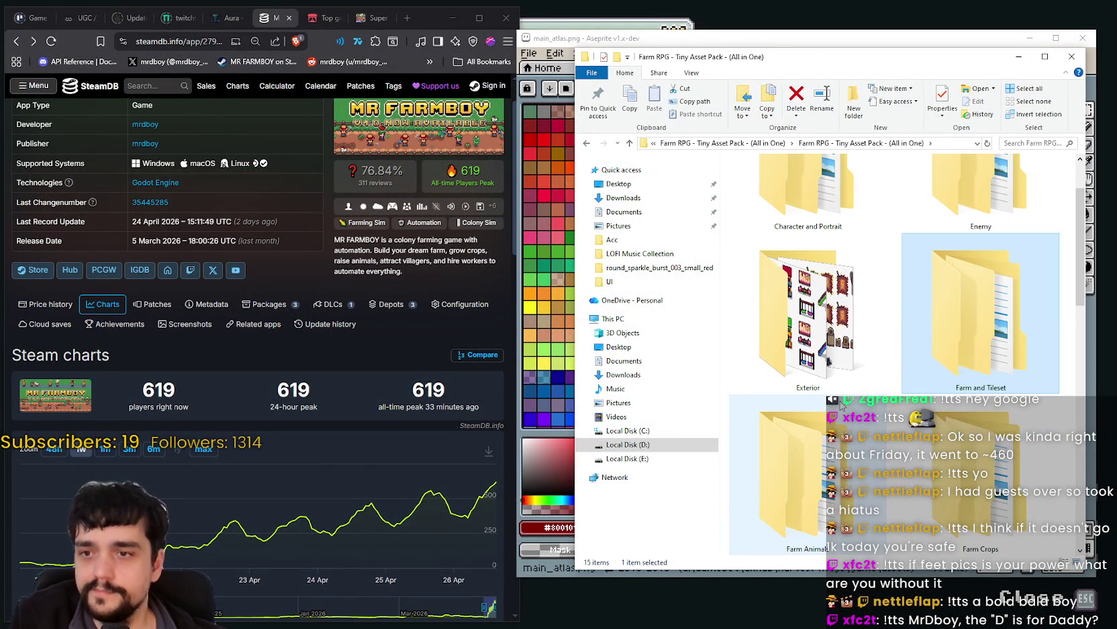
pyautogui.click(816, 287)
pyautogui.scroll(-2, 816, 287)
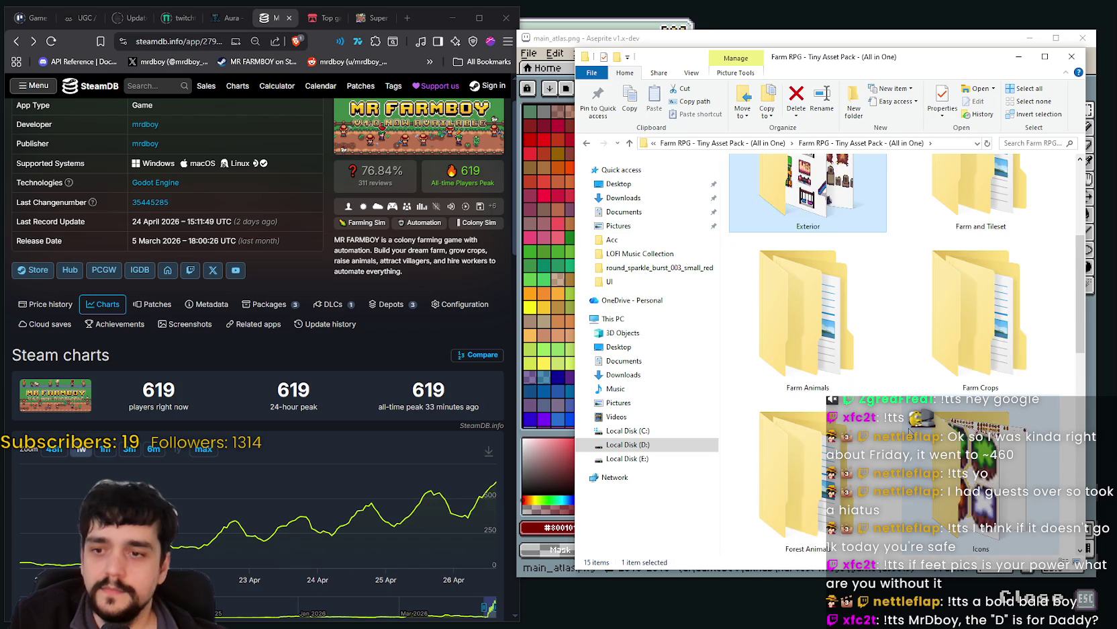
pyautogui.scroll(-2, 910, 429)
pyautogui.click(838, 329)
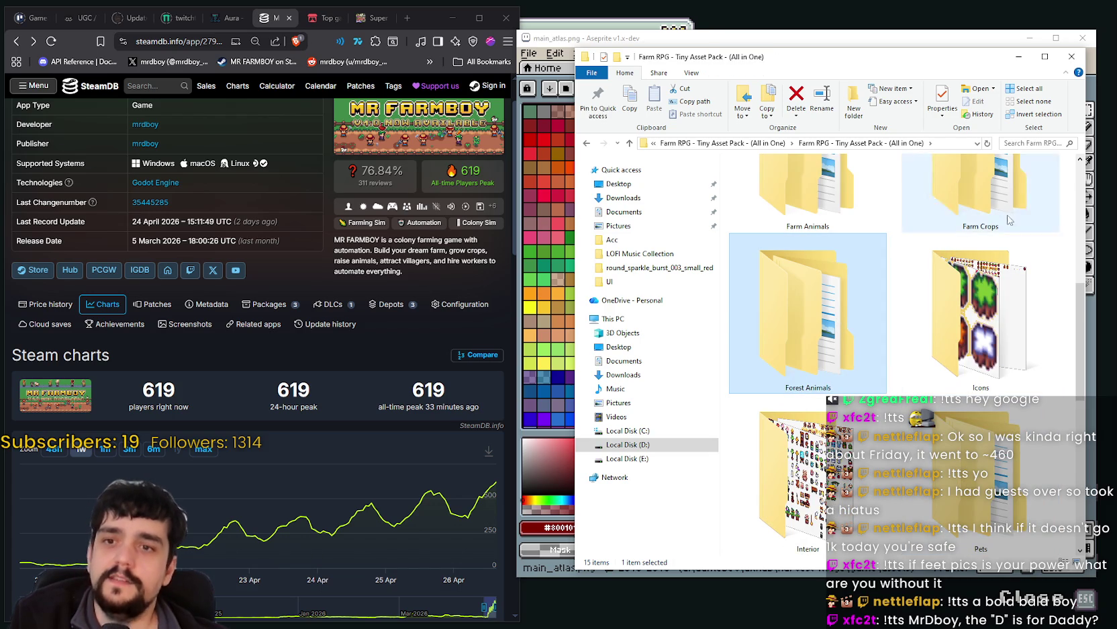
pyautogui.click(895, 299)
pyautogui.click(1051, 334)
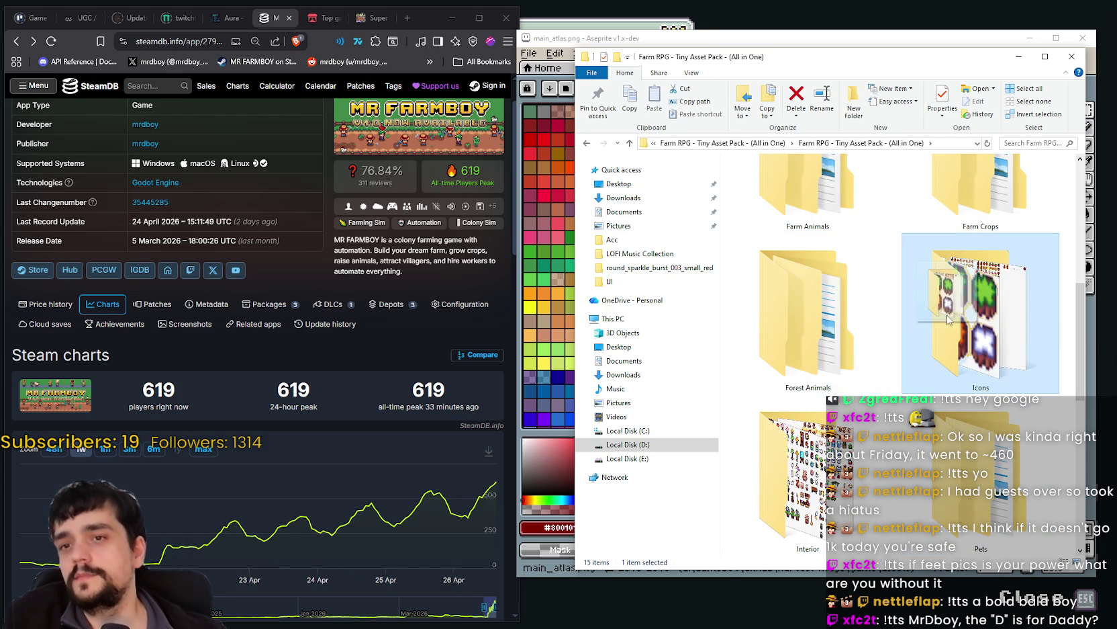
pyautogui.scroll(-2, 1014, 336)
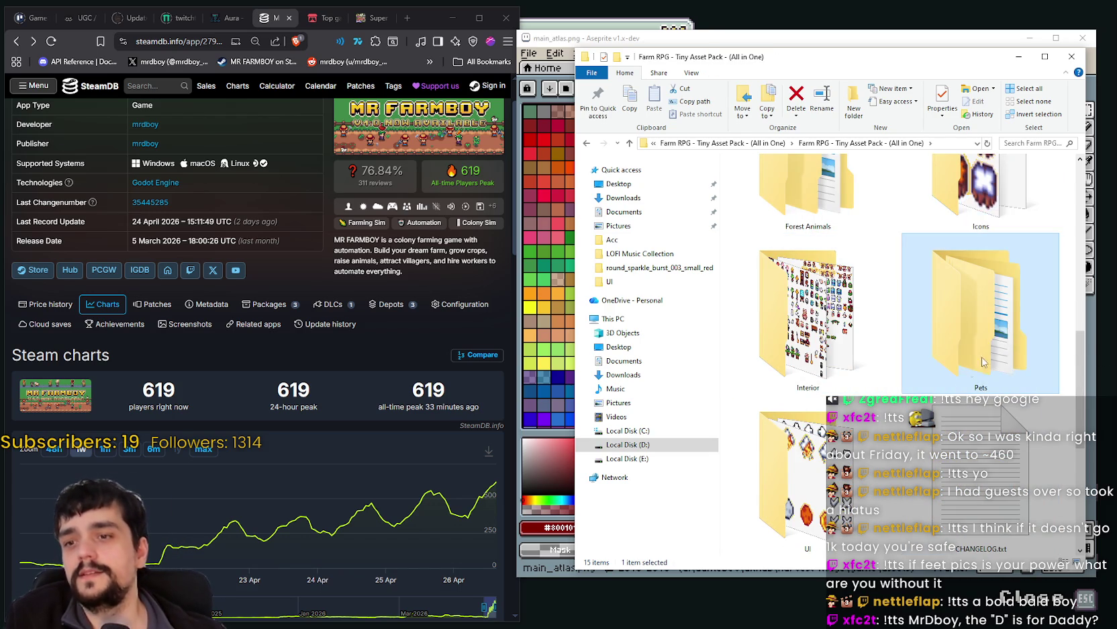
pyautogui.scroll(-2, 1012, 338)
# Open the UI folder, go back to the pack root, then reopen UI
pyautogui.click(876, 340)
pyautogui.doubleClick(876, 340)
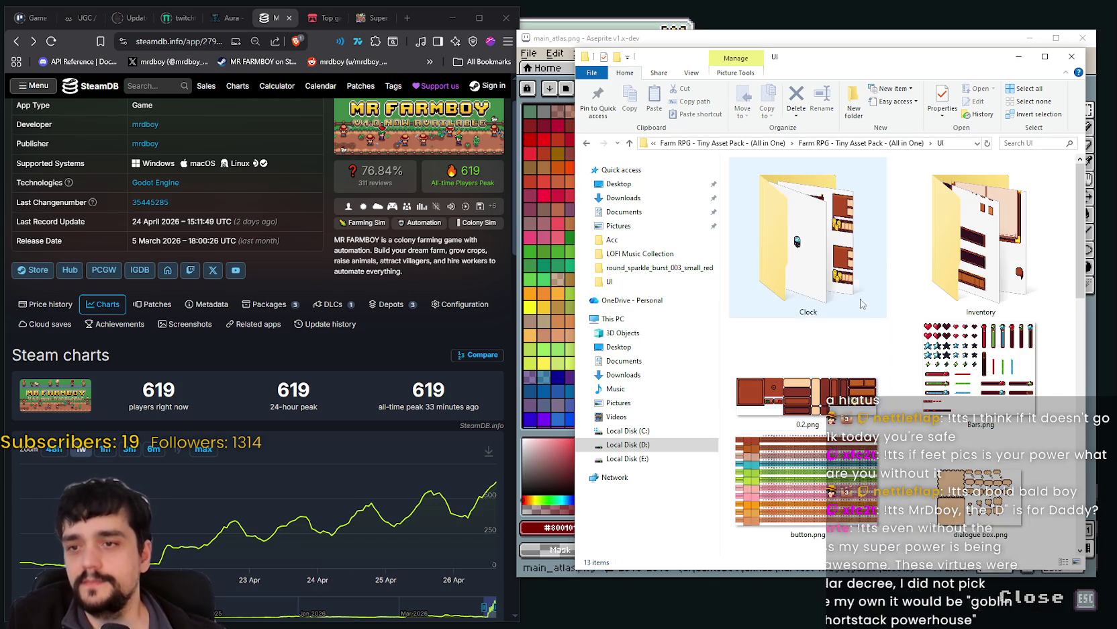
pyautogui.hotkey('alt', 'Up')
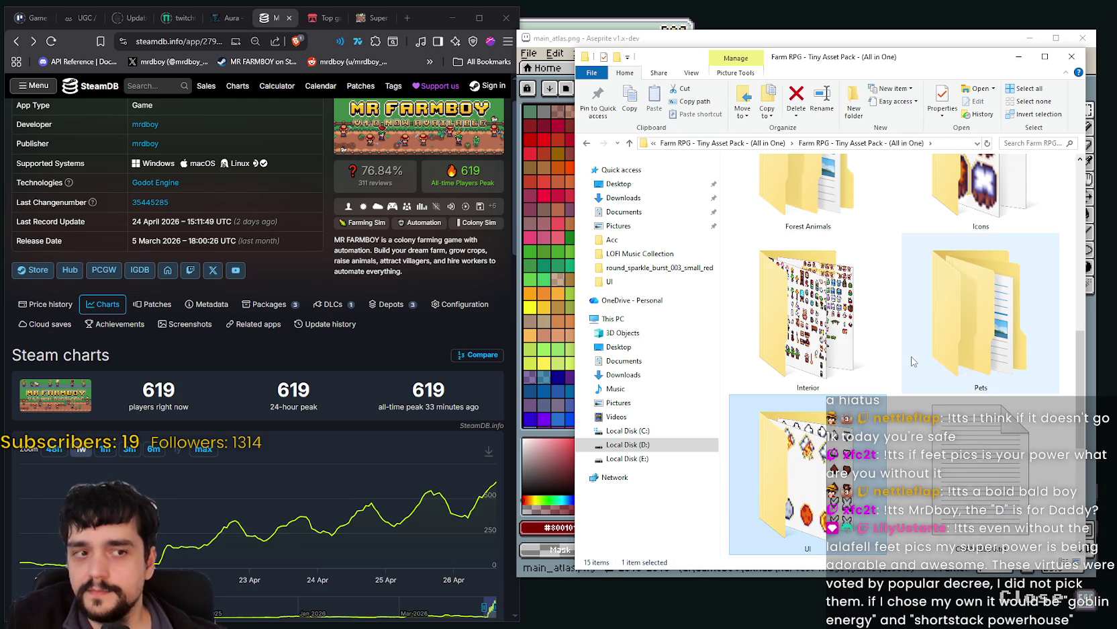
pyautogui.click(907, 339)
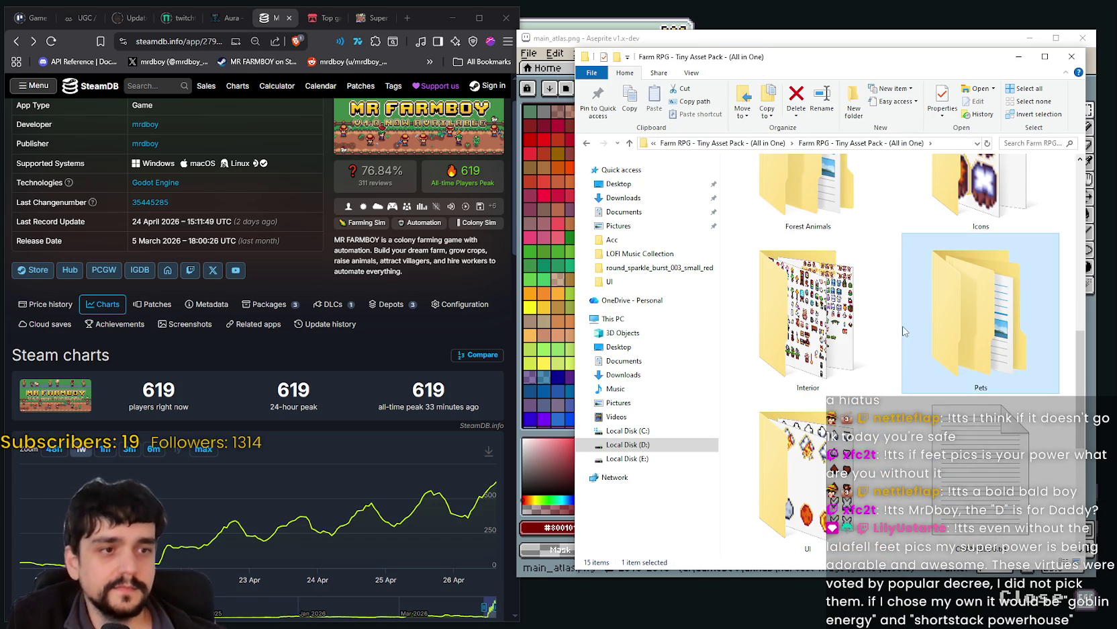
pyautogui.doubleClick(804, 439)
# Scroll through the UI sheets, selecting dialogue box.png and HUD.png
pyautogui.scroll(-3, 862, 405)
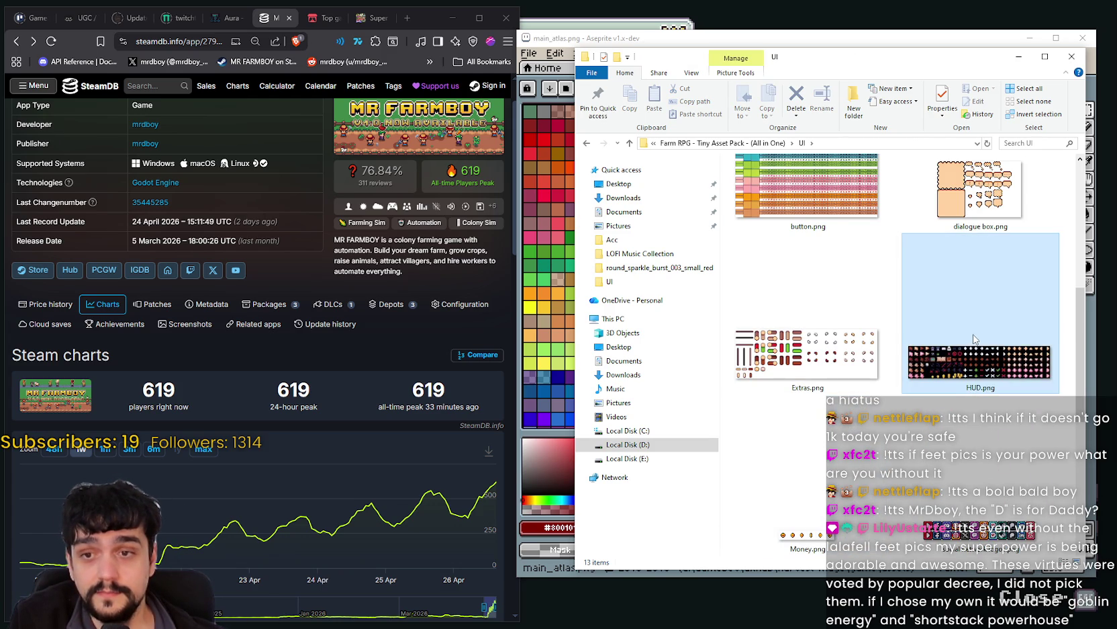
pyautogui.scroll(-4, 943, 358)
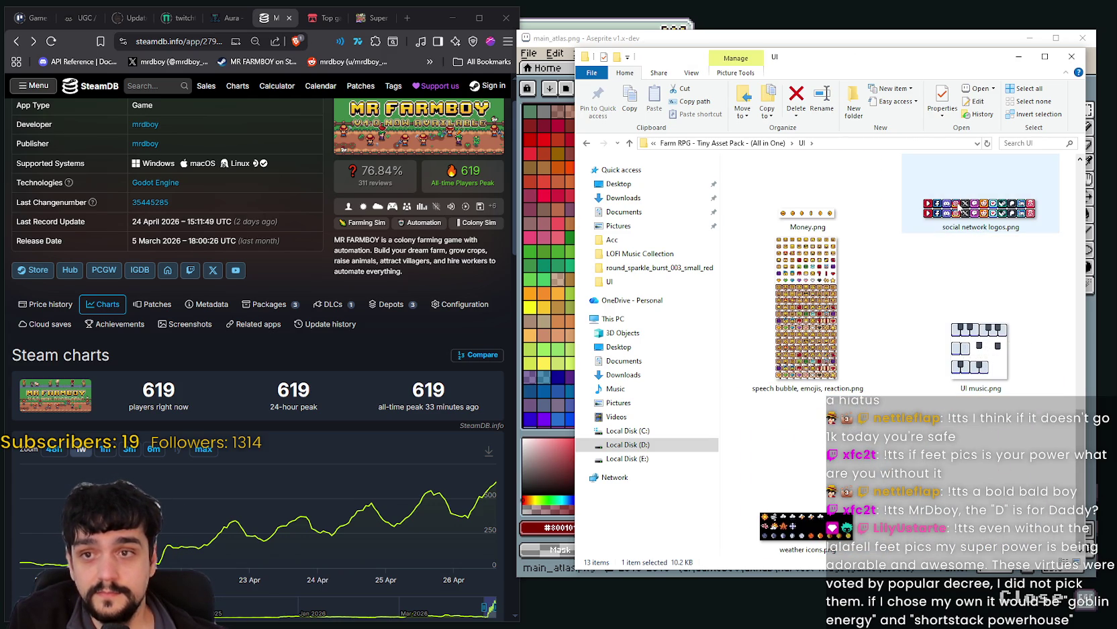
pyautogui.scroll(5, 961, 208)
pyautogui.click(949, 274)
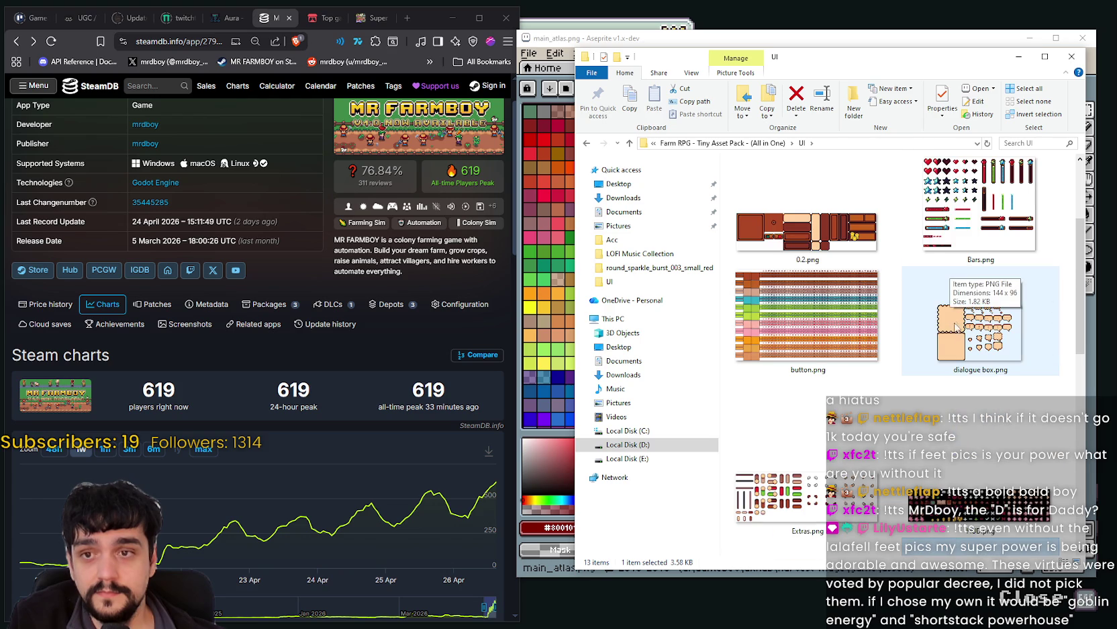
pyautogui.scroll(-2, 957, 333)
pyautogui.click(960, 338)
pyautogui.scroll(-2, 957, 372)
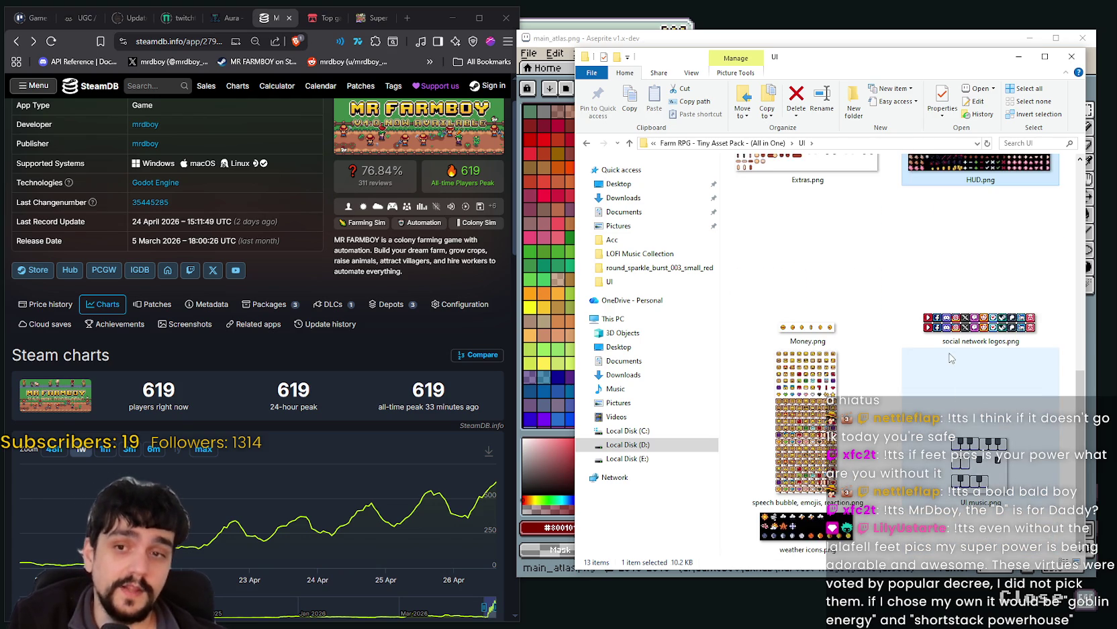
pyautogui.scroll(2, 954, 403)
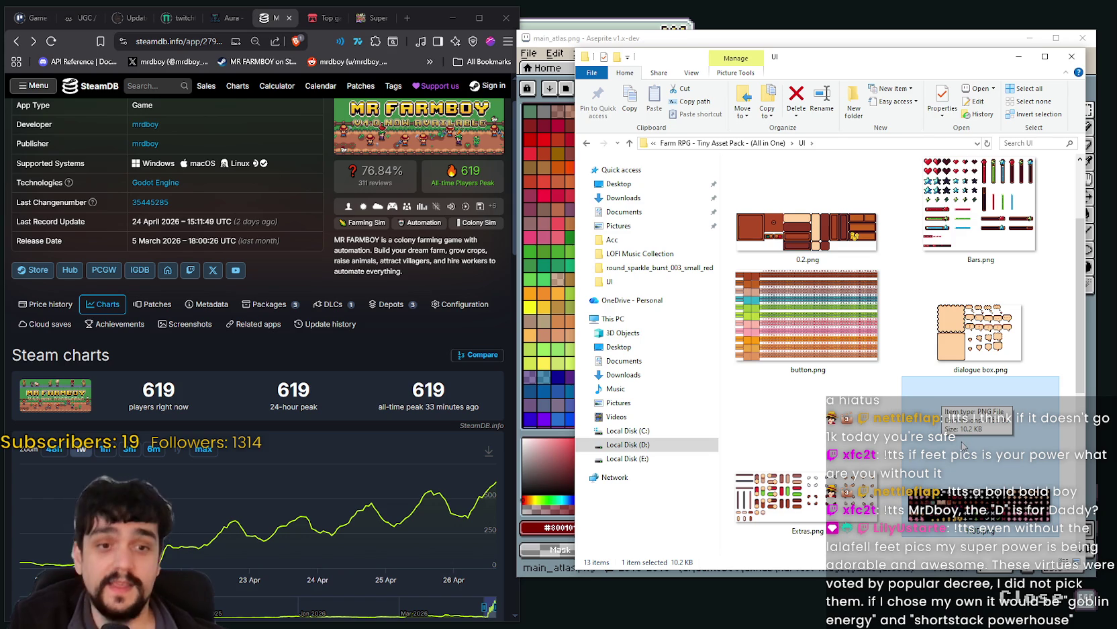
pyautogui.doubleClick(961, 456)
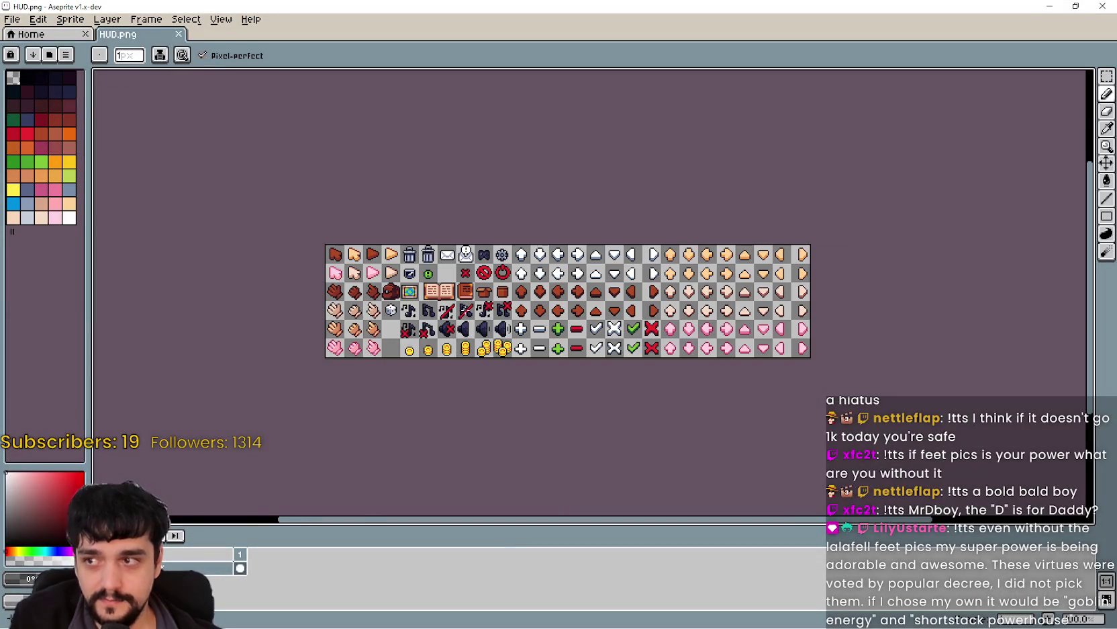
pyautogui.click(1104, 6)
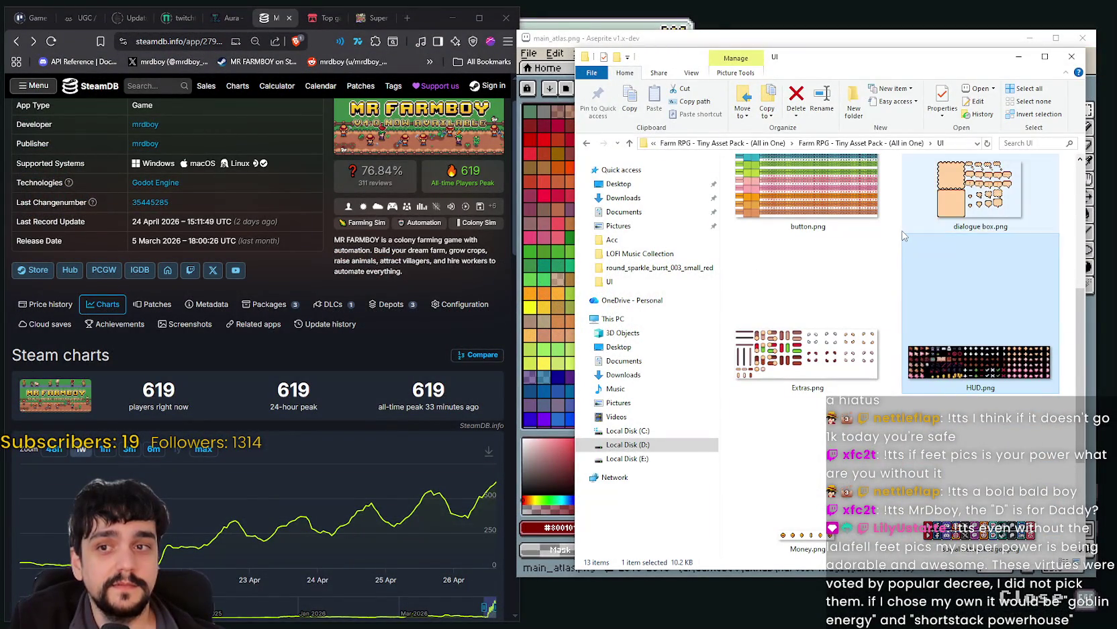
pyautogui.click(904, 236)
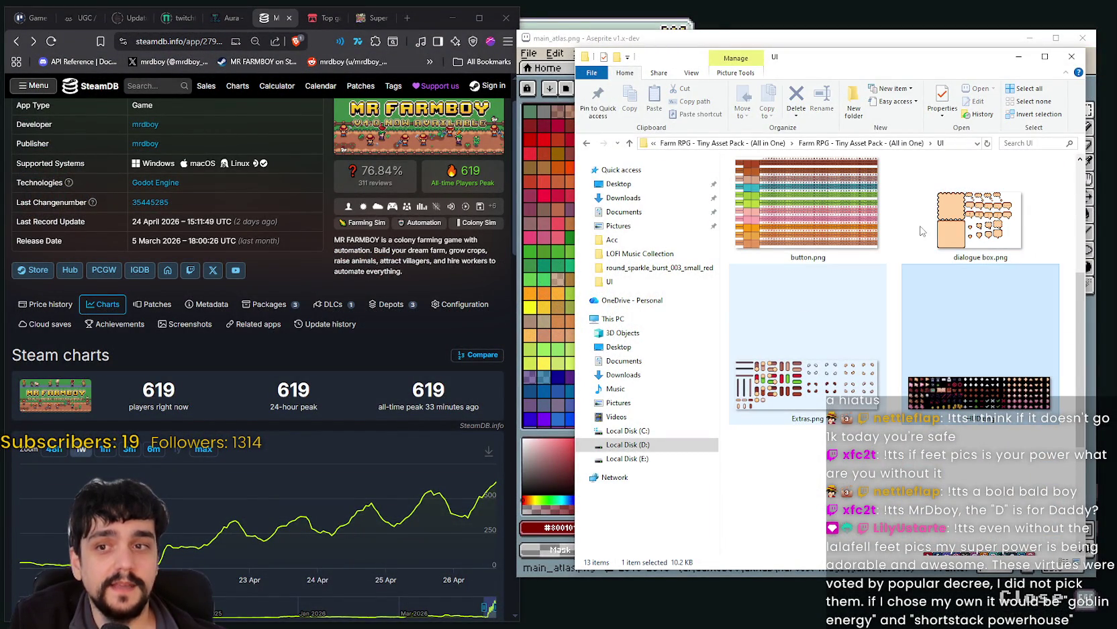
pyautogui.click(922, 231)
pyautogui.click(900, 276)
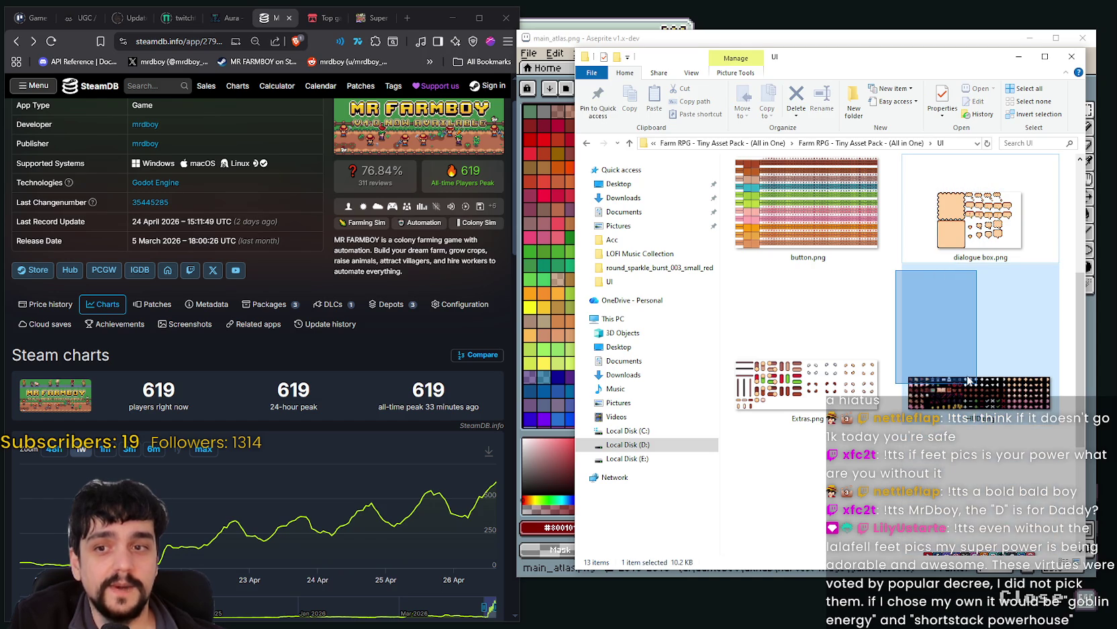
pyautogui.click(900, 339)
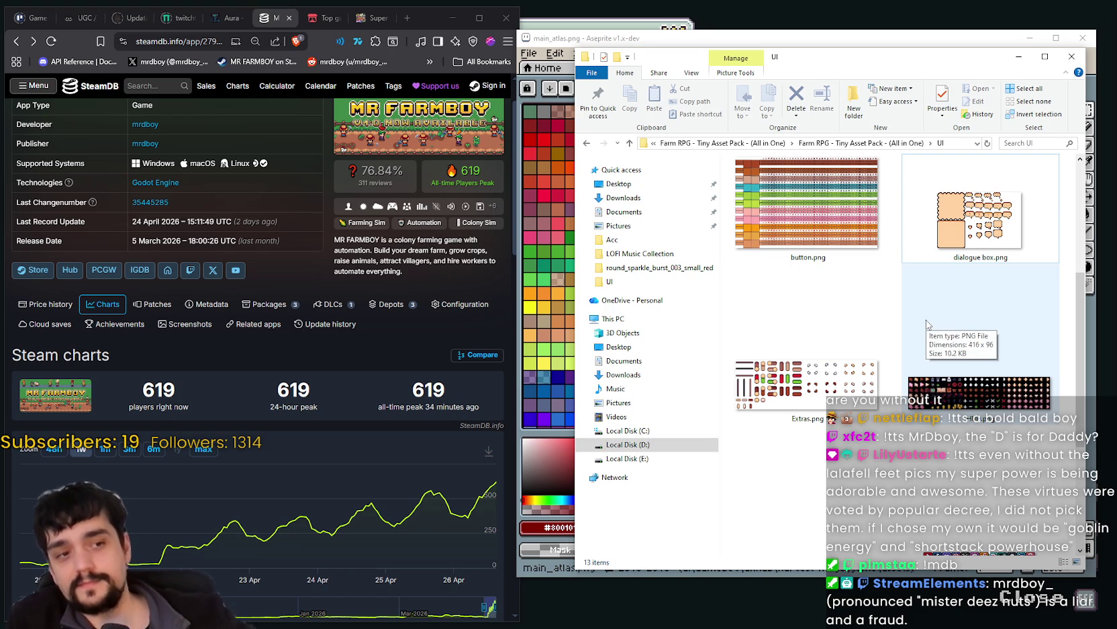
pyautogui.moveTo(928, 325)
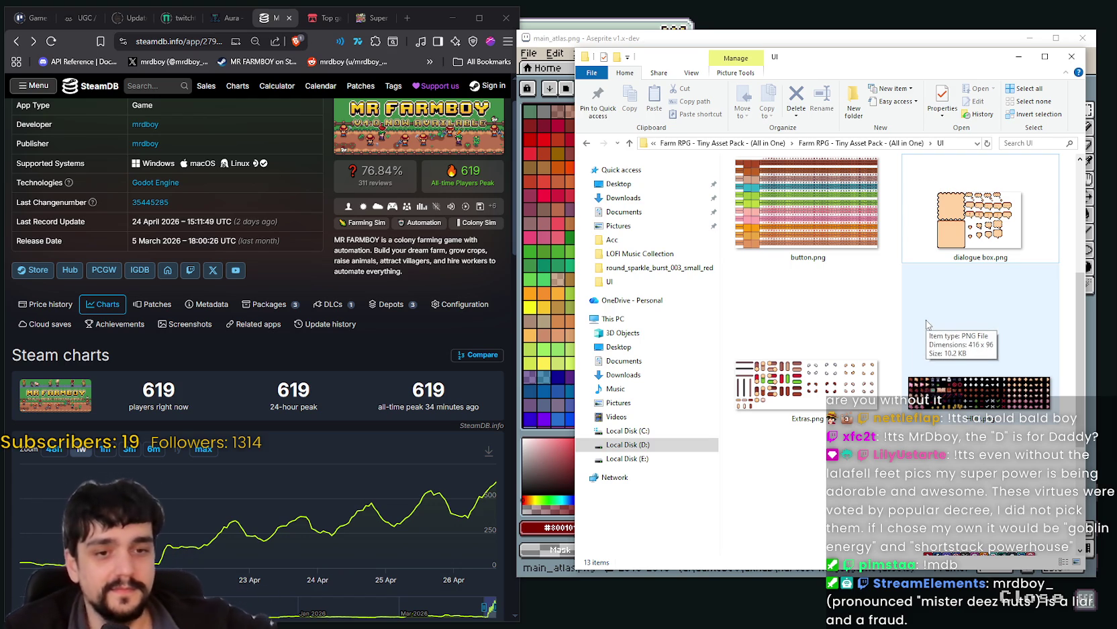
pyautogui.click(980, 322)
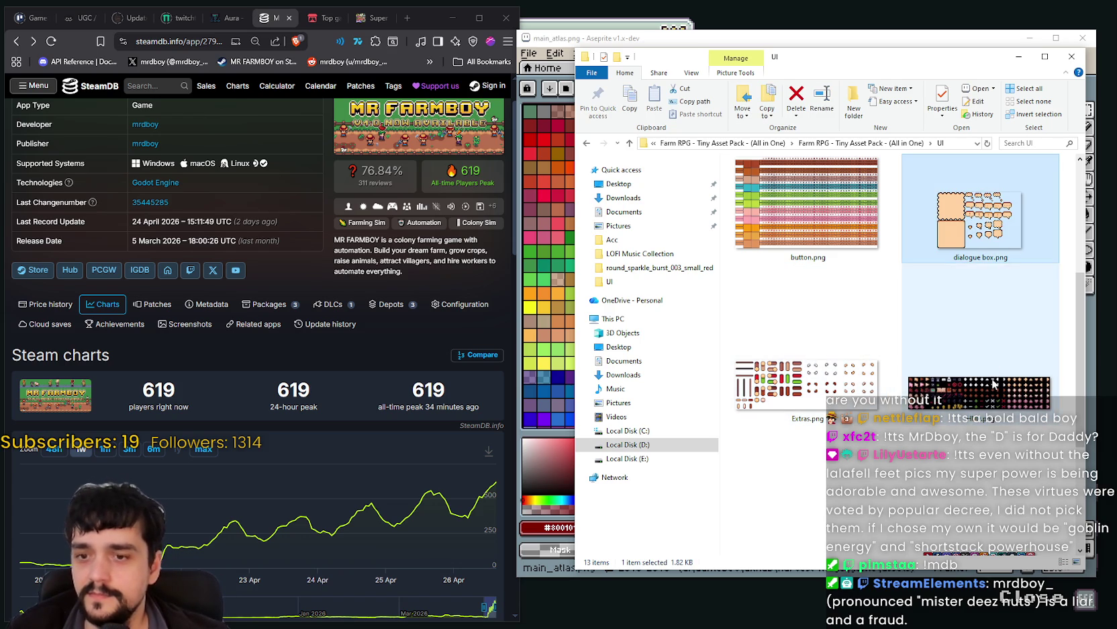
pyautogui.scroll(-3, 994, 289)
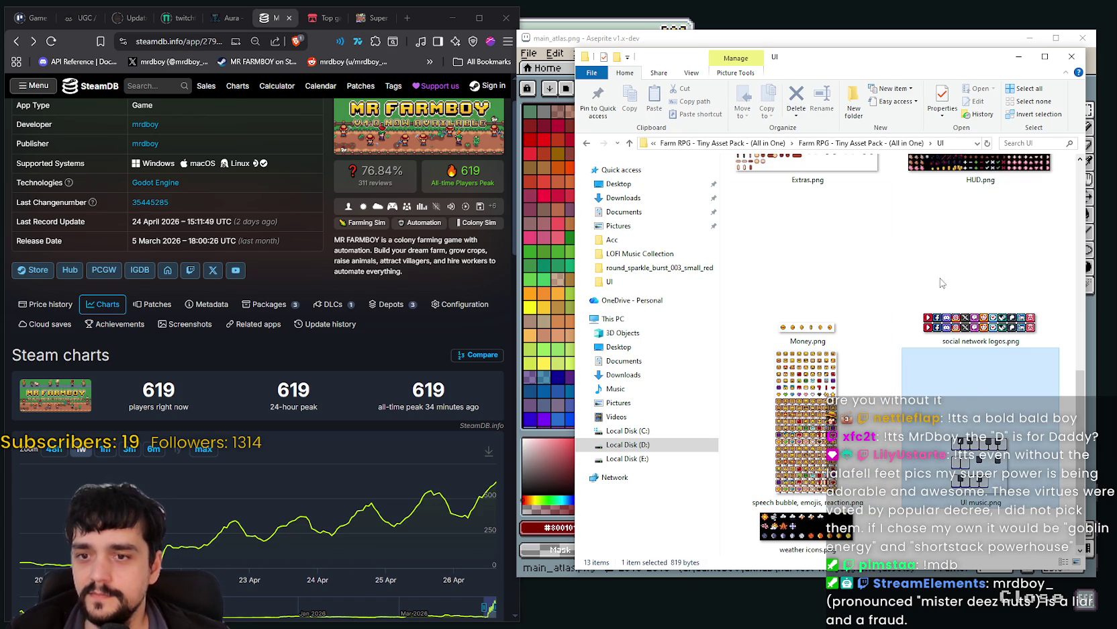
pyautogui.click(980, 302)
pyautogui.click(840, 329)
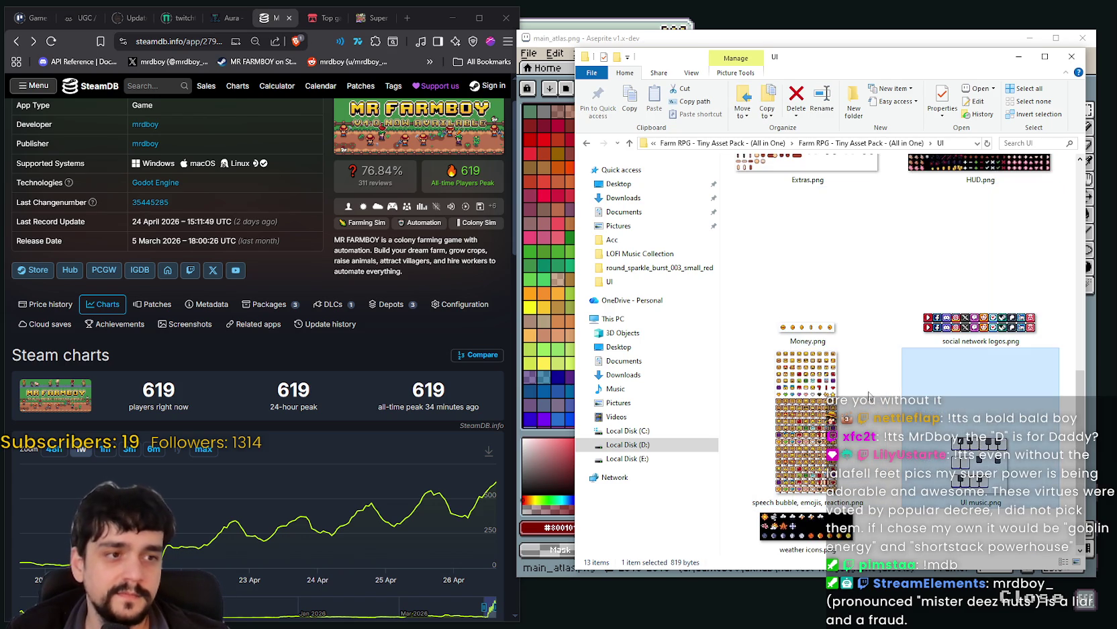
pyautogui.scroll(3, 920, 405)
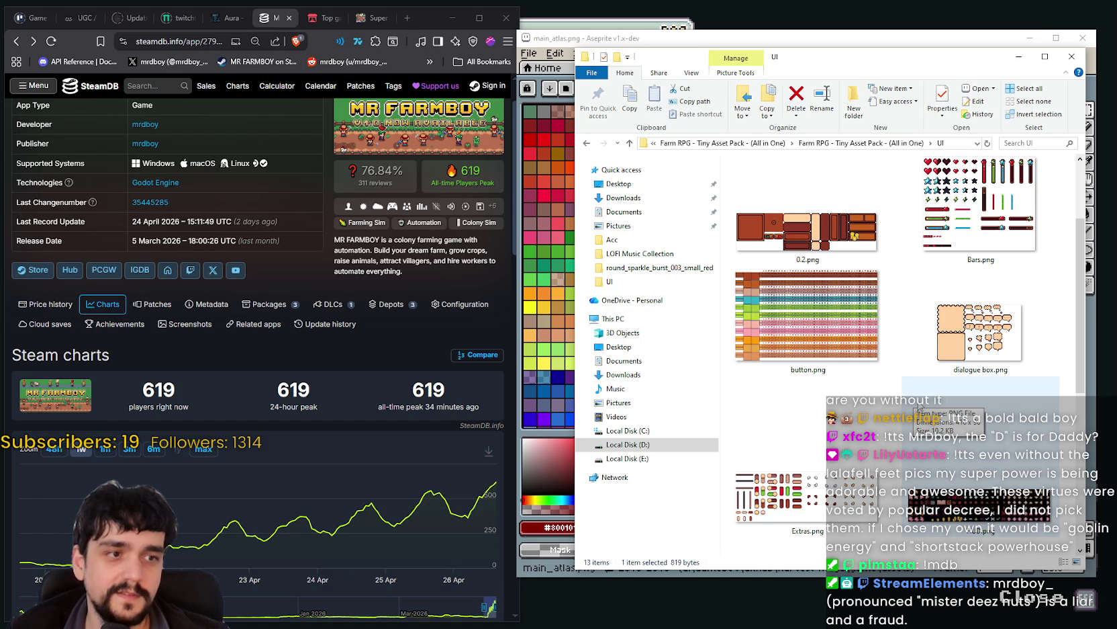
pyautogui.scroll(2, 907, 282)
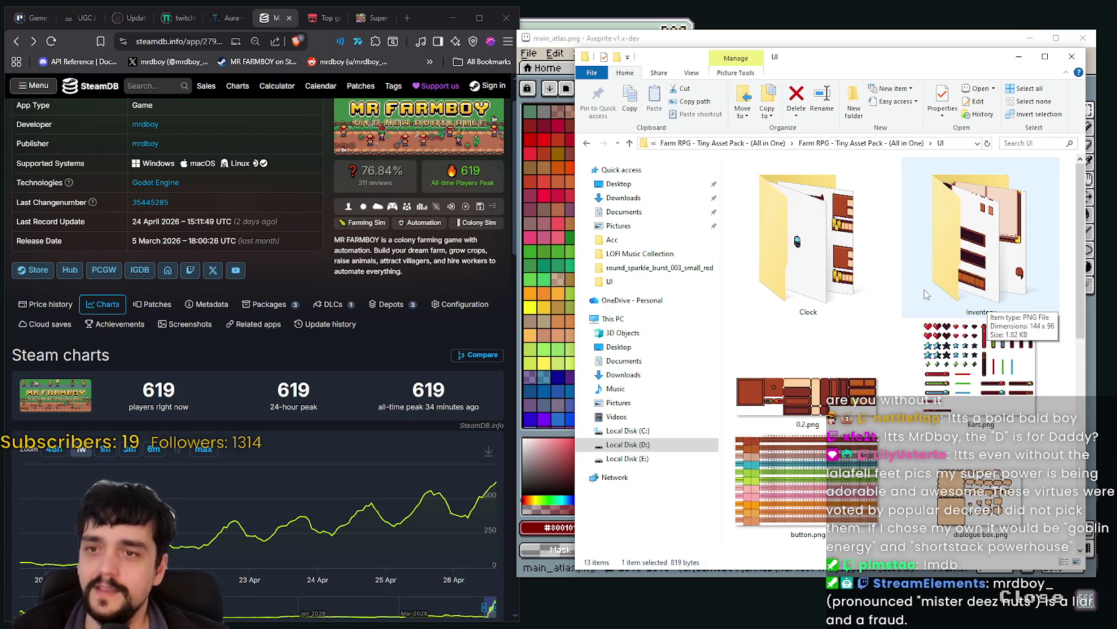
pyautogui.click(805, 396)
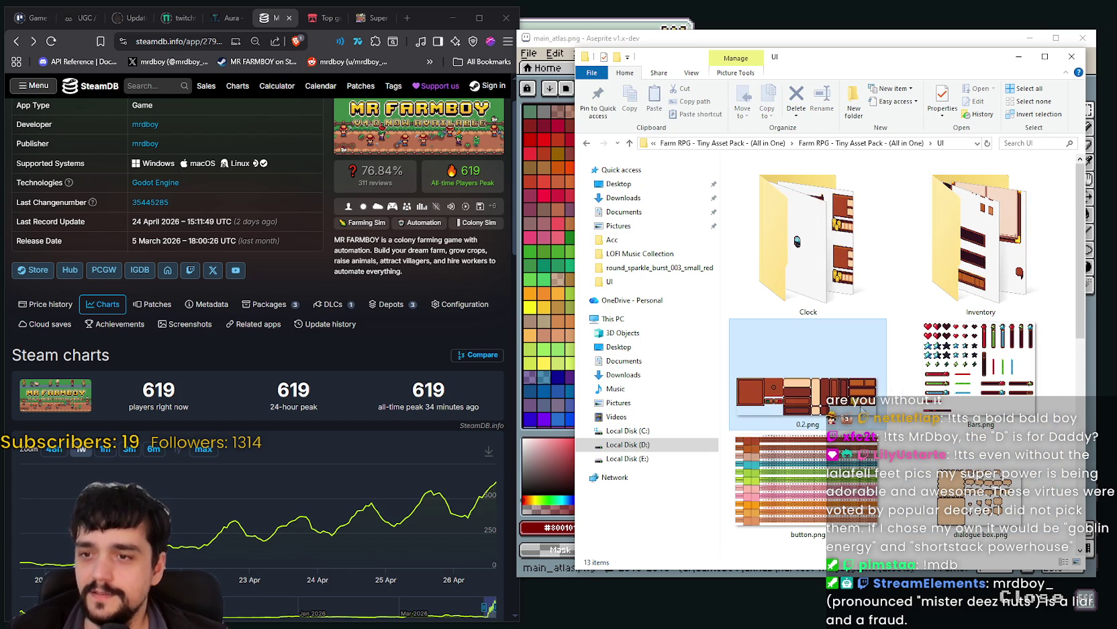
pyautogui.scroll(-2, 893, 363)
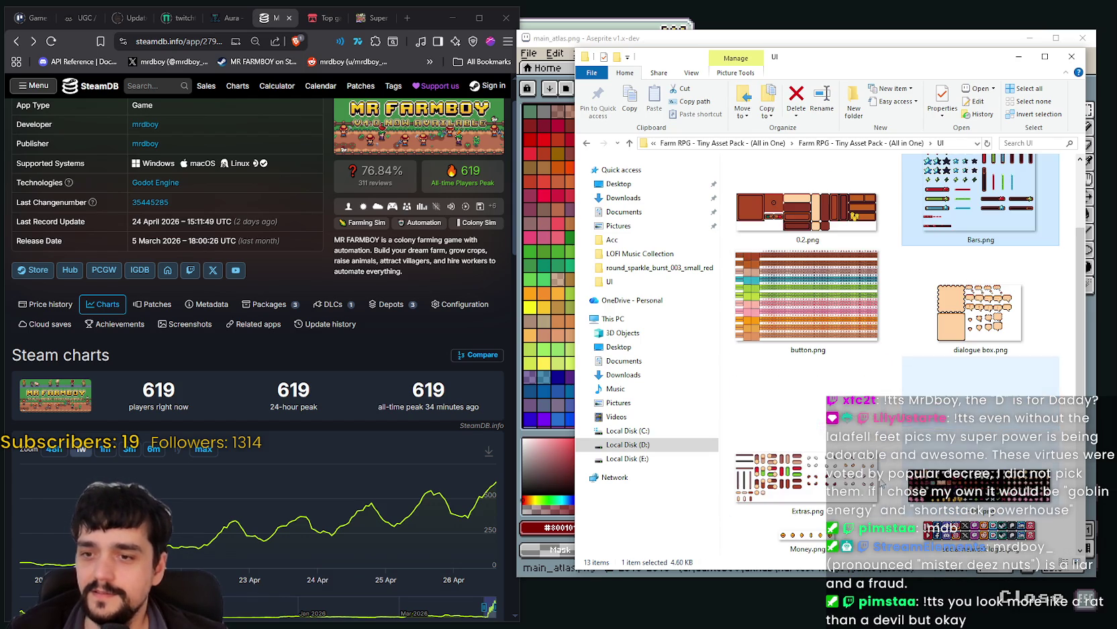
pyautogui.click(856, 341)
pyautogui.scroll(-3, 926, 343)
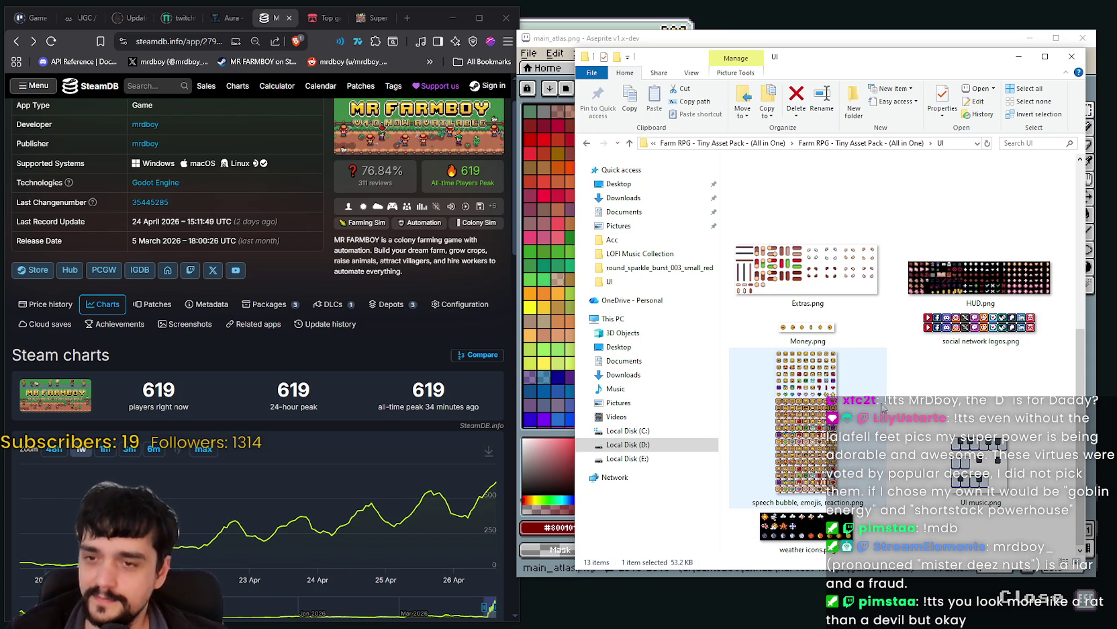
pyautogui.click(876, 421)
pyautogui.scroll(2, 918, 397)
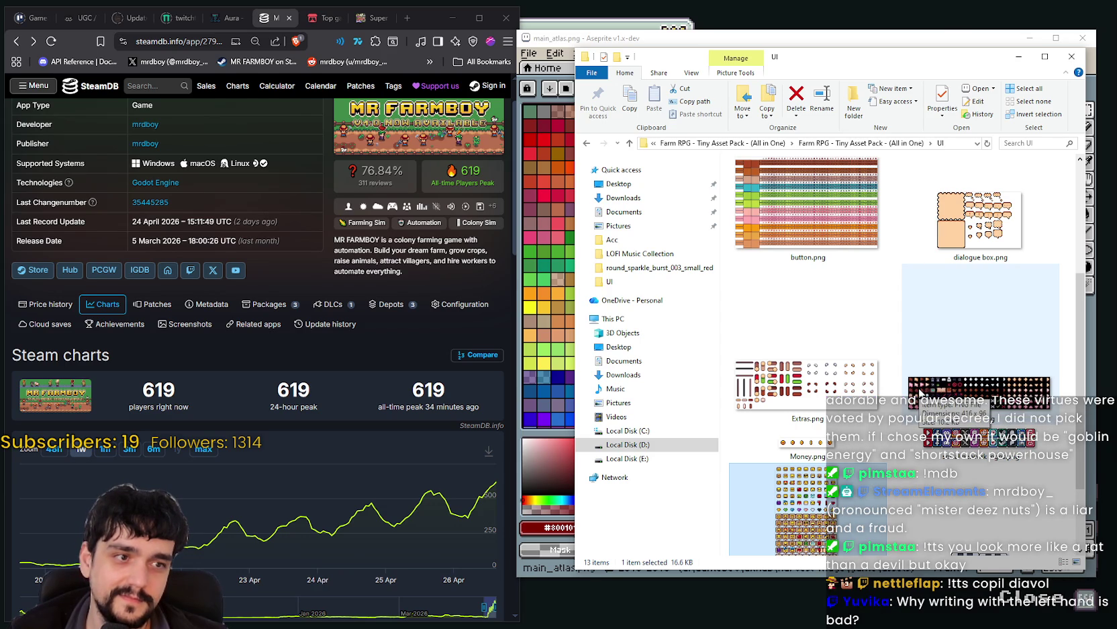
pyautogui.click(917, 384)
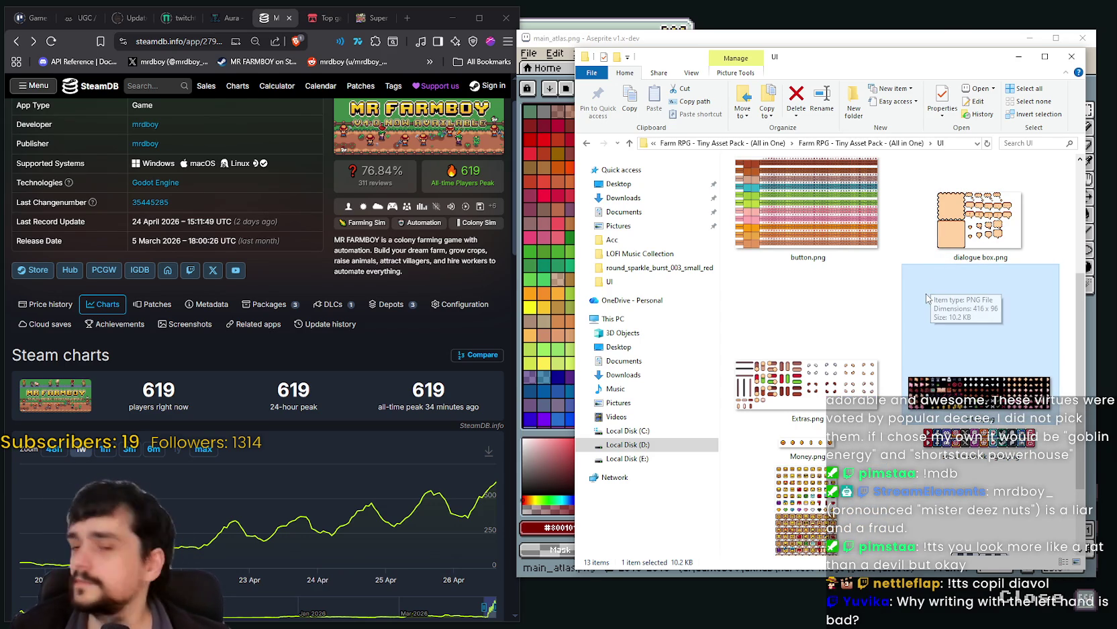
pyautogui.scroll(-2, 927, 294)
pyautogui.click(890, 356)
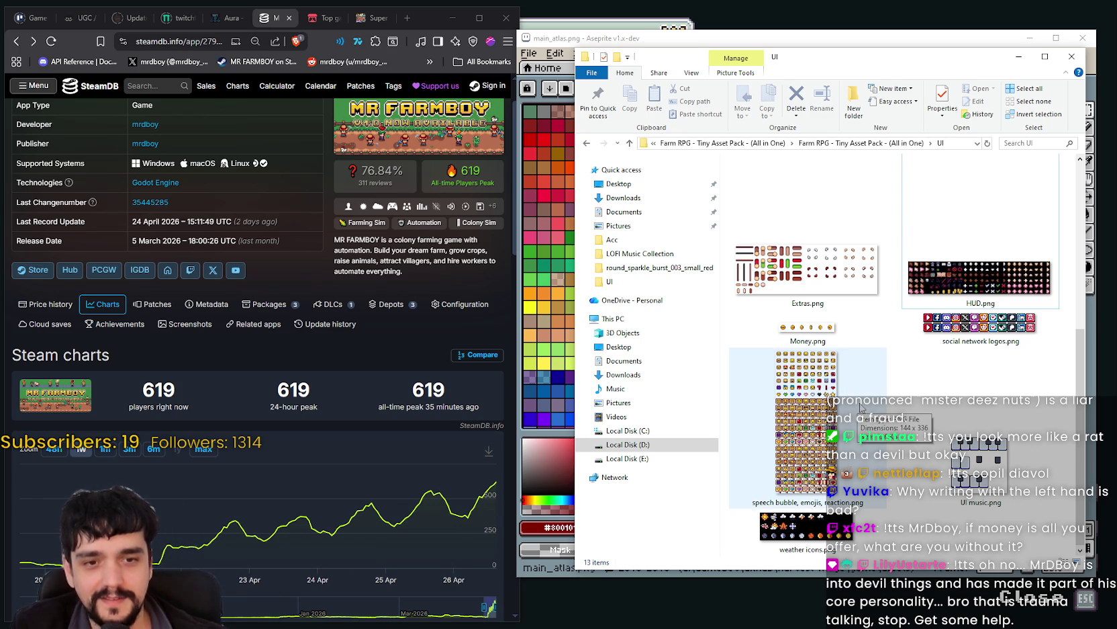
pyautogui.click(870, 332)
pyautogui.click(956, 321)
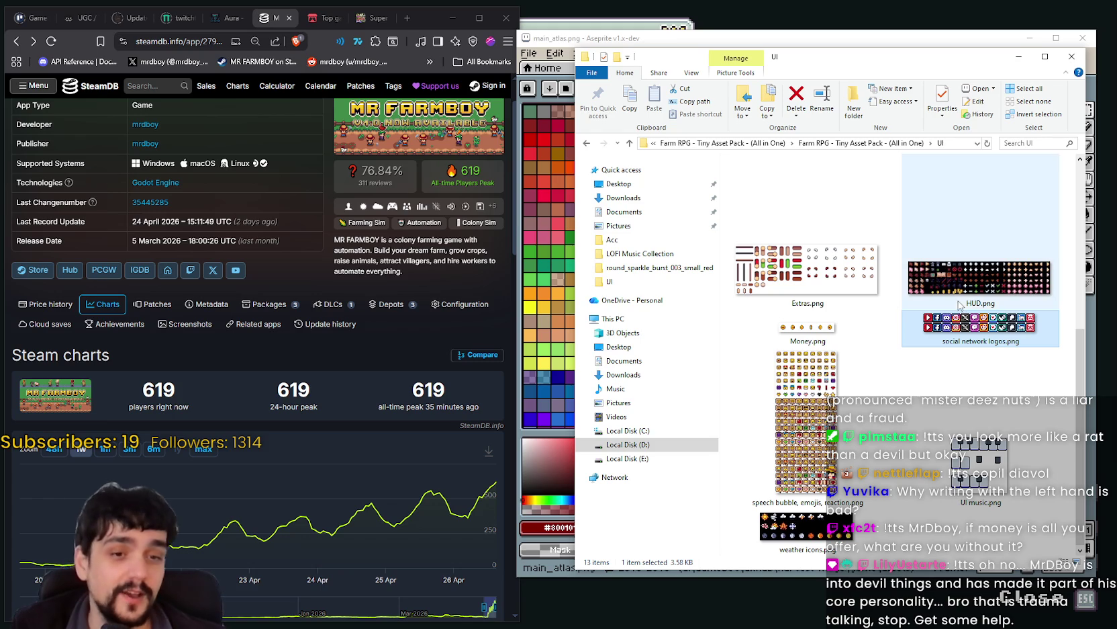
pyautogui.click(912, 478)
pyautogui.press('Left')
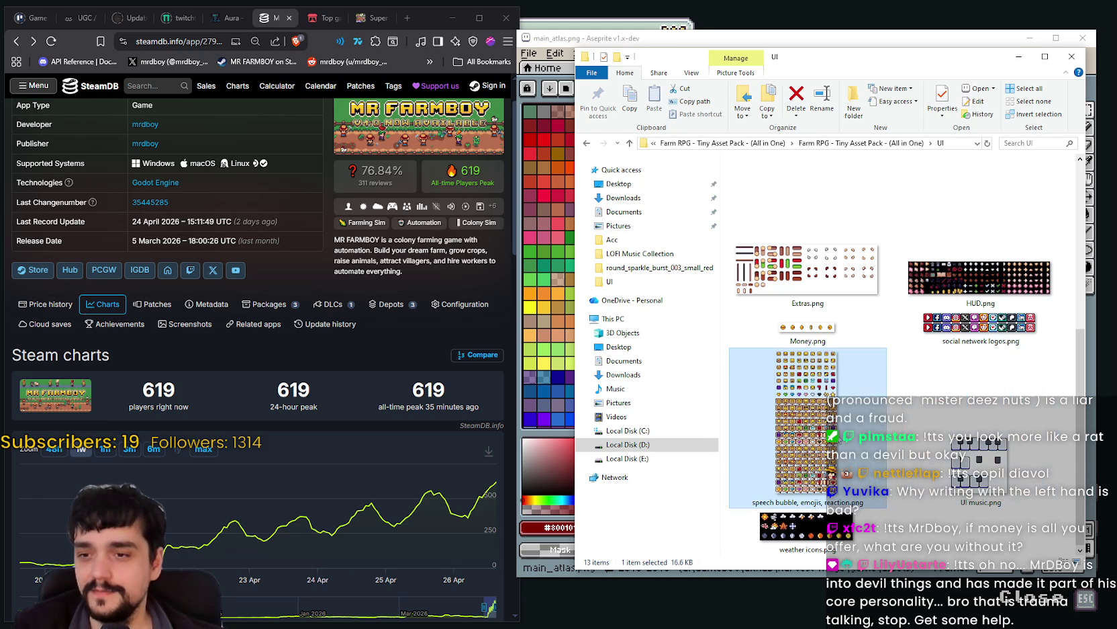
pyautogui.scroll(2, 907, 403)
pyautogui.click(906, 393)
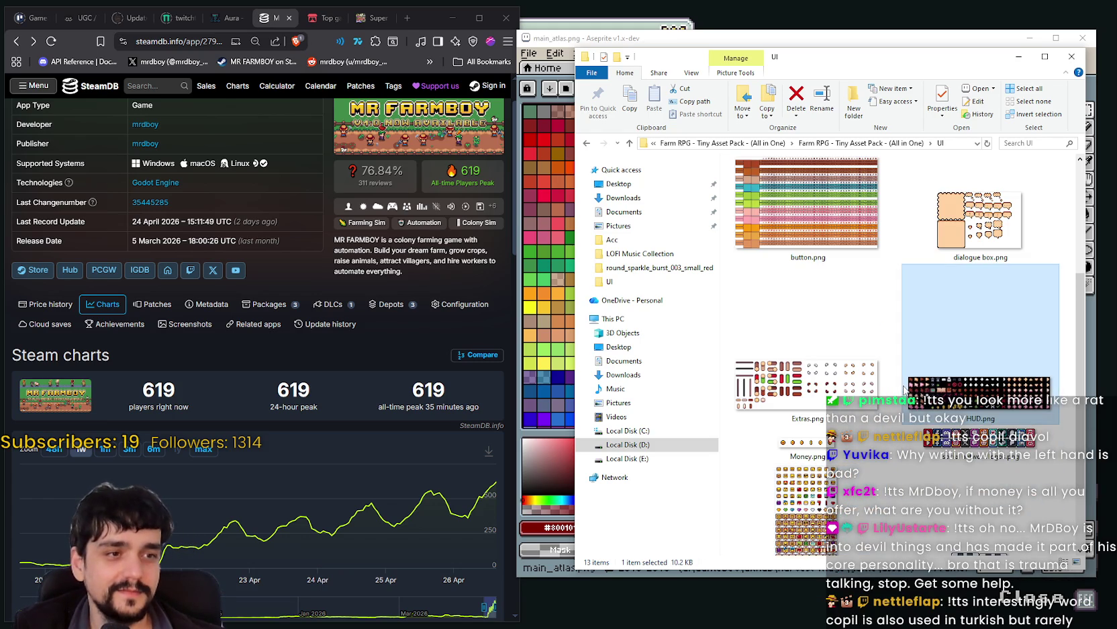
pyautogui.scroll(3, 906, 389)
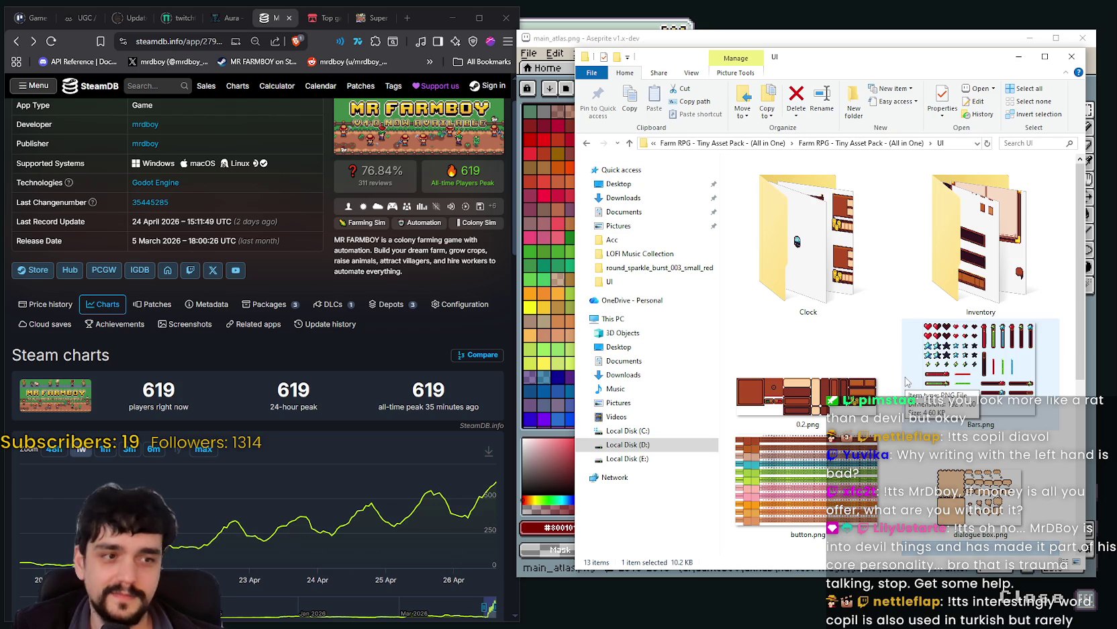
pyautogui.press('Up')
pyautogui.press('Left')
pyautogui.click(850, 393)
pyautogui.scroll(-3, 850, 393)
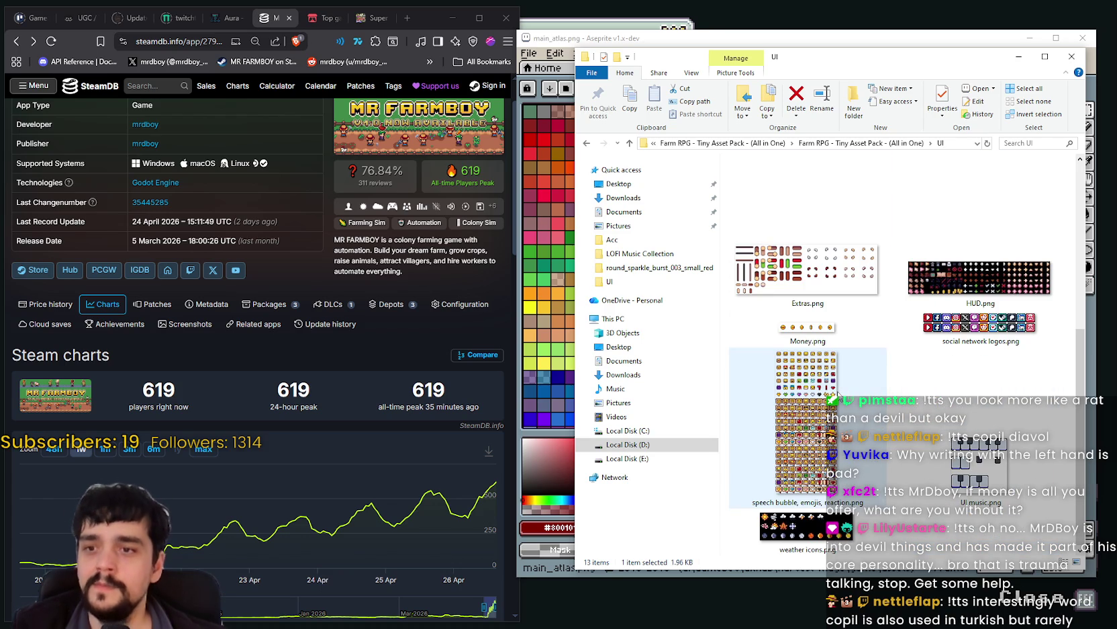
pyautogui.click(987, 285)
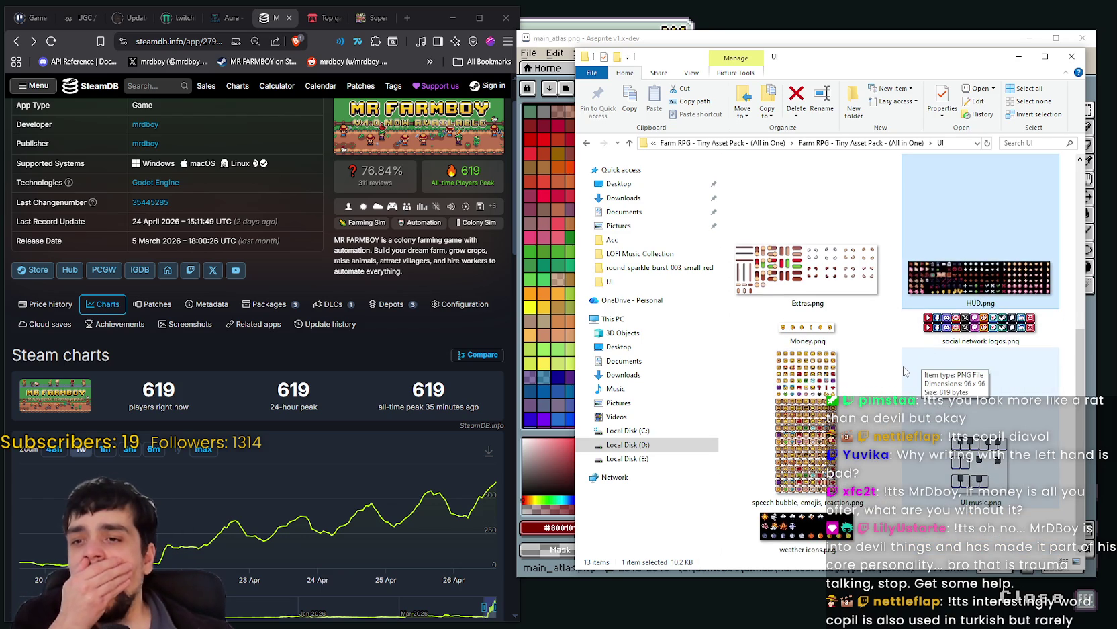
pyautogui.scroll(3, 906, 349)
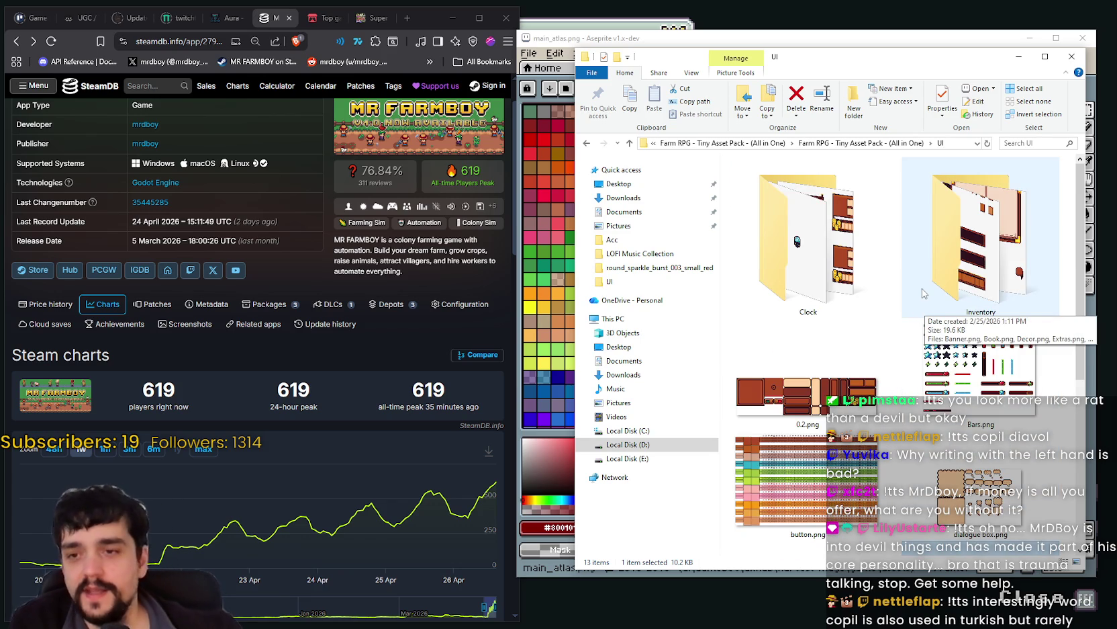
pyautogui.moveTo(980, 358)
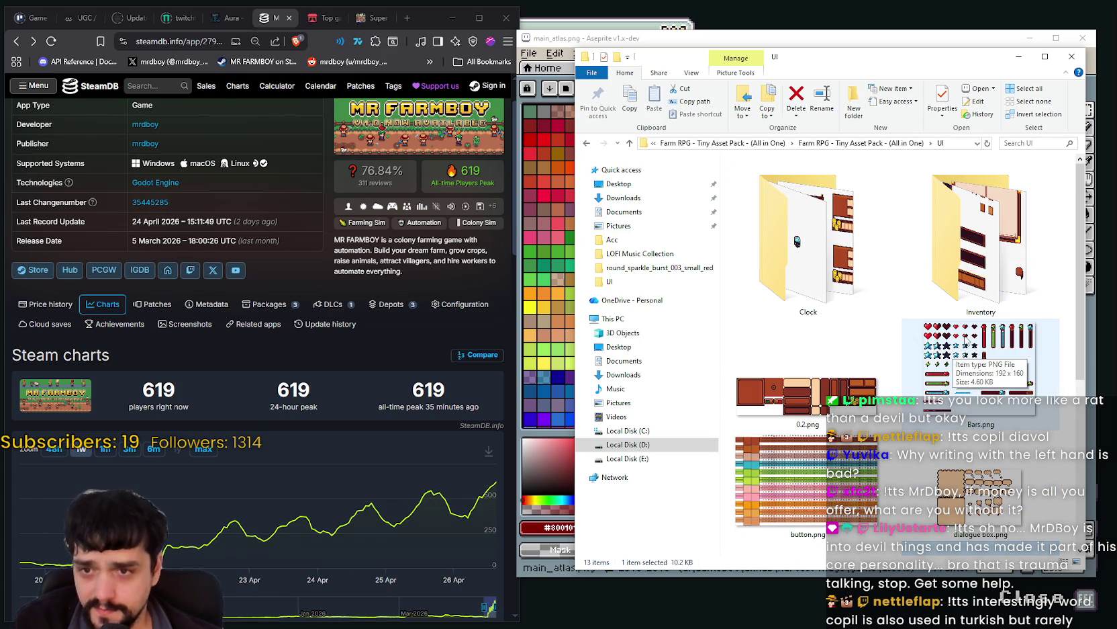
pyautogui.doubleClick(965, 337)
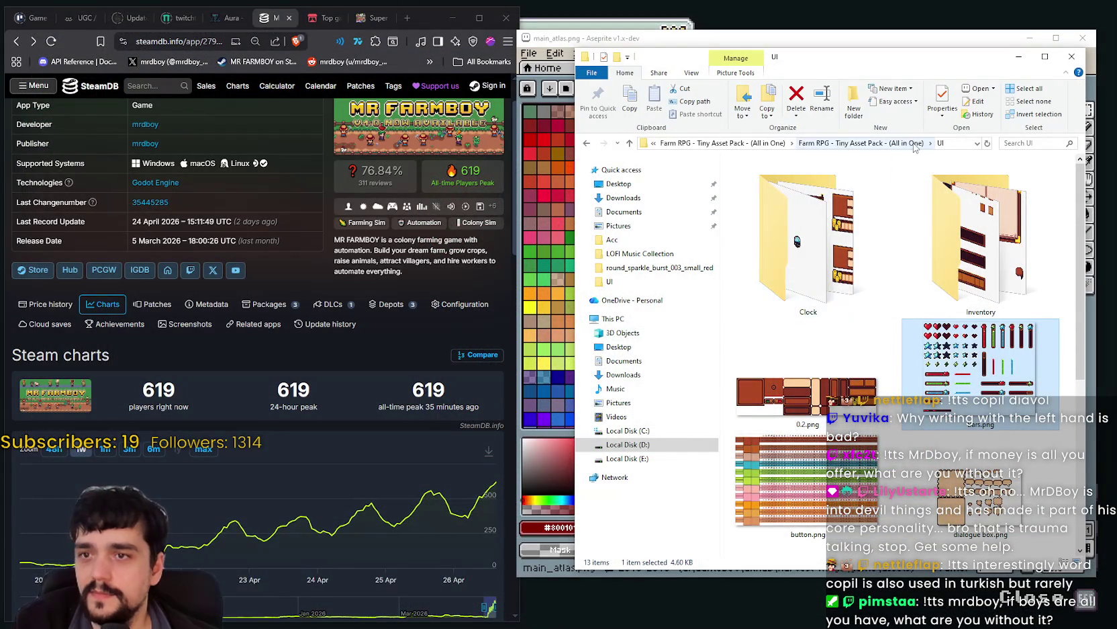
pyautogui.click(905, 144)
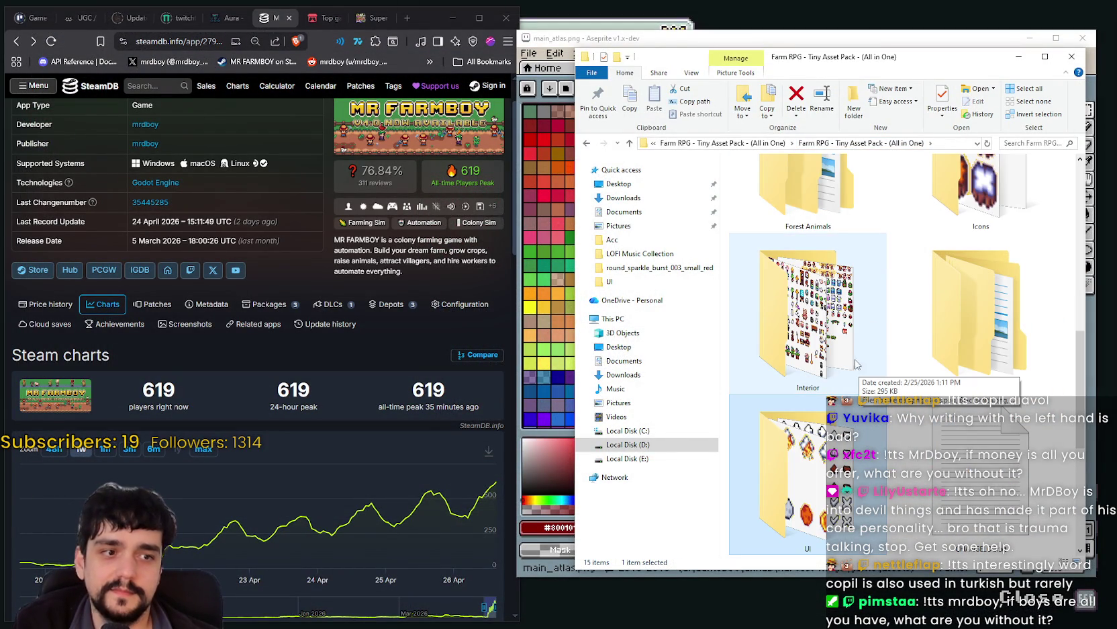
# Go into Icons › Weapons and open 14.png in Aseprite
pyautogui.scroll(3, 858, 362)
pyautogui.doubleClick(969, 383)
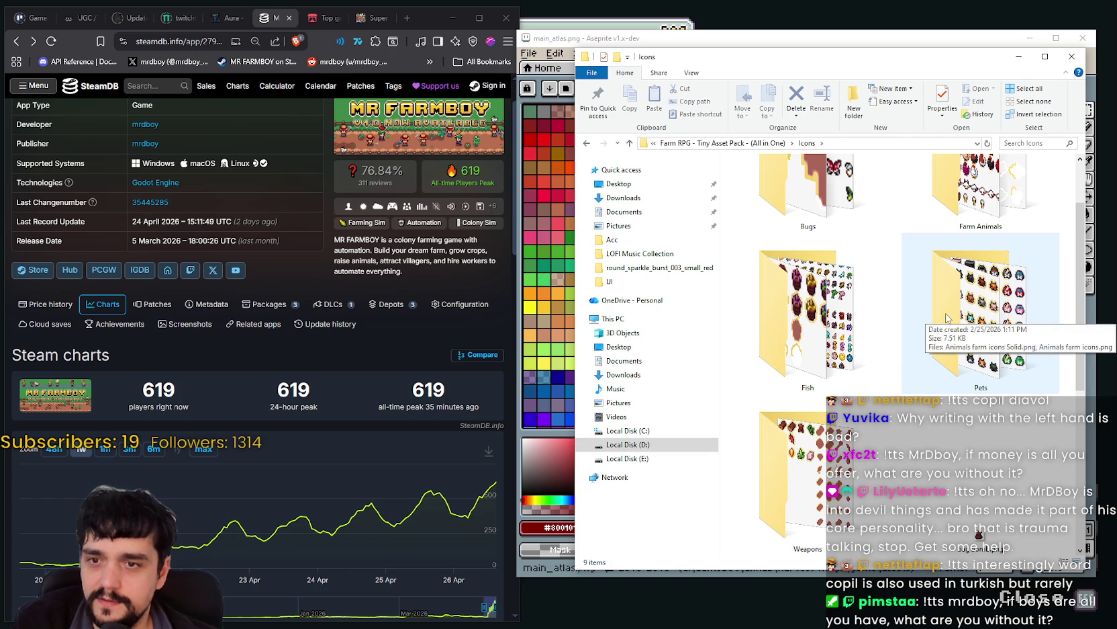
pyautogui.scroll(-3, 947, 318)
pyautogui.scroll(2, 821, 258)
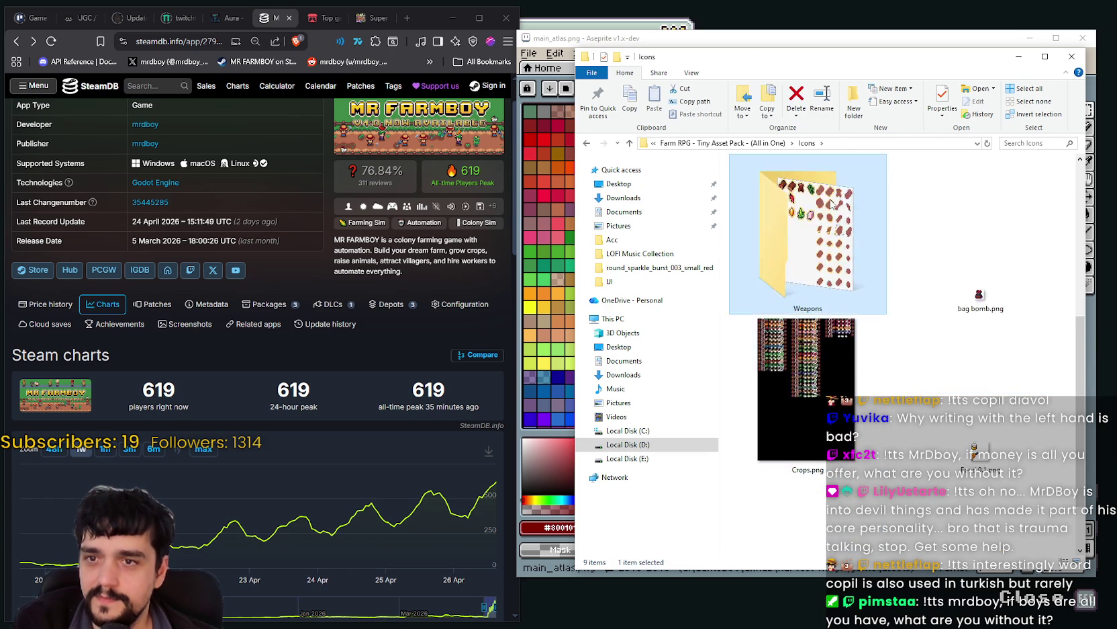
pyautogui.doubleClick(822, 269)
pyautogui.click(934, 376)
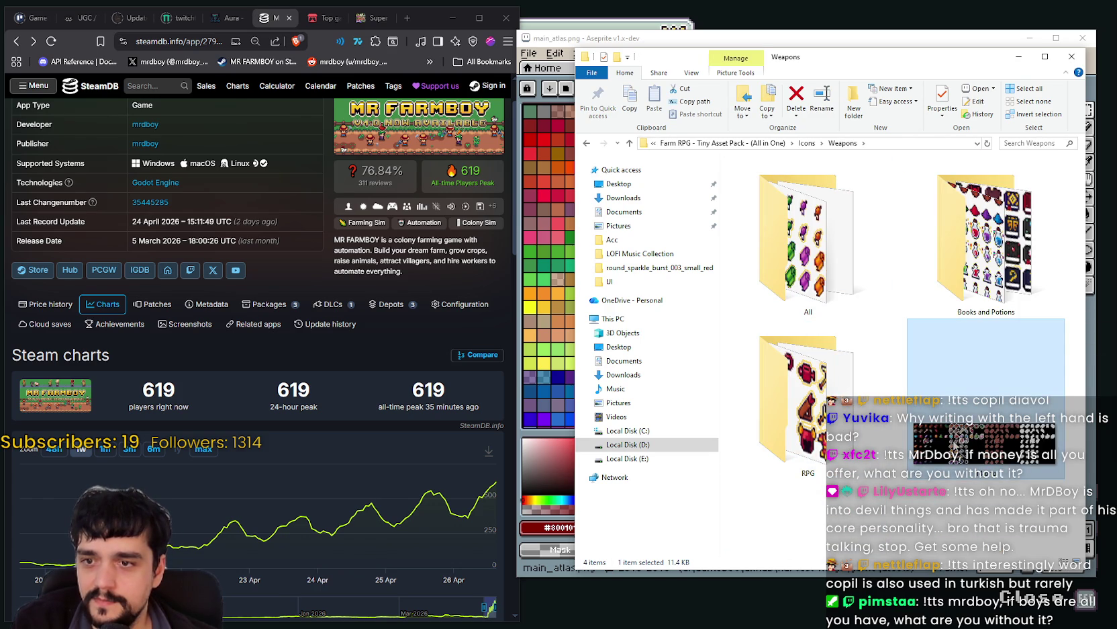
pyautogui.doubleClick(959, 441)
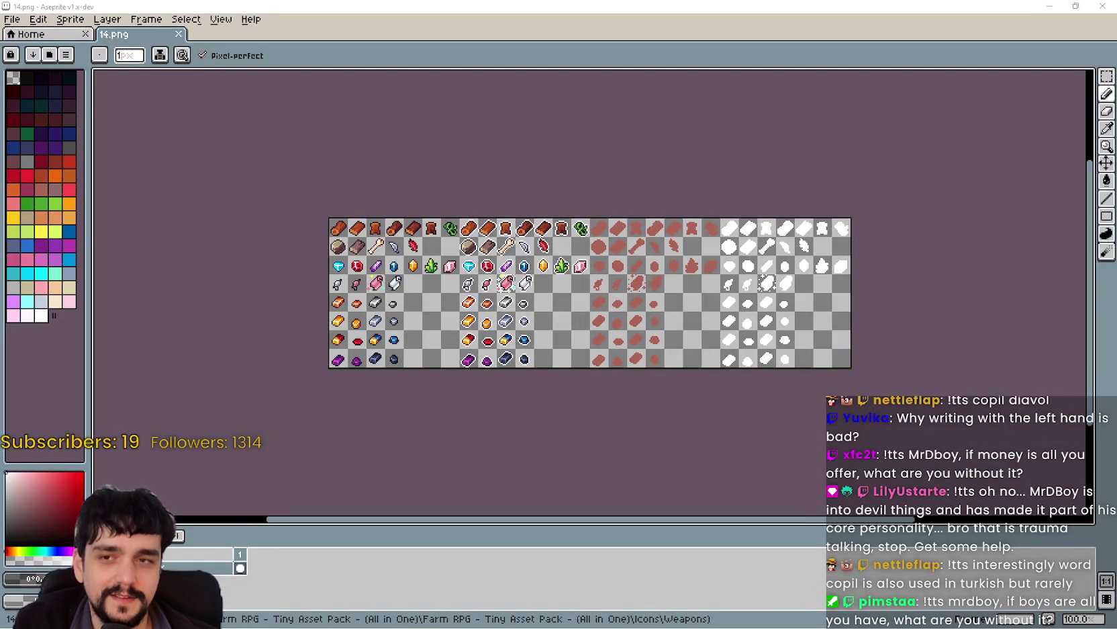
# Switch to the YouTube Music window playing the Naruto 'Wind' ending theme
pyautogui.hotkey('alt', 'Tab')
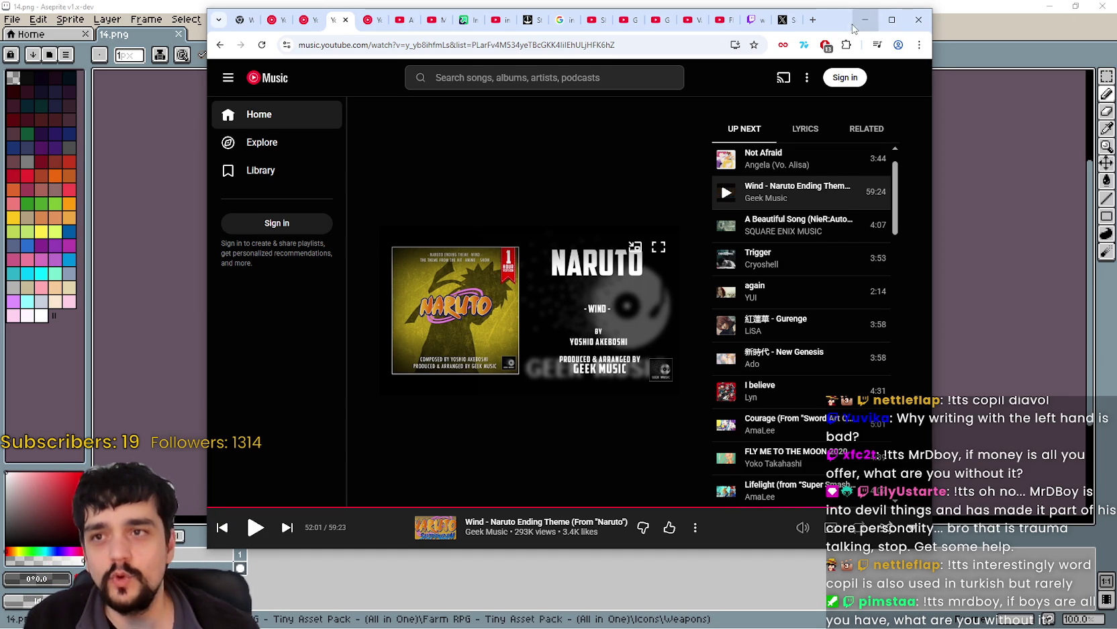
# Nudge the YouTube Music window left, then minimize it to reveal 14.png
pyautogui.moveTo(824, 244); pyautogui.dragTo(788, 238)
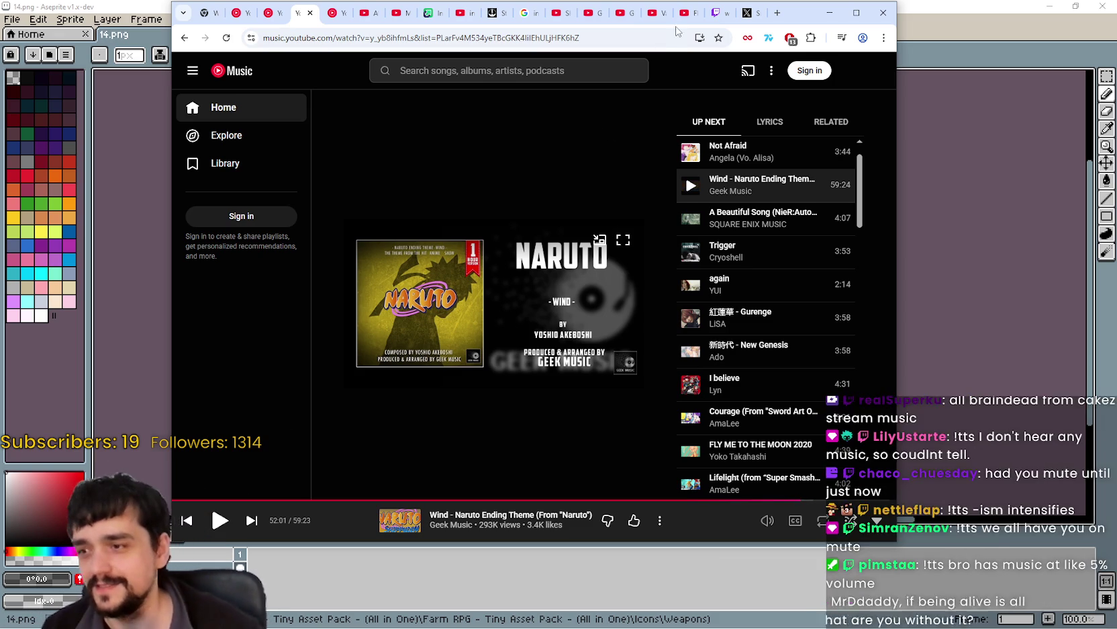
pyautogui.click(830, 12)
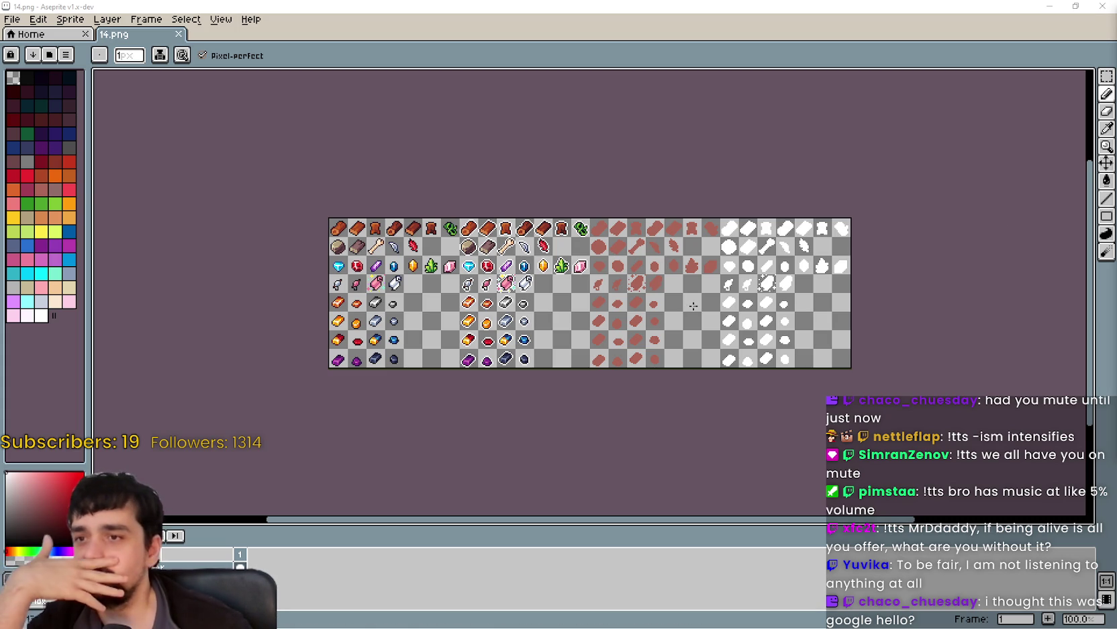
# Zoom the 14.png weapons sheet and restore Aseprite from full screen to a window
pyautogui.scroll(1, 693, 305)
pyautogui.scroll(1, 693, 305)
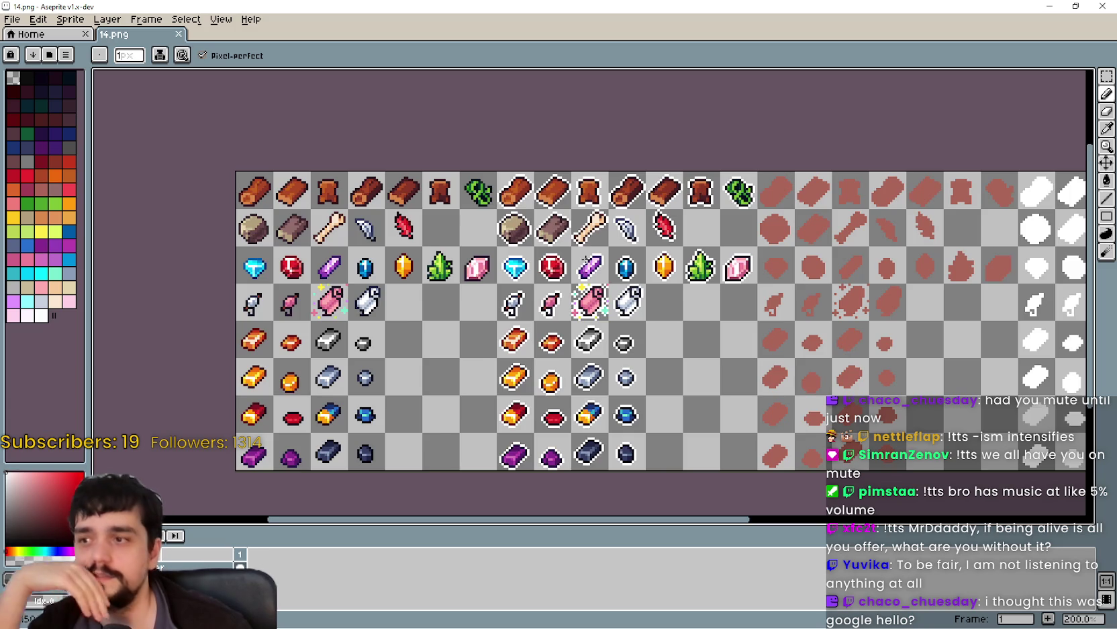
pyautogui.scroll(-1, 725, 288)
pyautogui.moveTo(802, 323); pyautogui.dragTo(791, 326)
pyautogui.click(1076, 6)
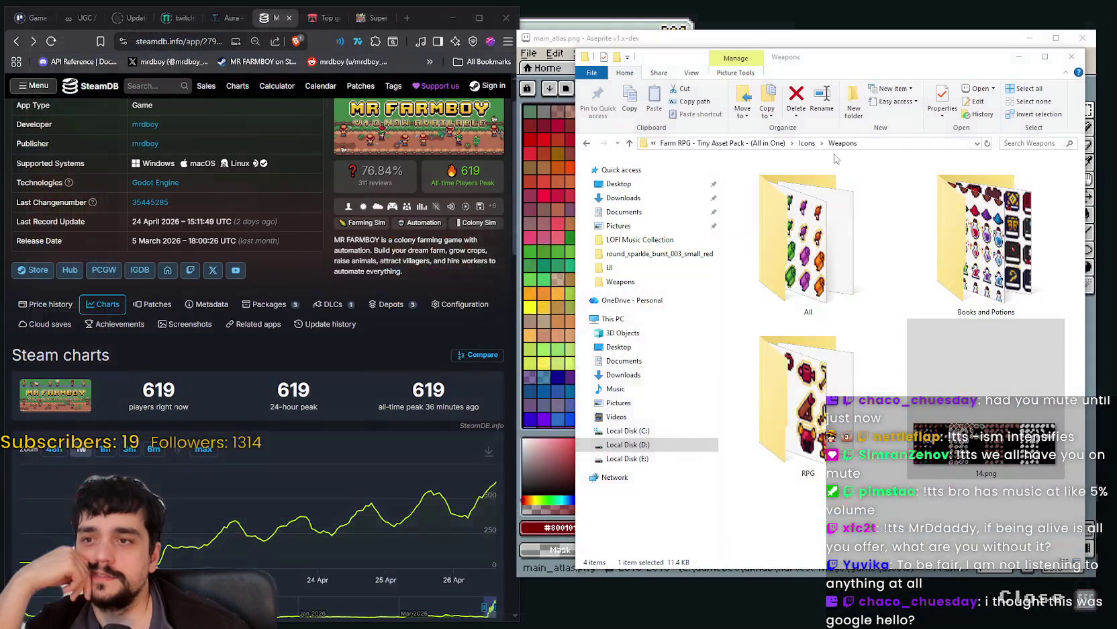
# Switch to main_atlas.png and zoom and pan across the skill-tree icons
pyautogui.hotkey('alt', 'Tab')
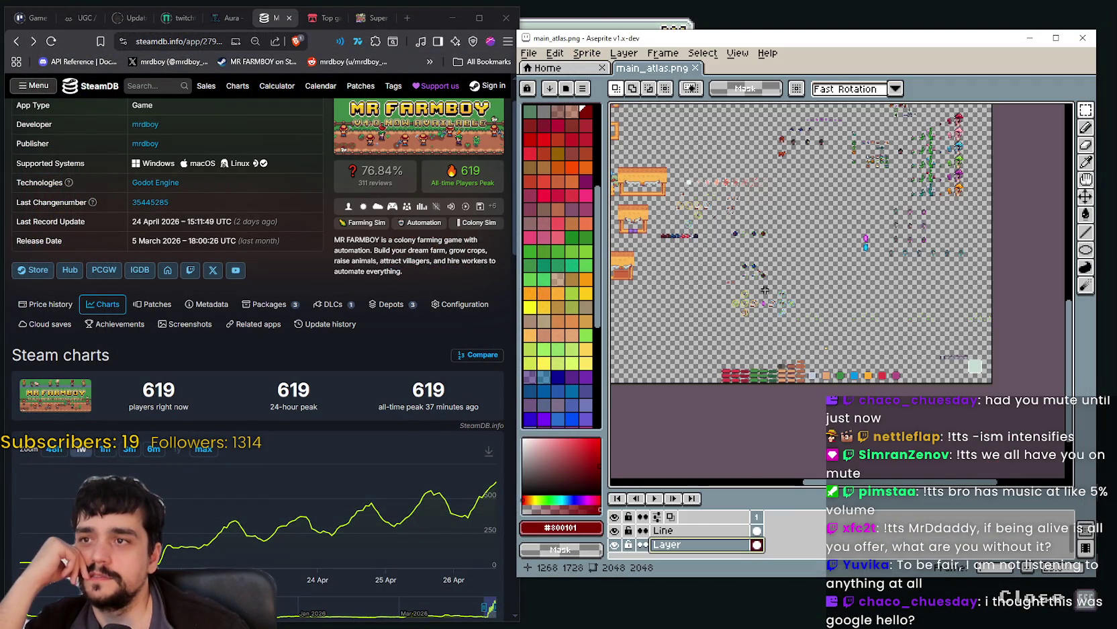
pyautogui.scroll(2, 955, 347)
pyautogui.scroll(2, 955, 347)
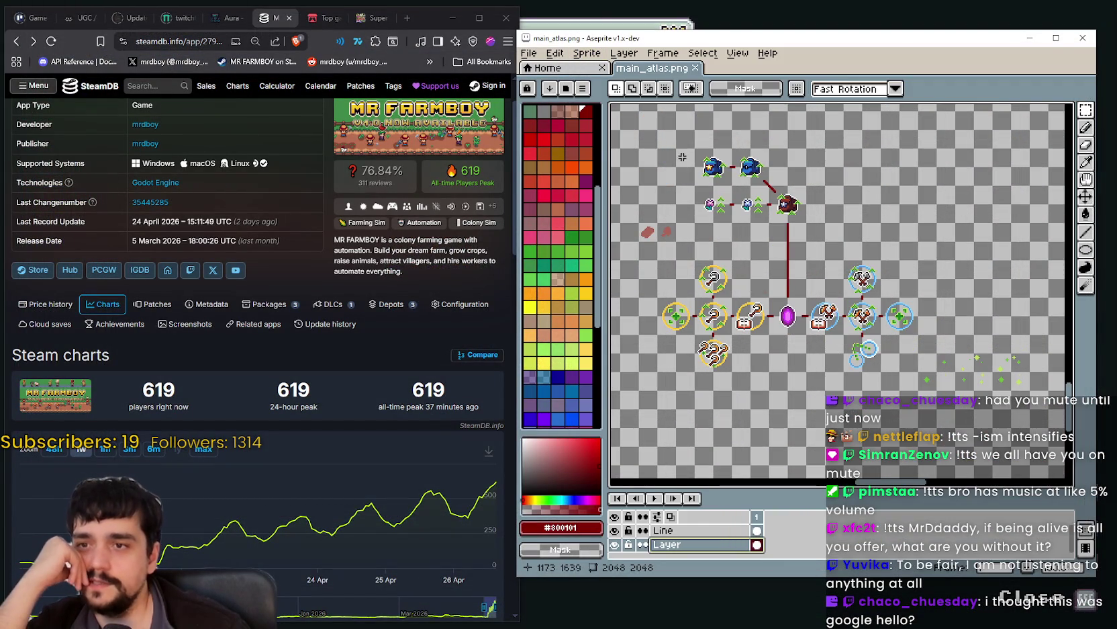
pyautogui.scroll(2, 789, 218)
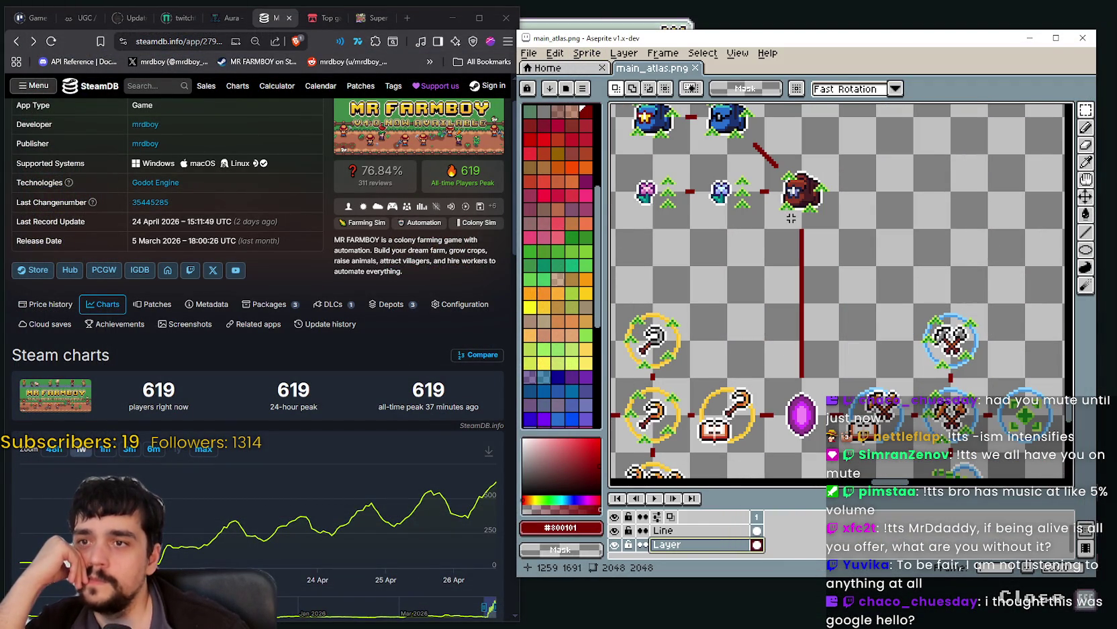
pyautogui.scroll(1, 761, 192)
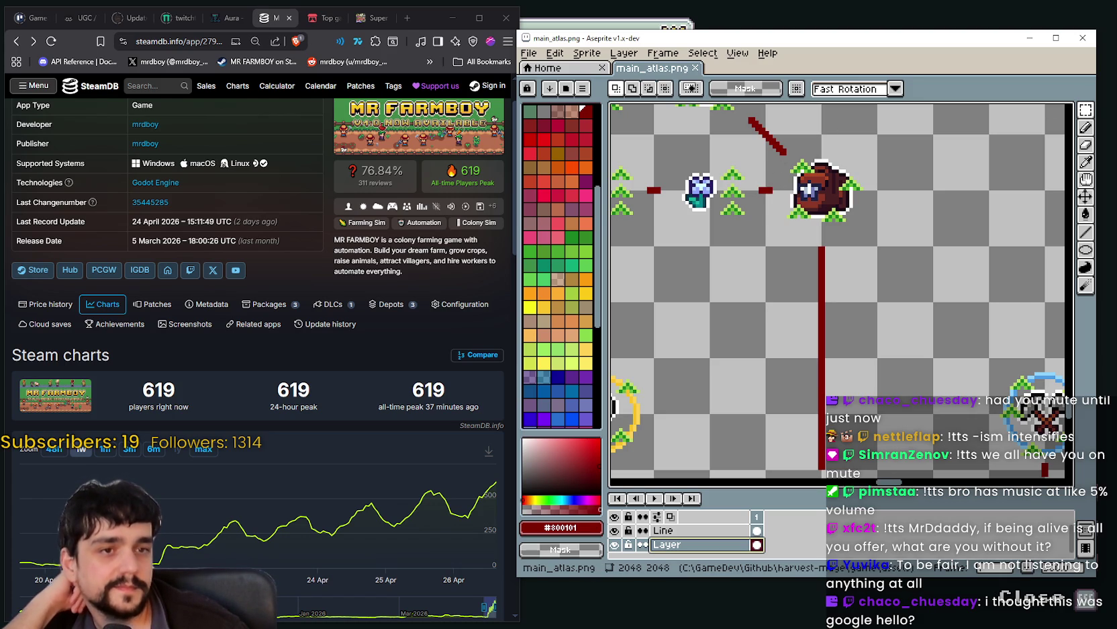
pyautogui.scroll(-2, 823, 362)
pyautogui.scroll(2, 839, 261)
pyautogui.scroll(-2, 839, 261)
pyautogui.scroll(2, 805, 281)
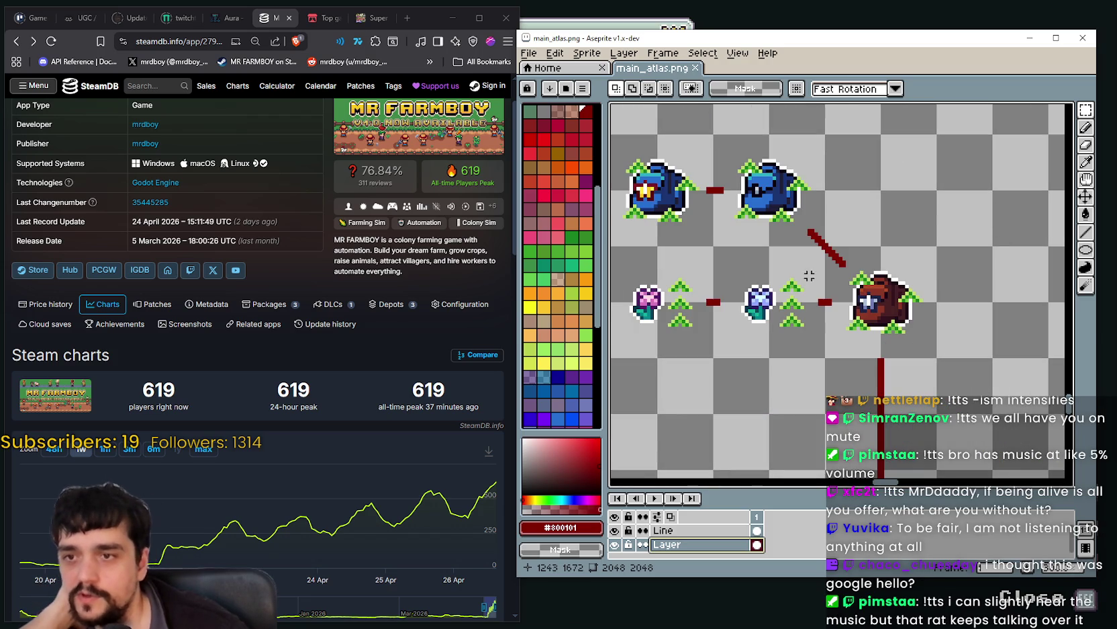
pyautogui.moveTo(897, 269); pyautogui.dragTo(842, 249)
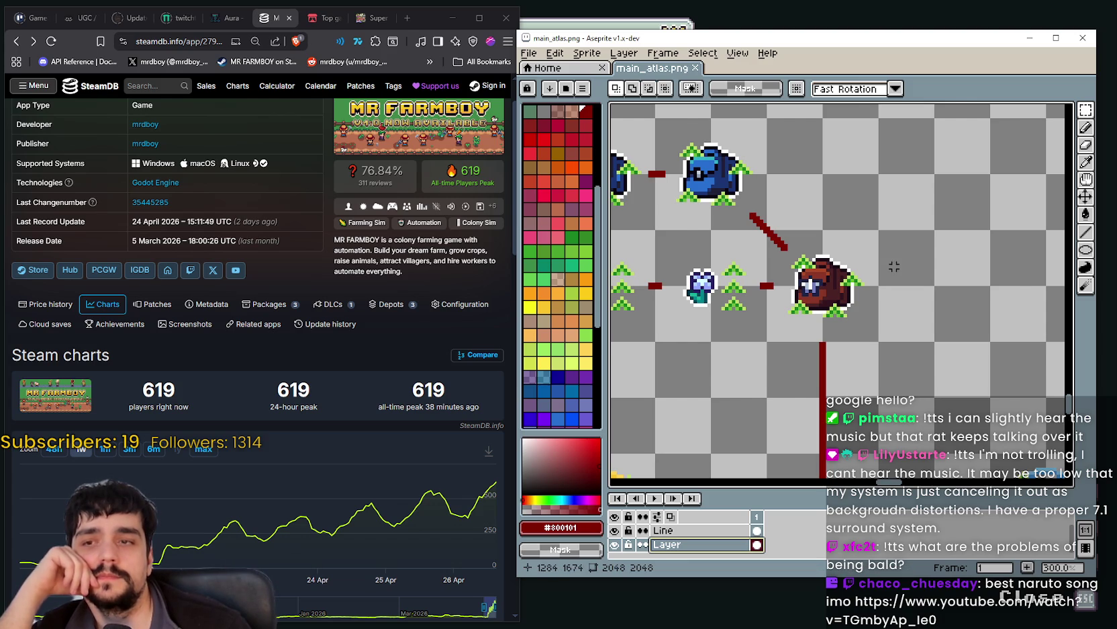
pyautogui.scroll(-1, 923, 327)
pyautogui.scroll(-2, 922, 327)
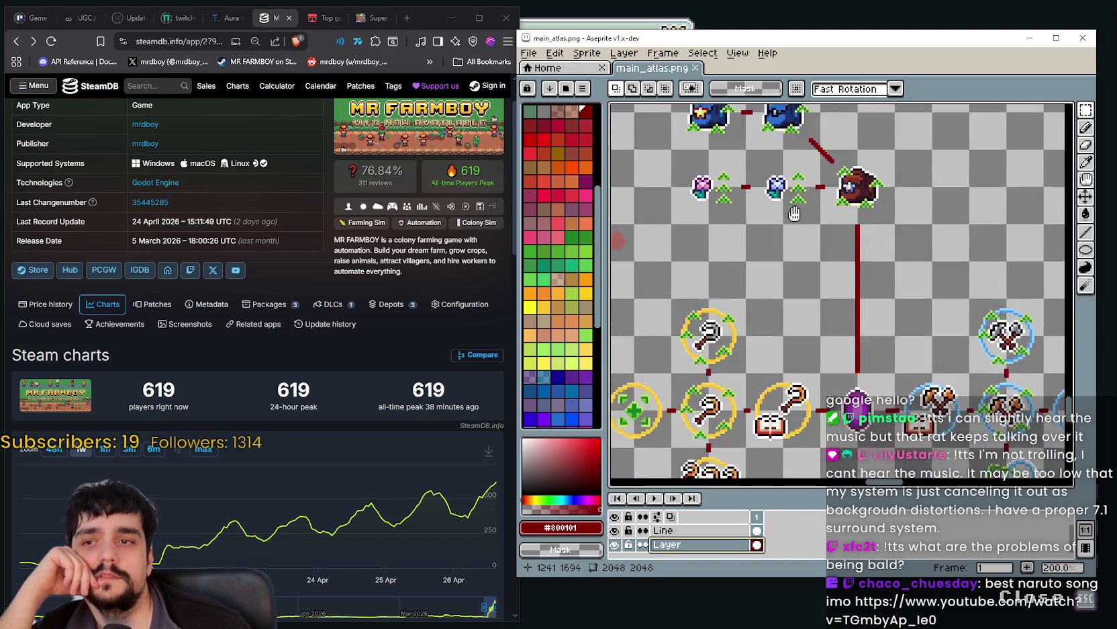
pyautogui.scroll(1, 869, 300)
pyautogui.moveTo(868, 300)
pyautogui.mouseDown()
pyautogui.moveTo(790, 337)
pyautogui.moveTo(925, 338)
pyautogui.mouseUp()
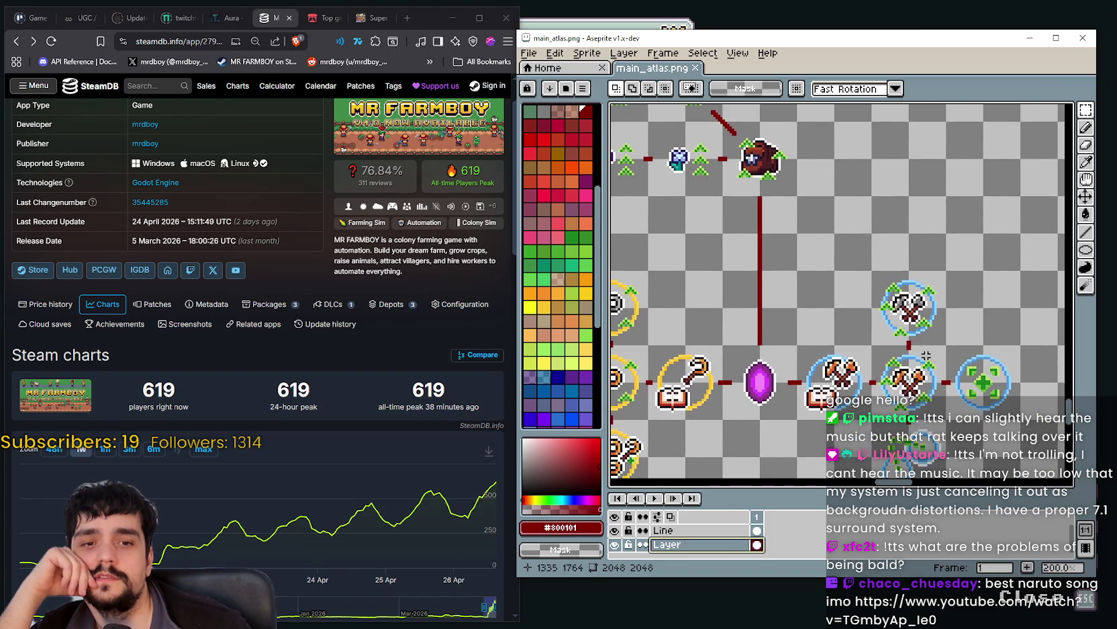
pyautogui.scroll(-1, 843, 321)
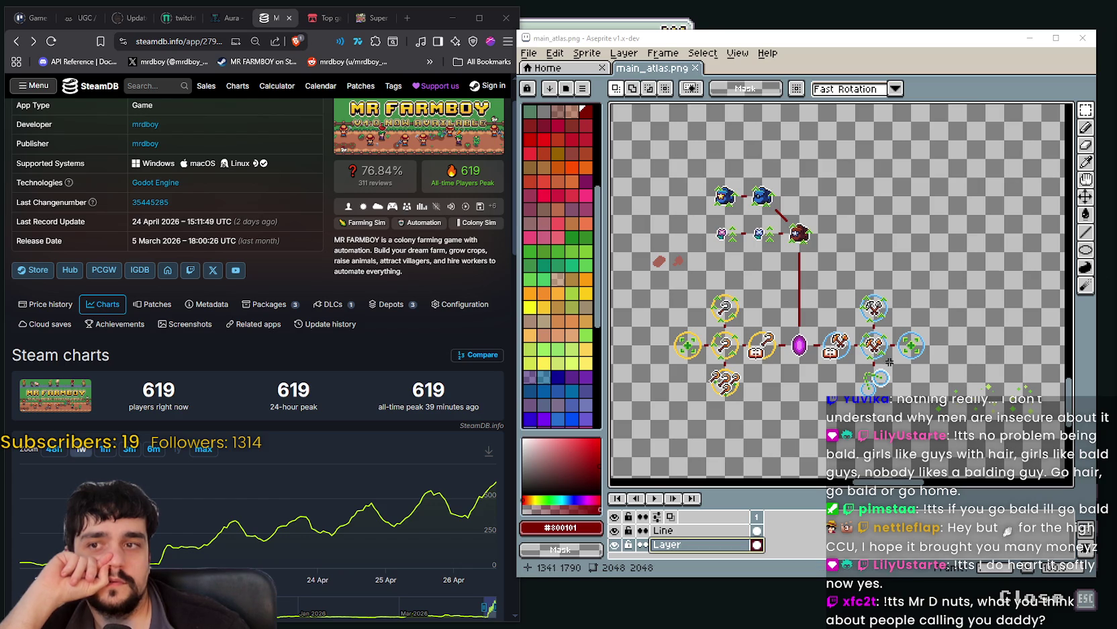
# Pan and zoom over main_atlas.png's upper skill-tree icons, then return to File Explorer's Weapons folder
pyautogui.moveTo(869, 329); pyautogui.dragTo(873, 327)
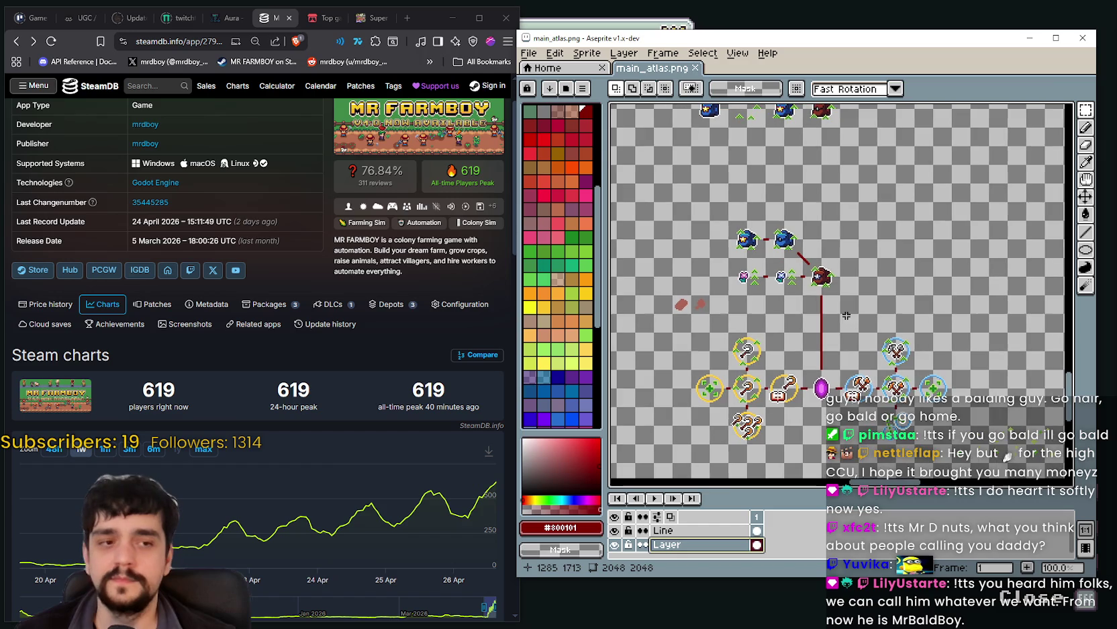
pyautogui.moveTo(810, 206); pyautogui.dragTo(875, 335)
pyautogui.scroll(-3, 876, 335)
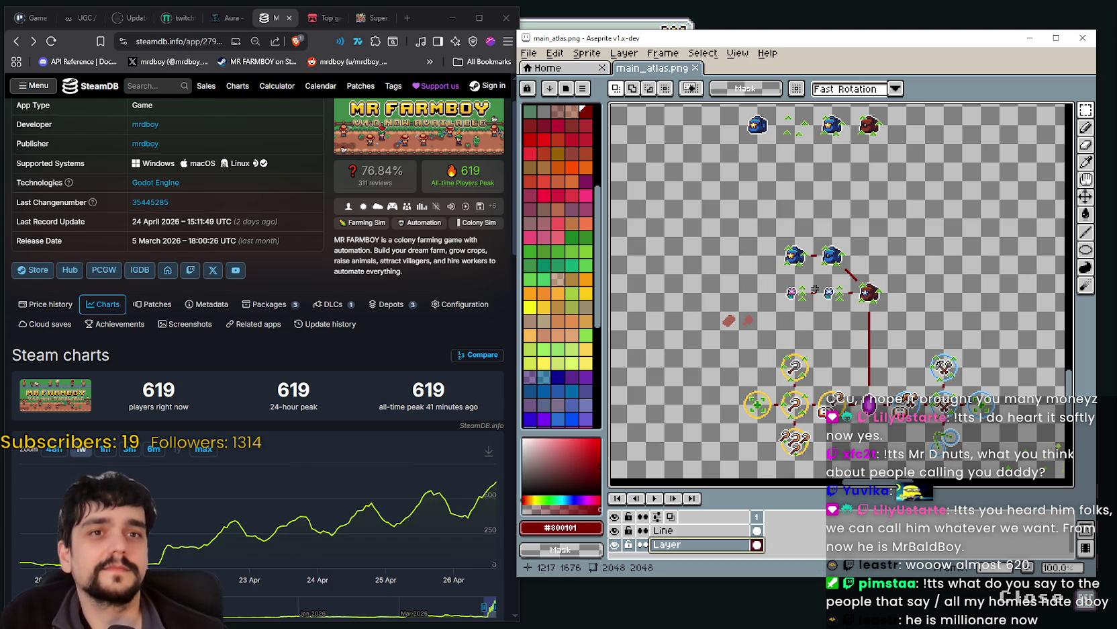
pyautogui.scroll(-2, 850, 292)
pyautogui.scroll(2, 849, 292)
pyautogui.scroll(-1, 847, 292)
pyautogui.scroll(-1, 844, 293)
pyautogui.scroll(-2, 844, 292)
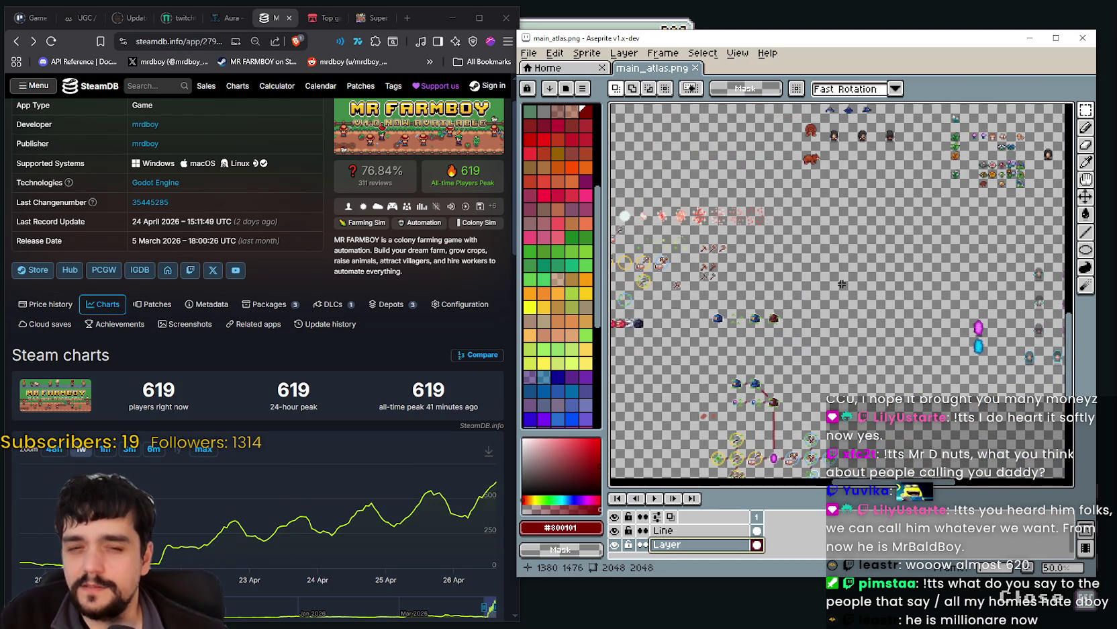
pyautogui.scroll(1, 851, 262)
pyautogui.scroll(2, 853, 258)
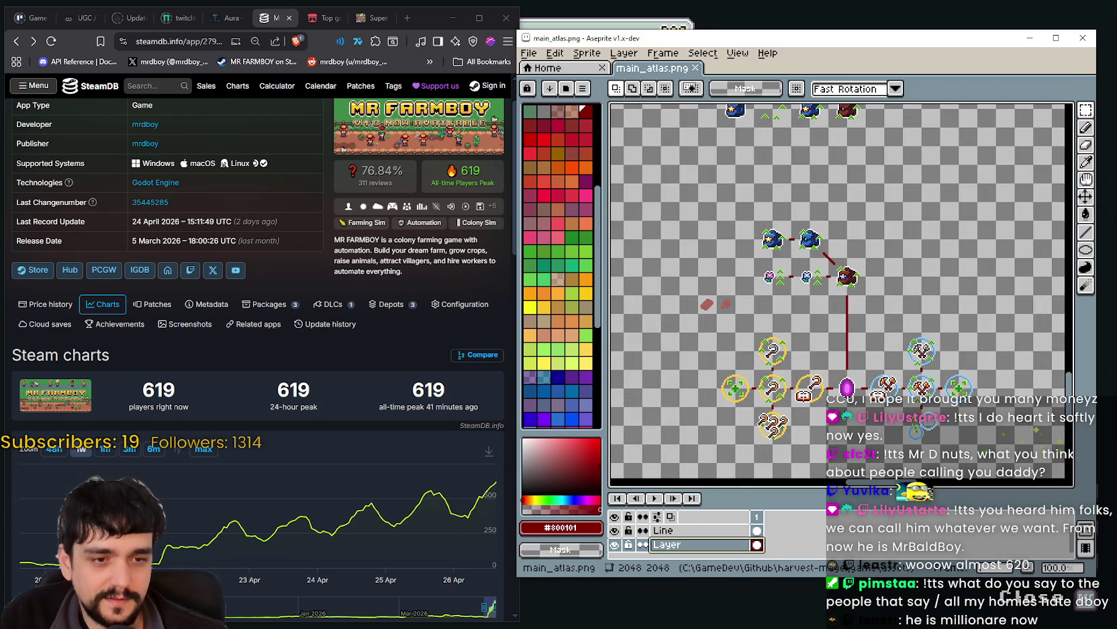
pyautogui.hotkey('alt', 'Tab')
pyautogui.click(905, 498)
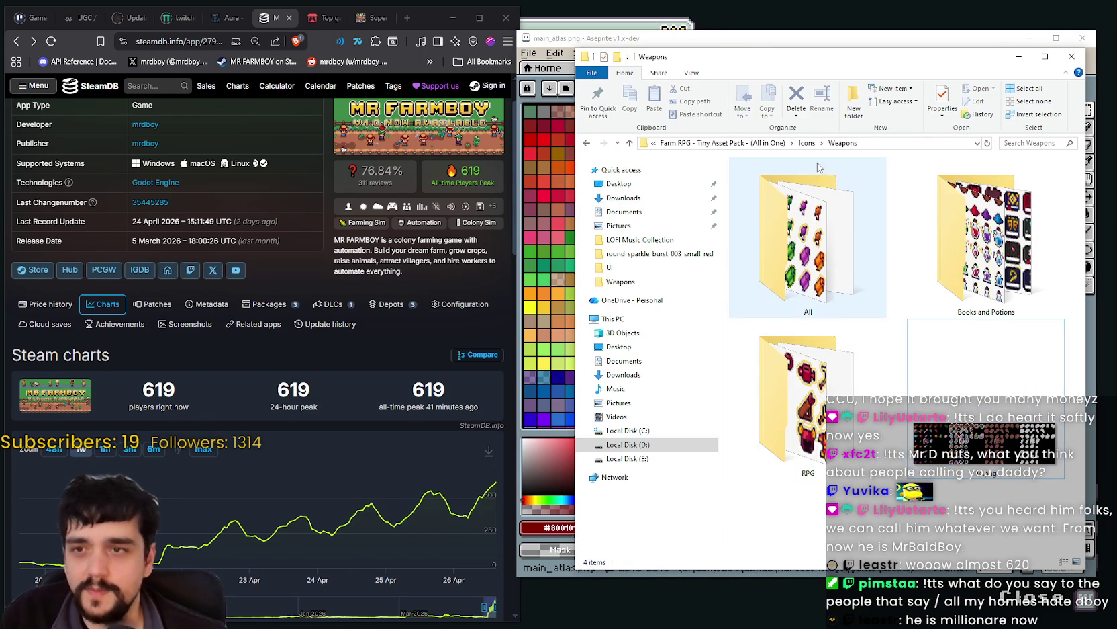
# Go up from Weapons to Icons, look inside Farm Animals, and come back
pyautogui.click(822, 143)
pyautogui.click(822, 143)
pyautogui.click(811, 143)
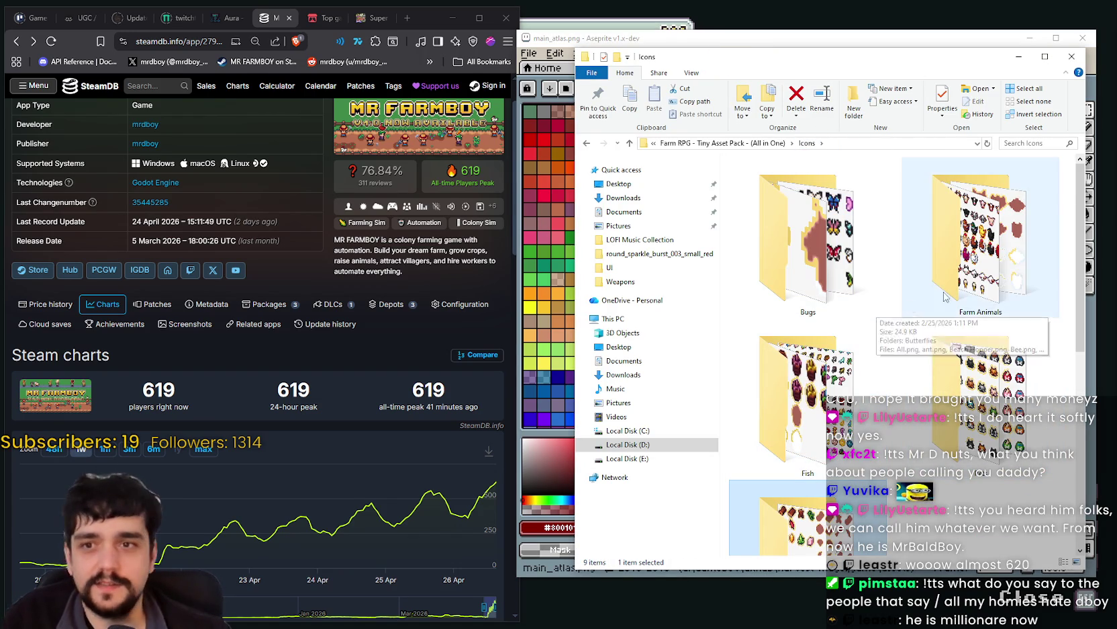
pyautogui.doubleClick(980, 242)
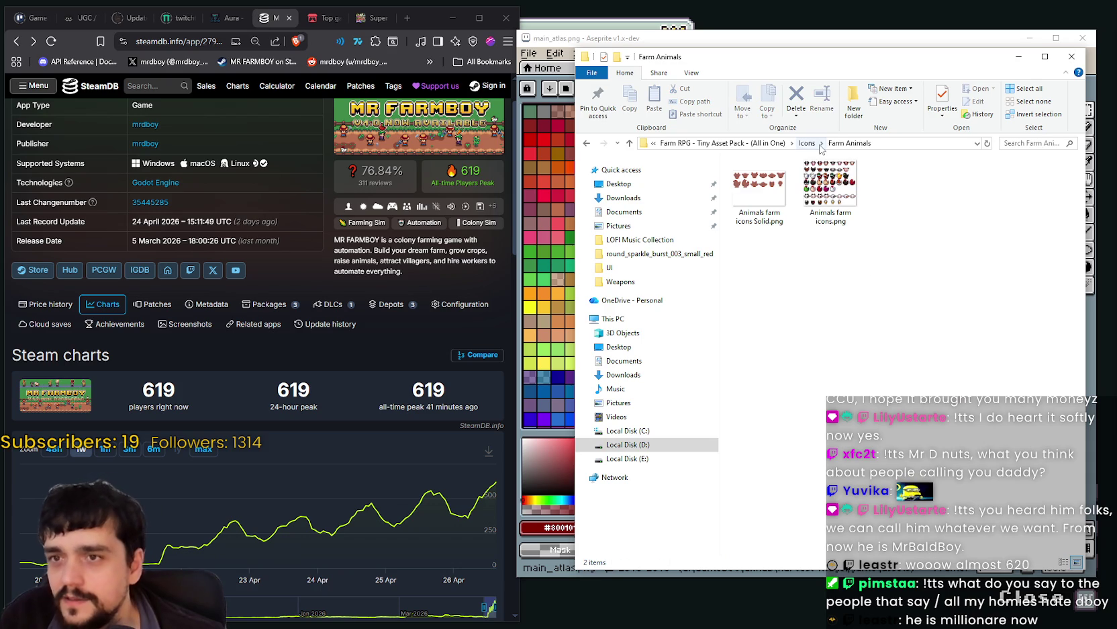
pyautogui.click(807, 143)
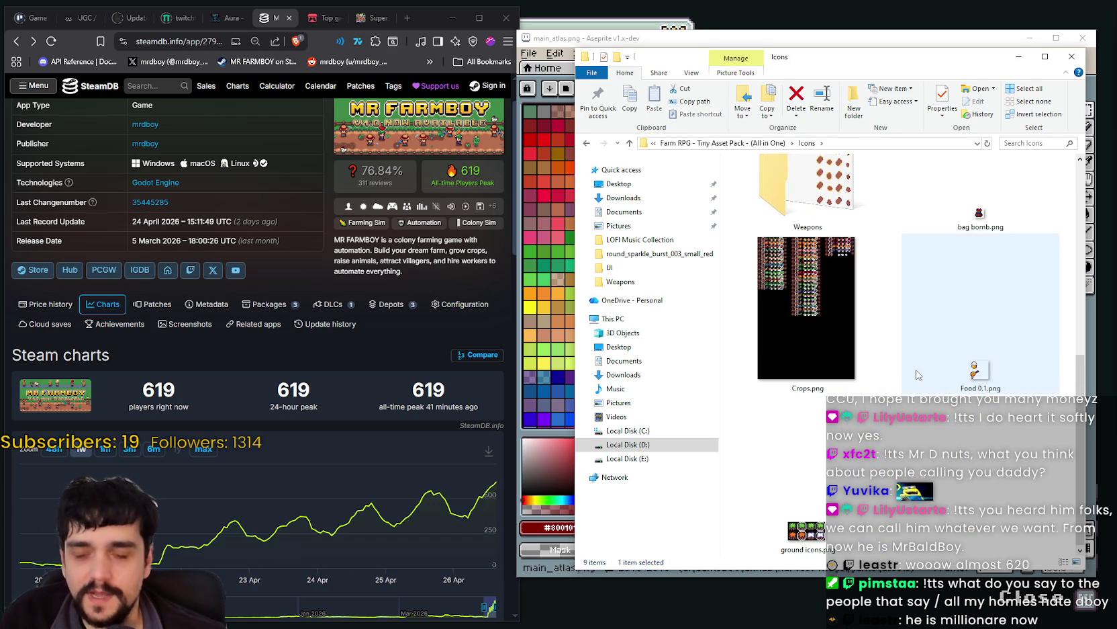
# Go up to the Farm RPG pack folder and open Exterior
pyautogui.scroll(3, 890, 322)
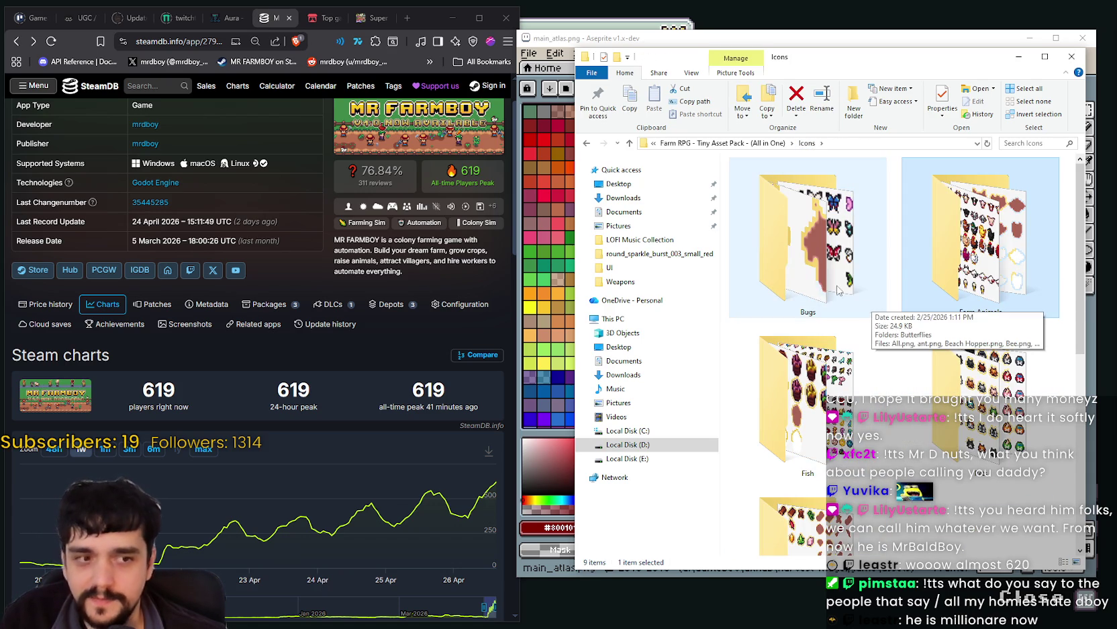
pyautogui.hotkey('alt', 'Up')
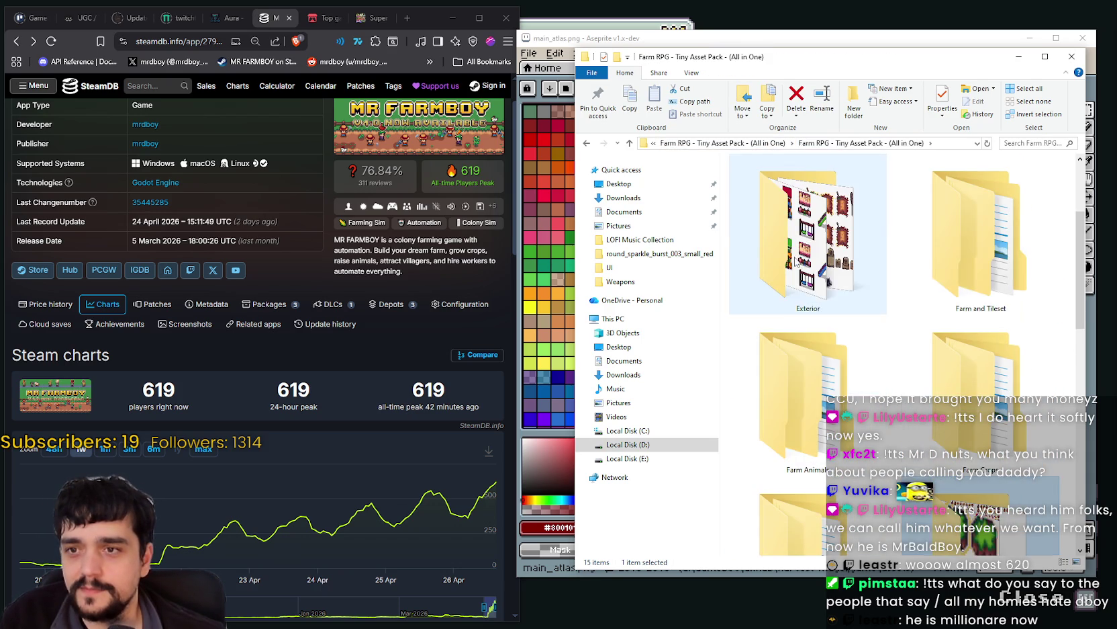
pyautogui.doubleClick(849, 329)
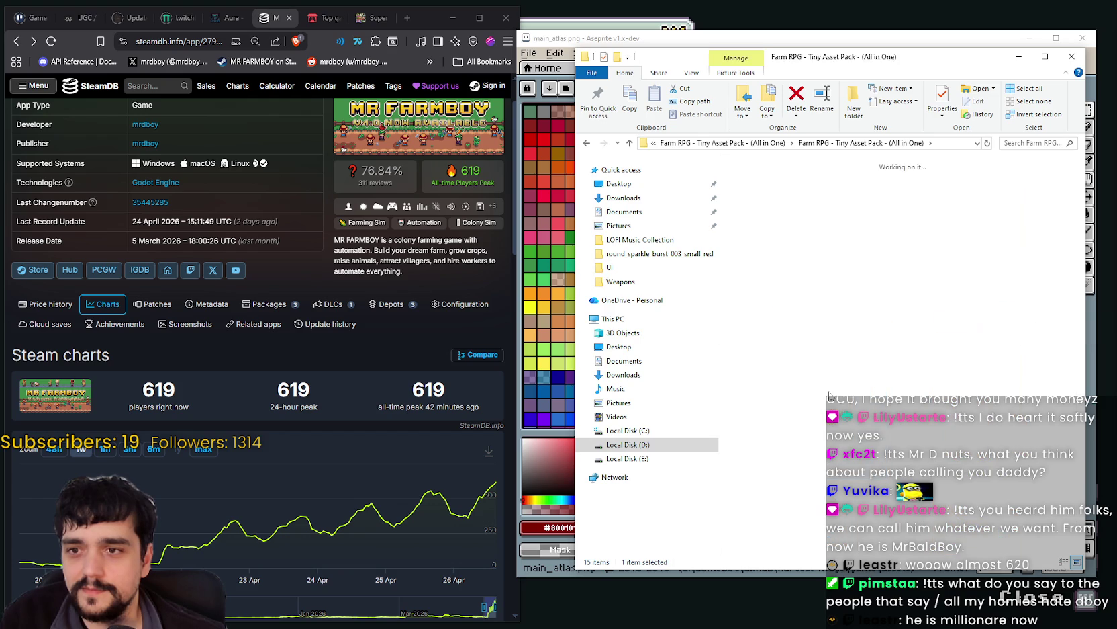
# Select ten files from shipping box to wood moss, then Popcorn.png, and narrow the navigation pane
pyautogui.scroll(-2, 855, 324)
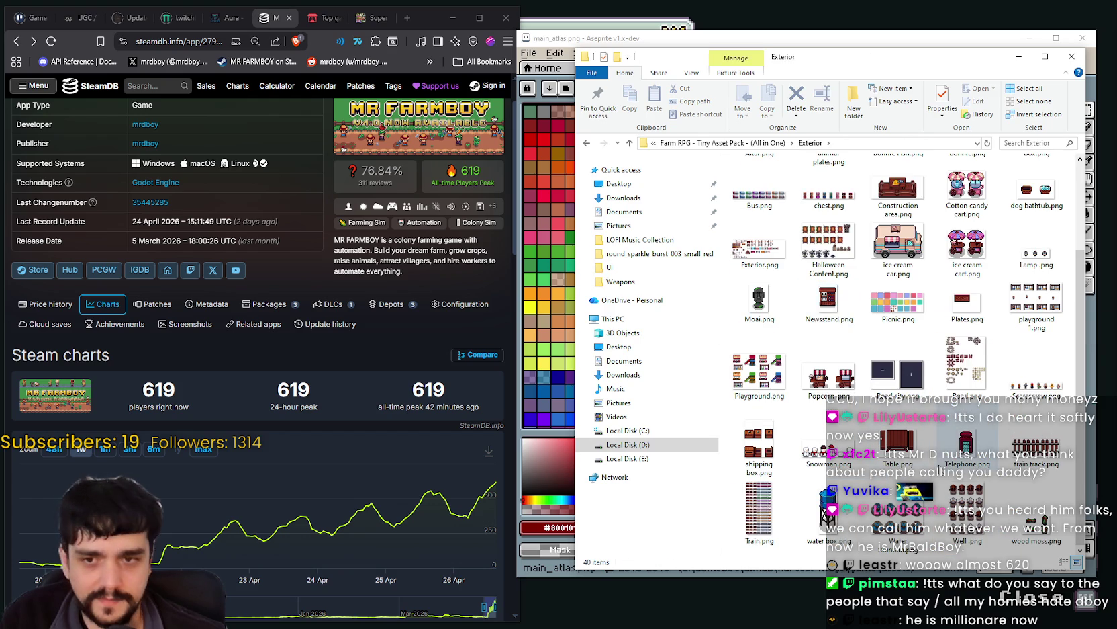
pyautogui.moveTo(736, 415); pyautogui.dragTo(1039, 521)
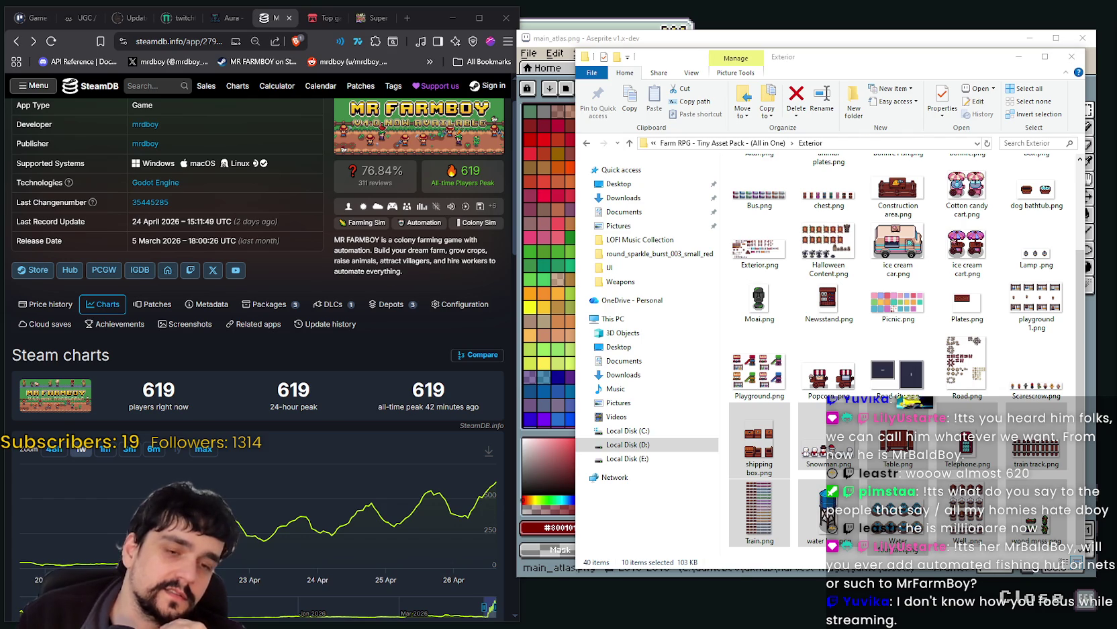
pyautogui.click(827, 376)
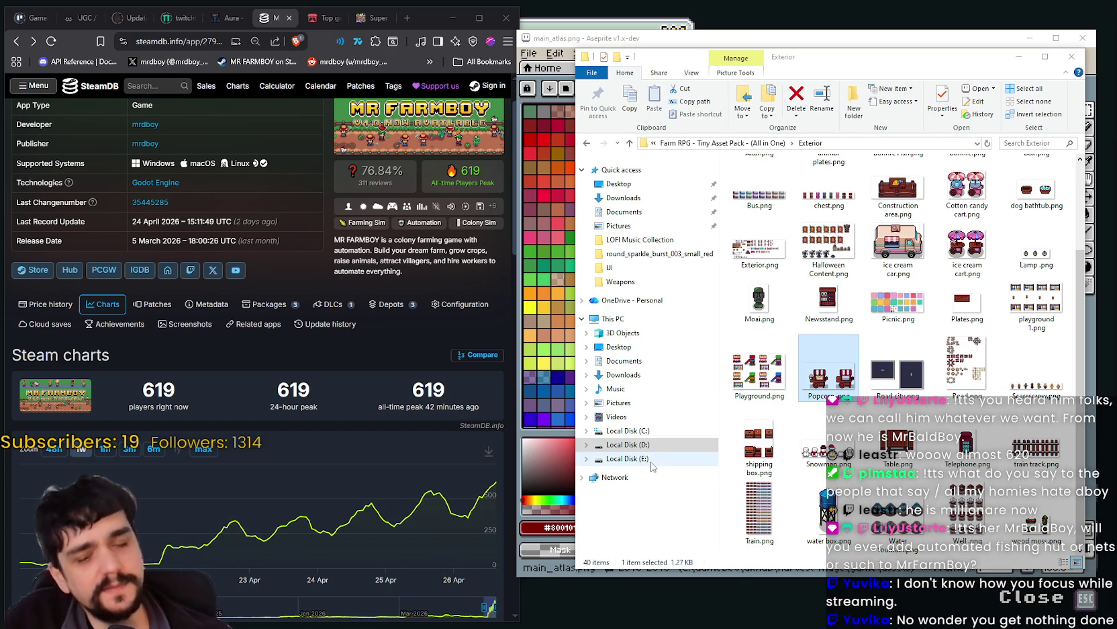
pyautogui.moveTo(720, 362)
pyautogui.mouseDown()
pyautogui.moveTo(705, 360)
pyautogui.moveTo(1023, 356)
pyautogui.moveTo(835, 402)
pyautogui.moveTo(1053, 407)
pyautogui.mouseUp()
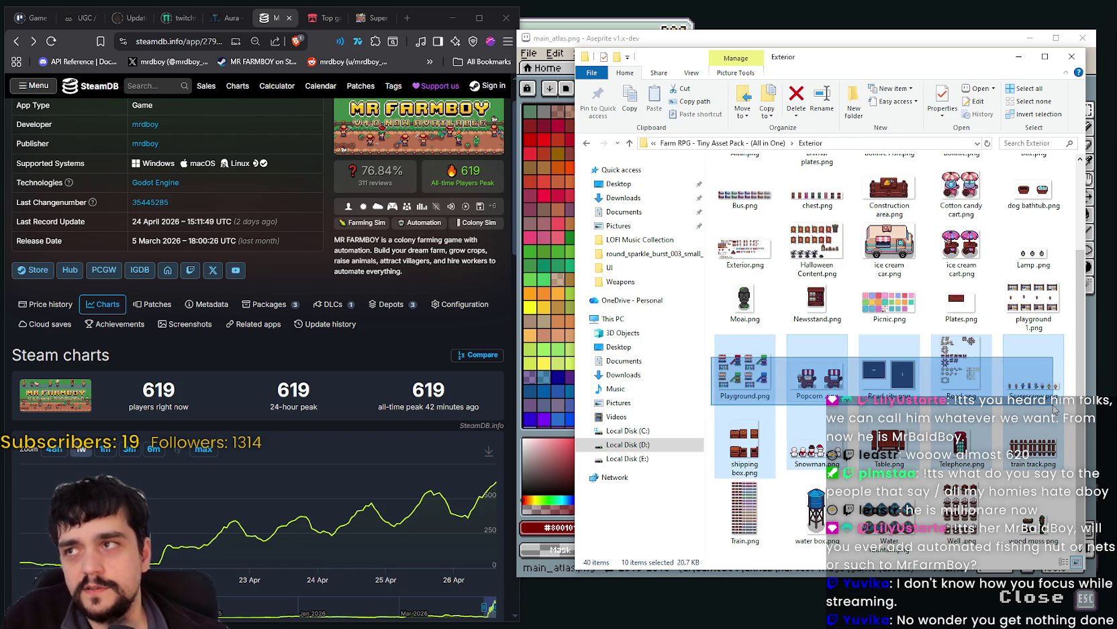
pyautogui.moveTo(1053, 407); pyautogui.dragTo(1044, 383)
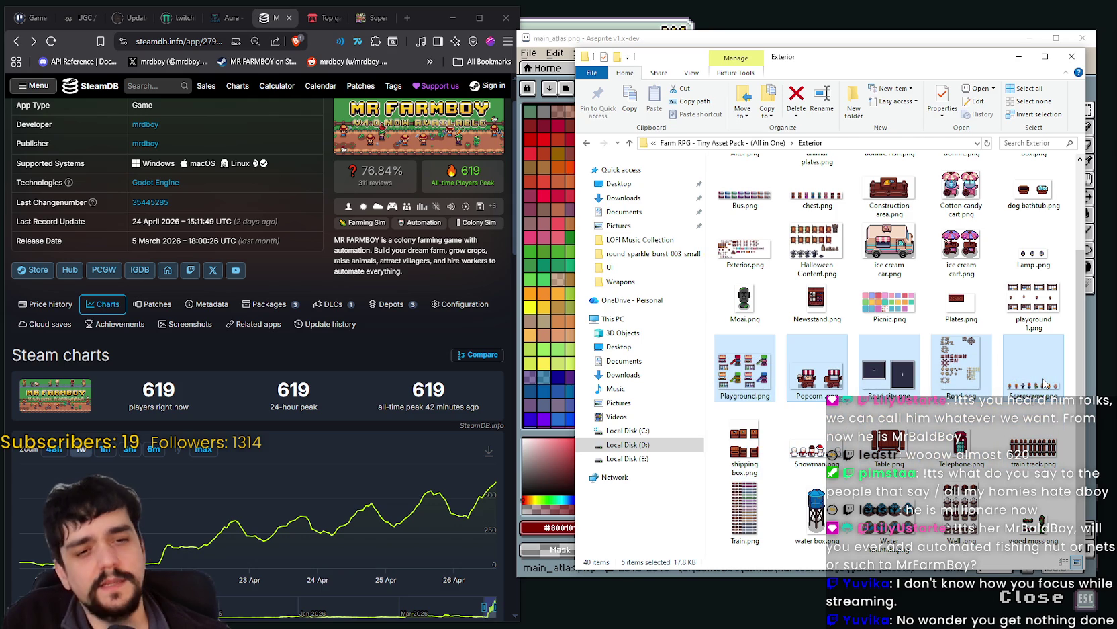
# Select twenty sprite files from Moai to playground 1.png, then clear and reselect the bottom ten
pyautogui.moveTo(1068, 305); pyautogui.dragTo(724, 293)
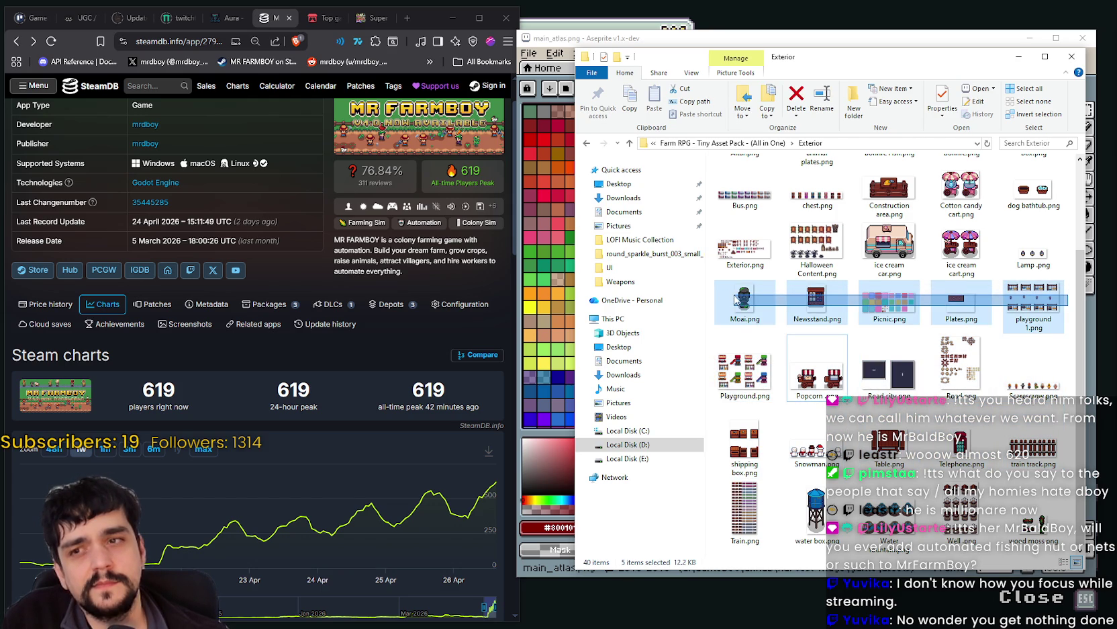
pyautogui.moveTo(724, 295)
pyautogui.mouseDown()
pyautogui.moveTo(751, 427)
pyautogui.moveTo(727, 503)
pyautogui.mouseUp()
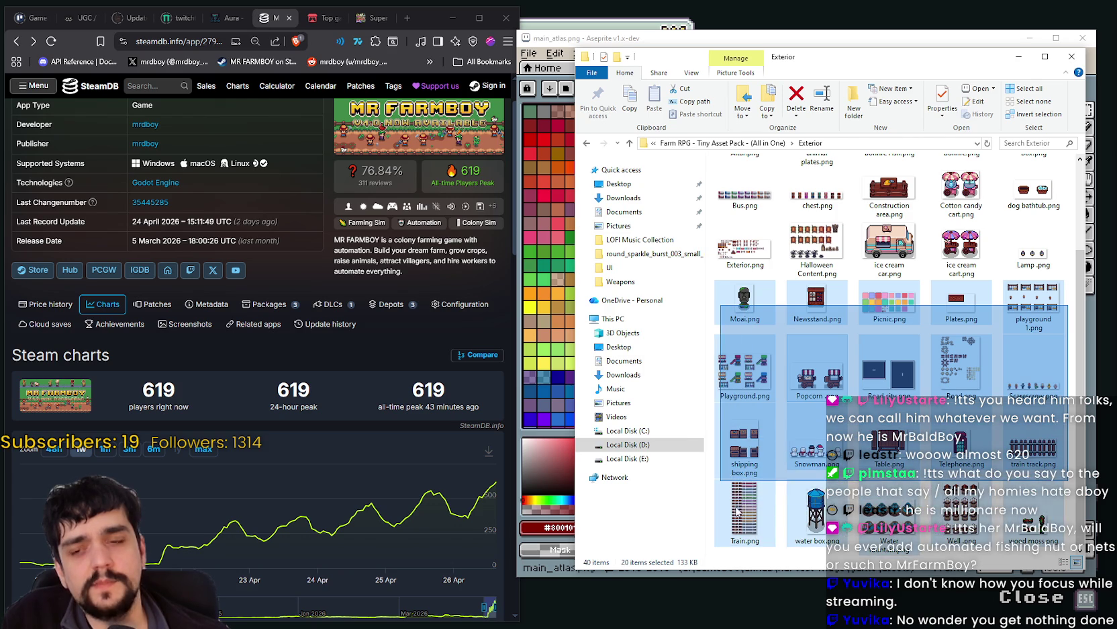
pyautogui.moveTo(726, 503); pyautogui.dragTo(732, 496)
pyautogui.click(785, 478)
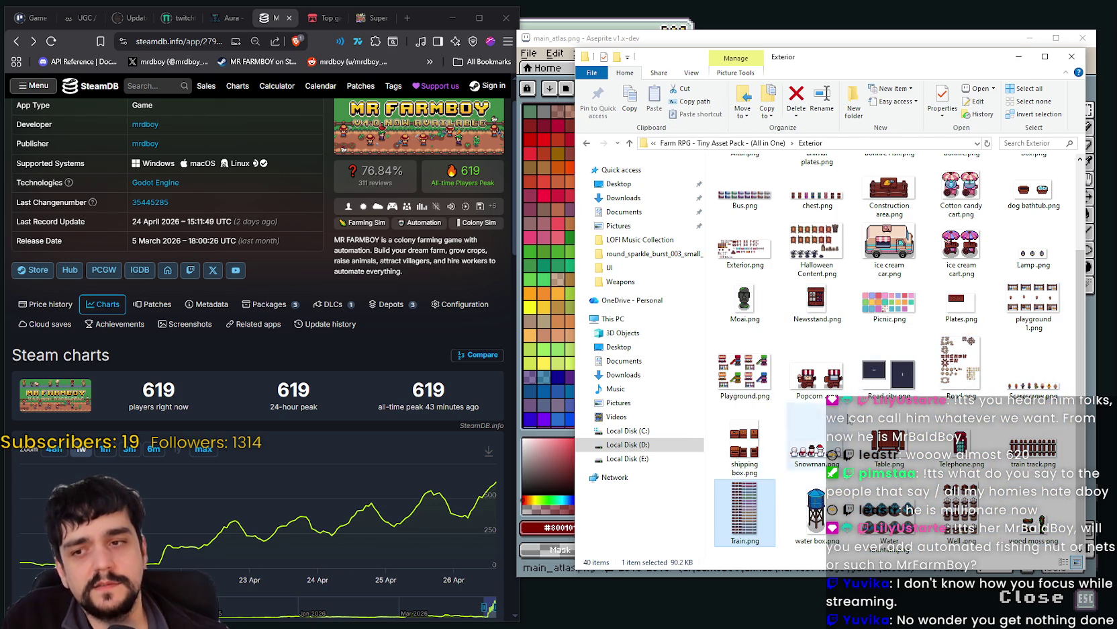
pyautogui.moveTo(1070, 403); pyautogui.dragTo(711, 509)
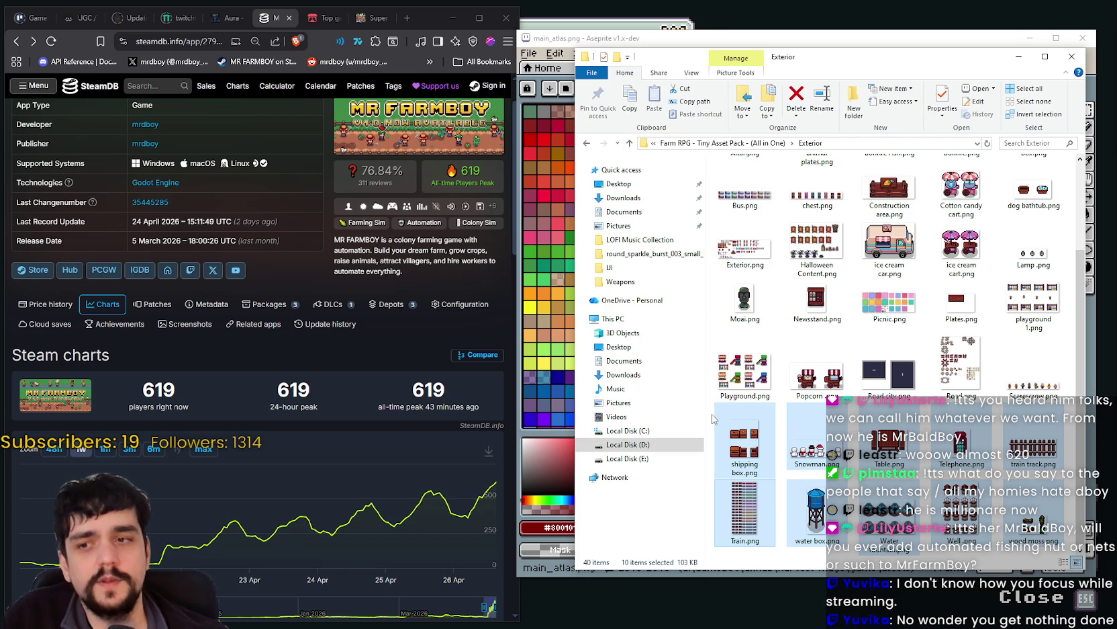
# Select single sheets in turn: Snowman.png, road, water box.png, Train.png and city road
pyautogui.click(816, 439)
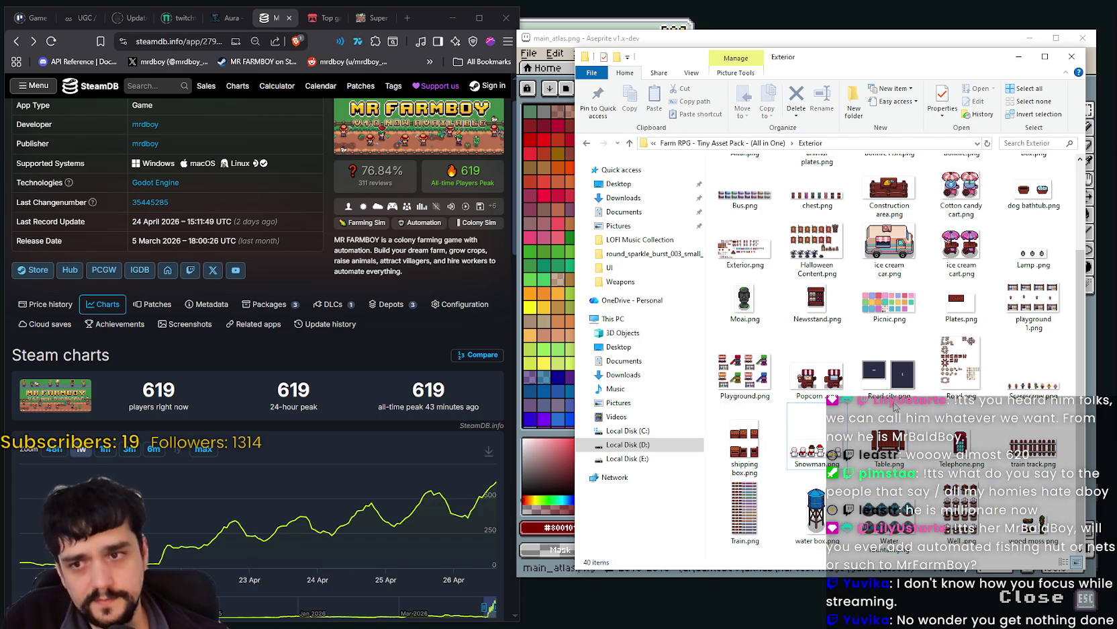
pyautogui.click(982, 392)
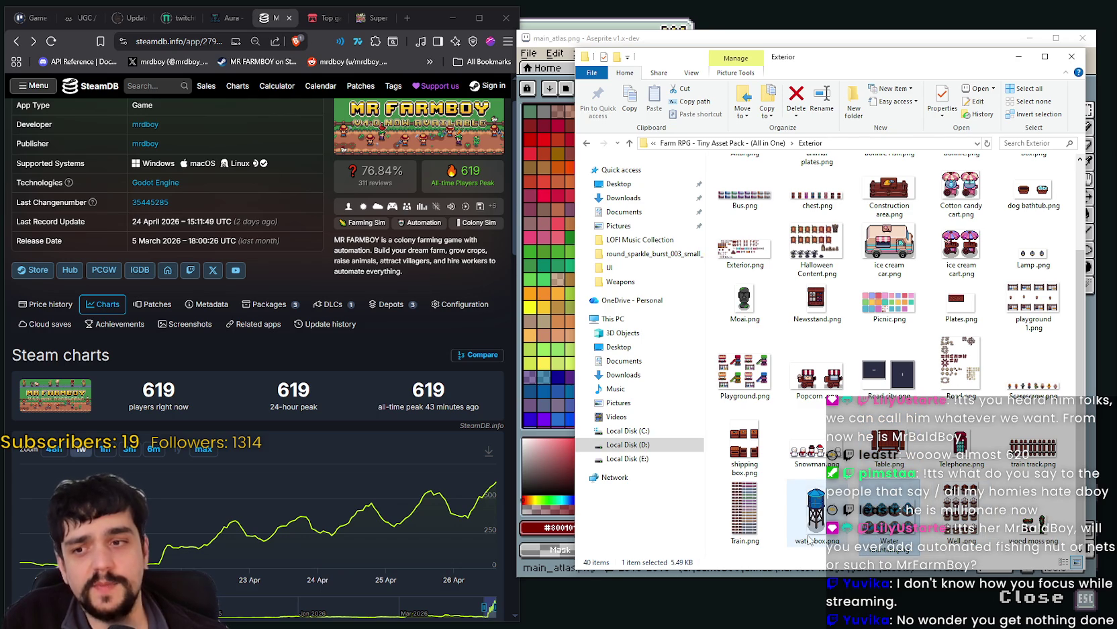
pyautogui.click(814, 514)
pyautogui.click(736, 528)
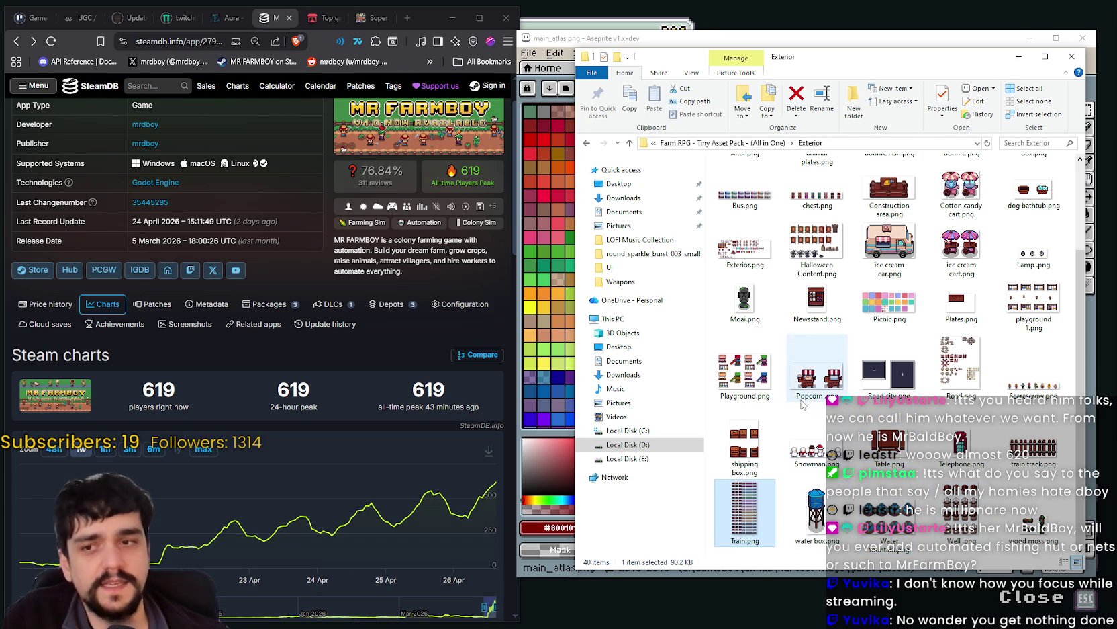
pyautogui.click(872, 368)
pyautogui.scroll(2, 872, 368)
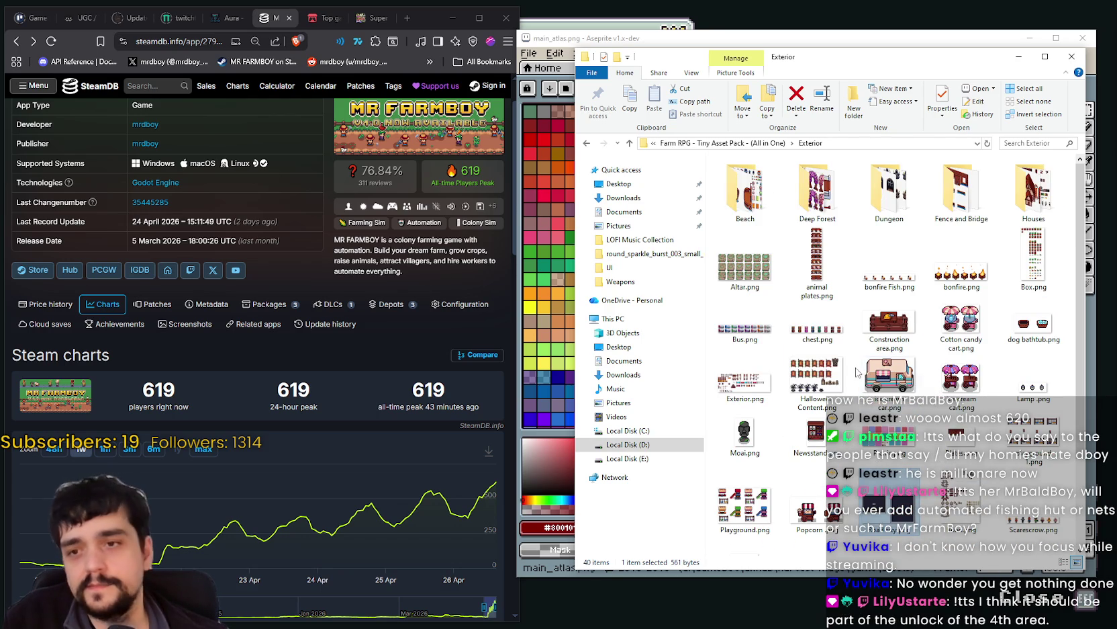
# Select the ice cream cart sheet, Box.png, and the Fence and Bridge, Dungeon, Deep Forest and Beach folders
pyautogui.click(949, 361)
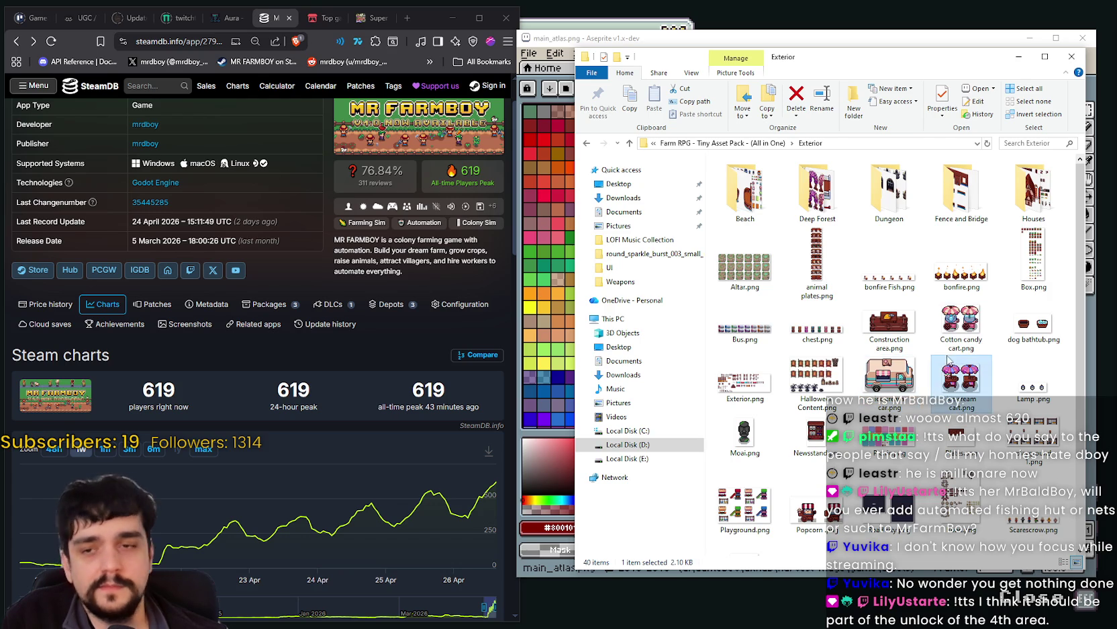
pyautogui.click(1045, 269)
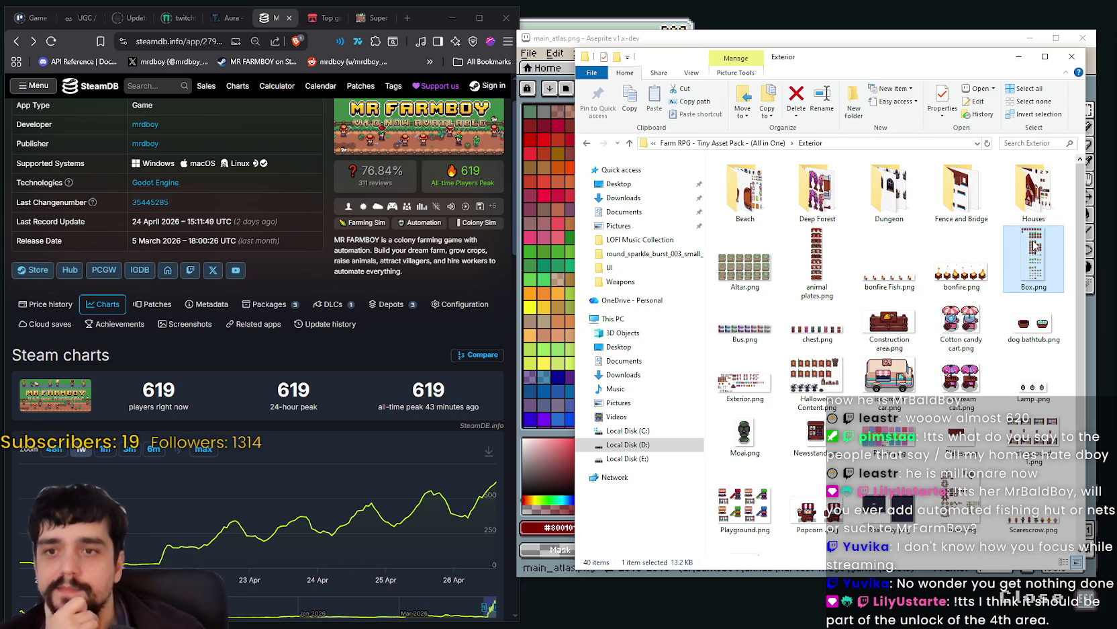
pyautogui.click(958, 209)
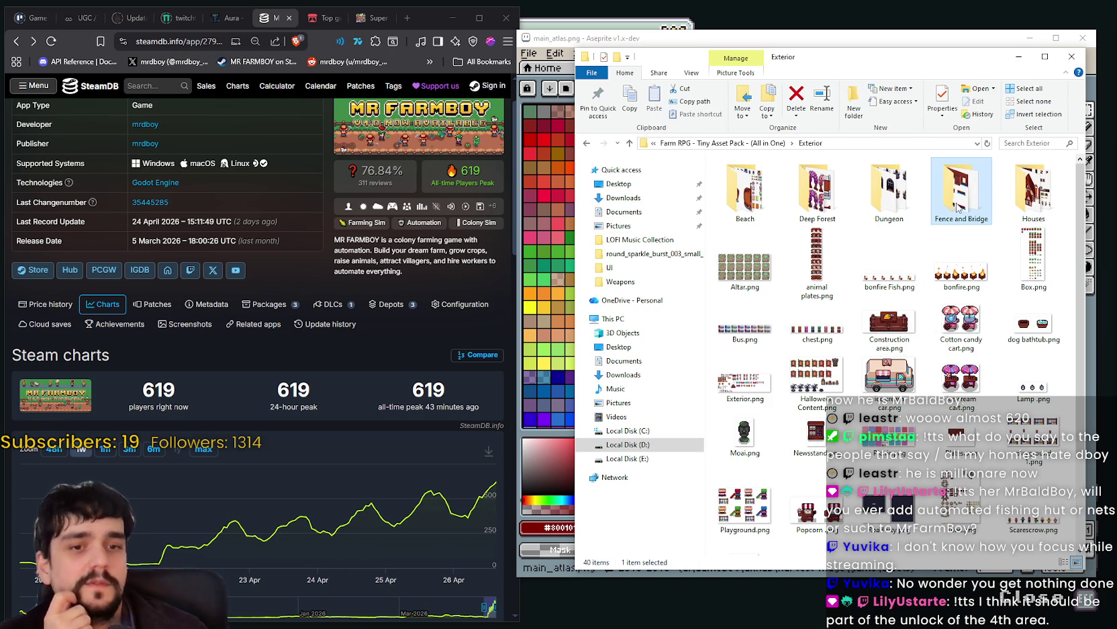
pyautogui.click(898, 205)
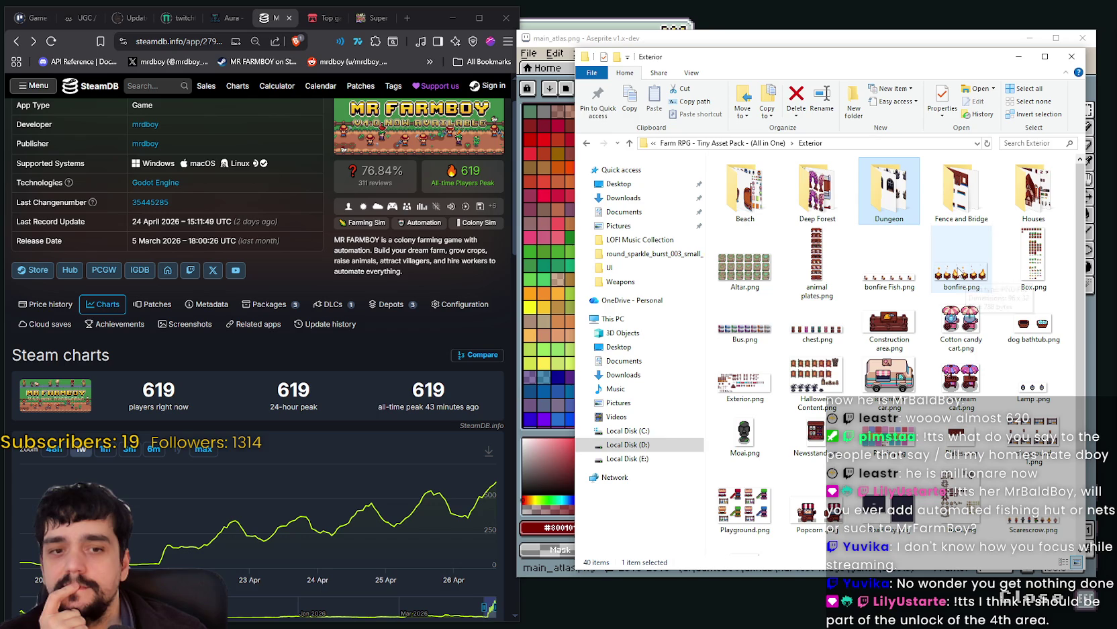
pyautogui.click(817, 201)
pyautogui.click(747, 210)
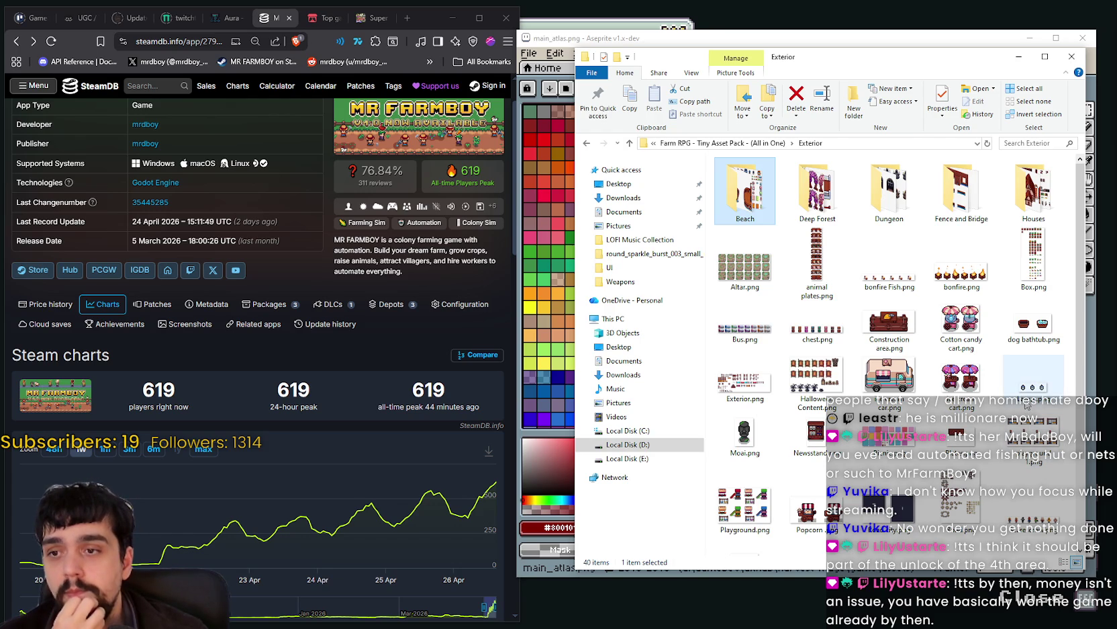
pyautogui.moveTo(1033, 391)
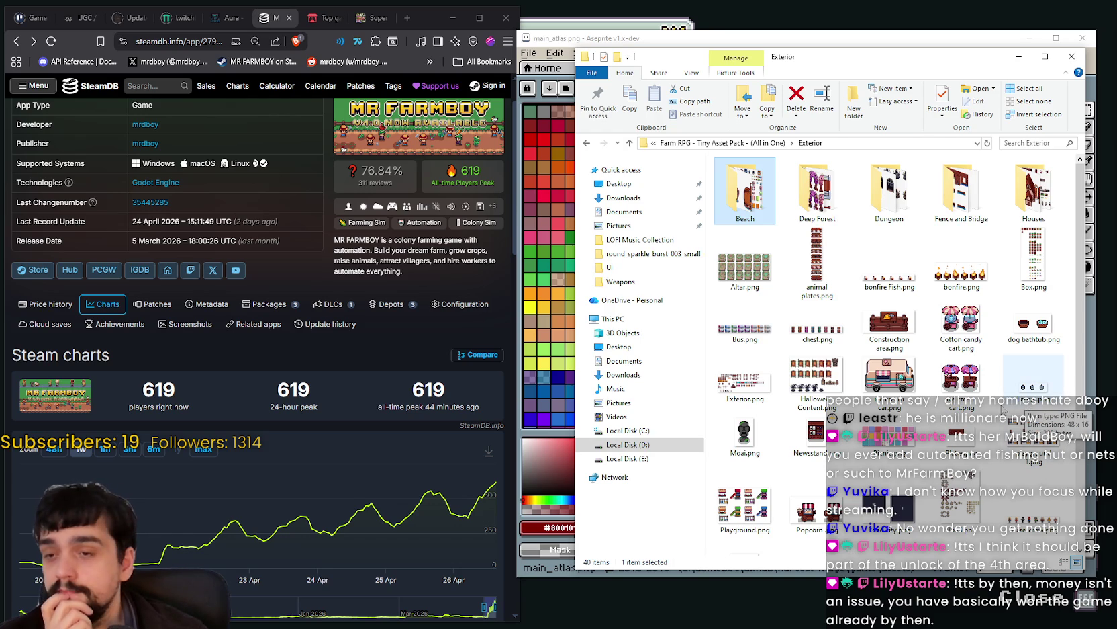
# Select Exterior.png, then open Halloween Content.png in Aseprite
pyautogui.click(726, 368)
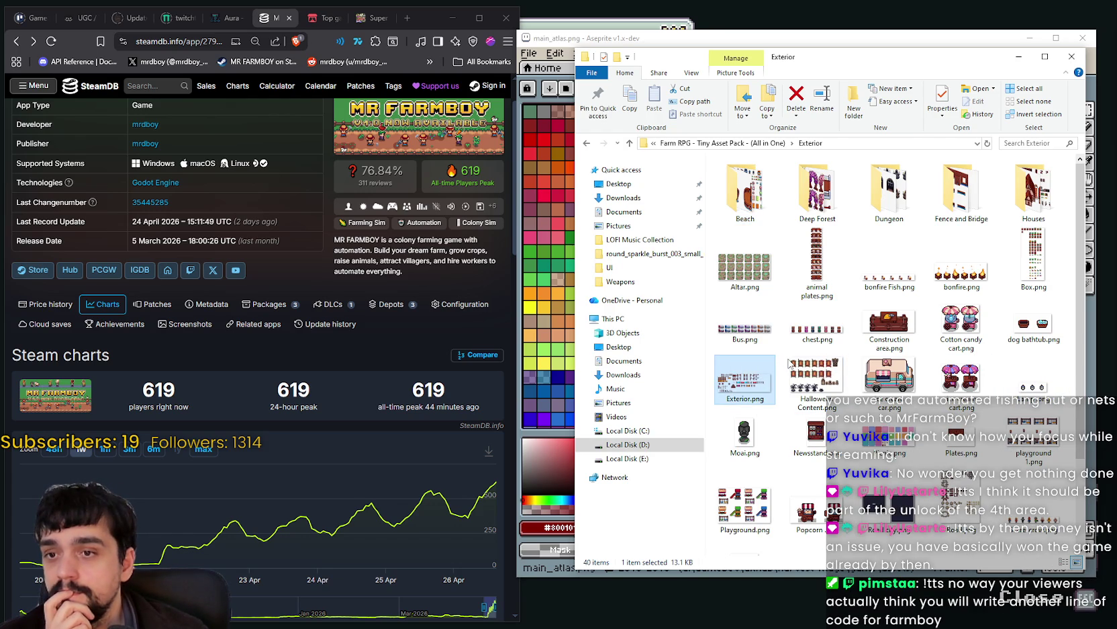
pyautogui.moveTo(815, 377)
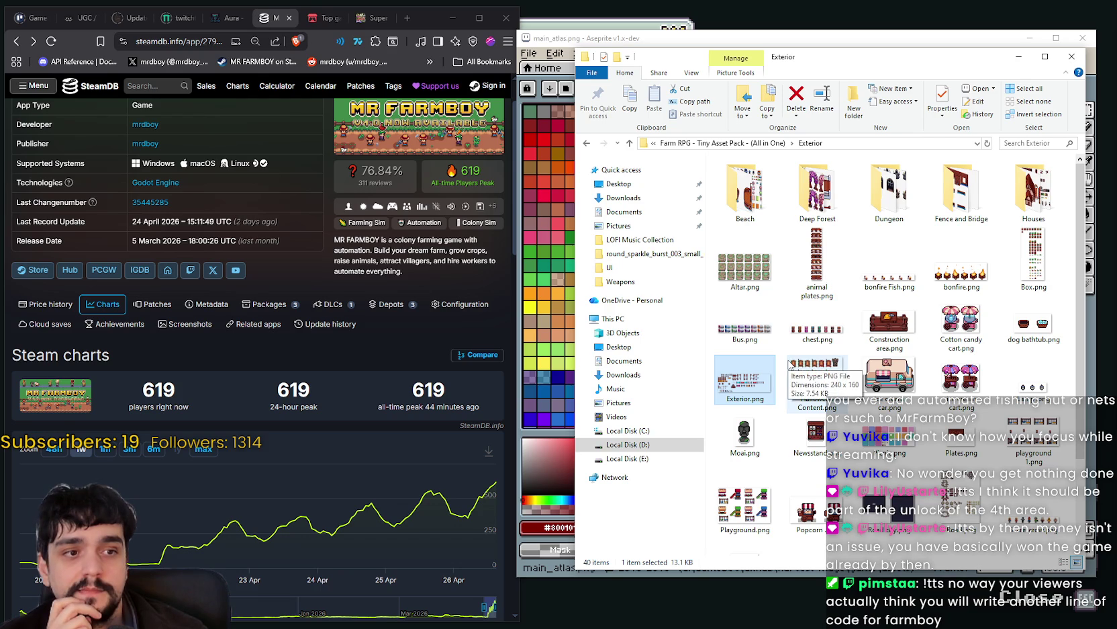
pyautogui.click(791, 364)
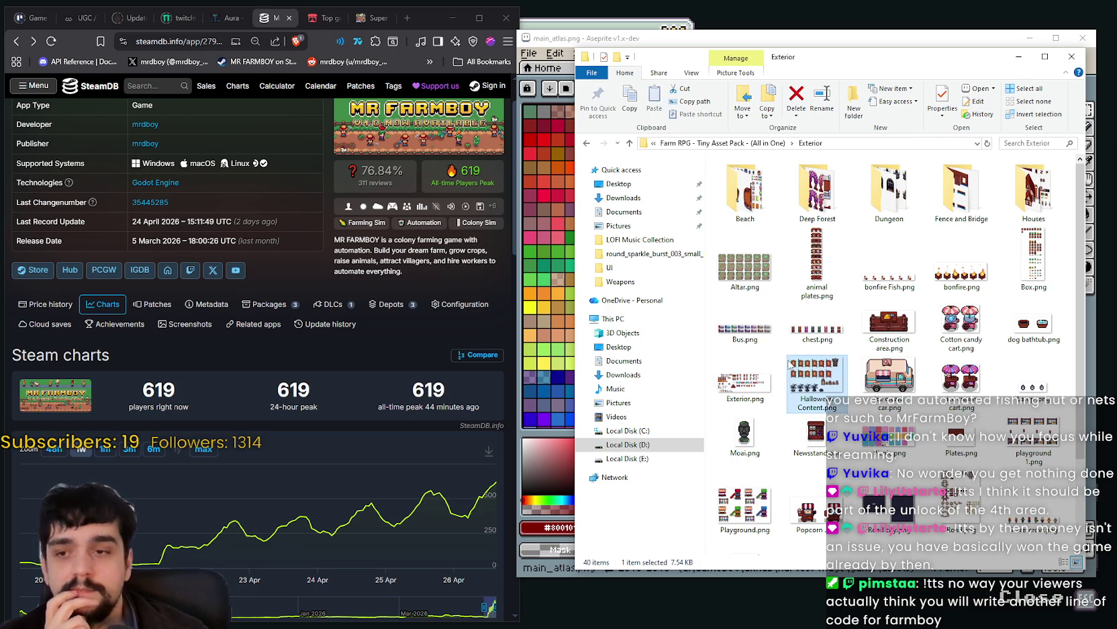
pyautogui.doubleClick(791, 364)
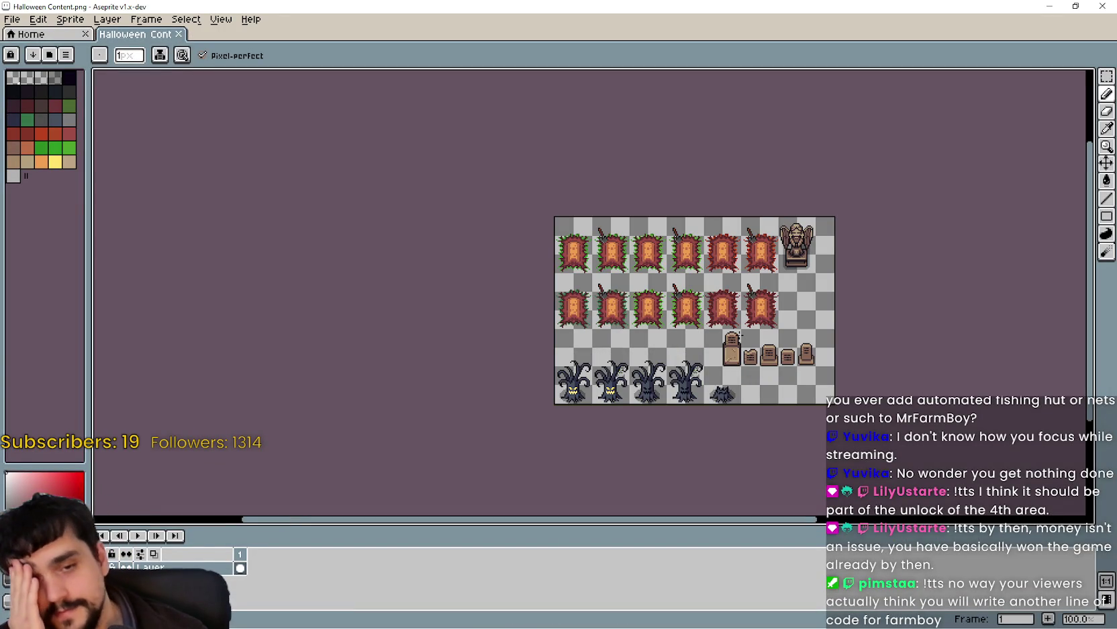
# Zoom in and out on the Halloween Content trees and gravestones sheet, then close it
pyautogui.scroll(1, 739, 334)
pyautogui.scroll(-1, 741, 303)
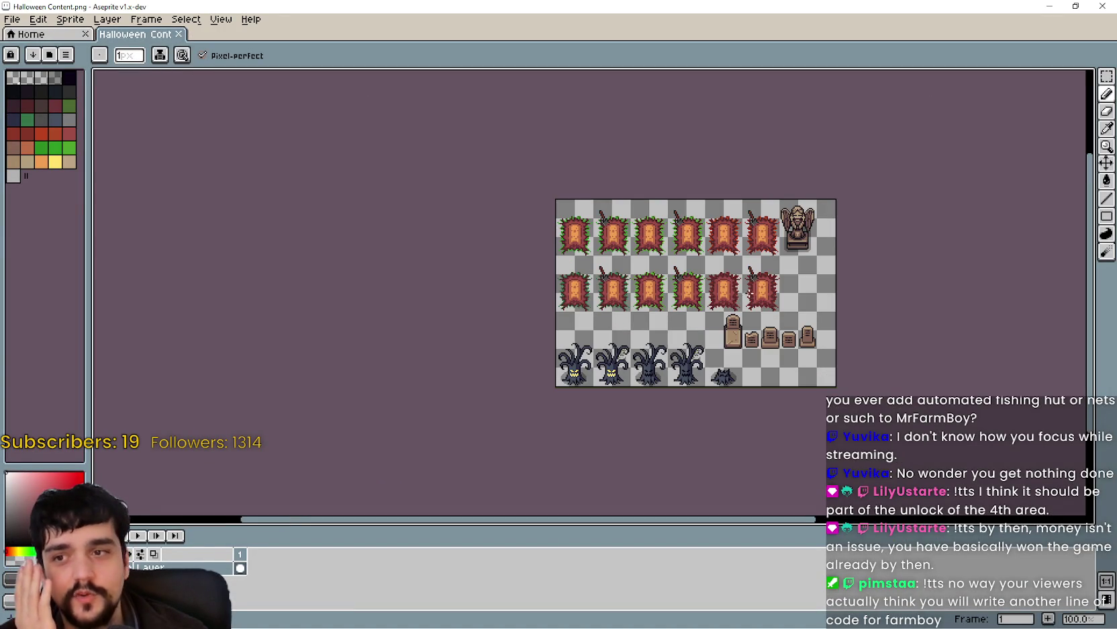
pyautogui.click(1103, 5)
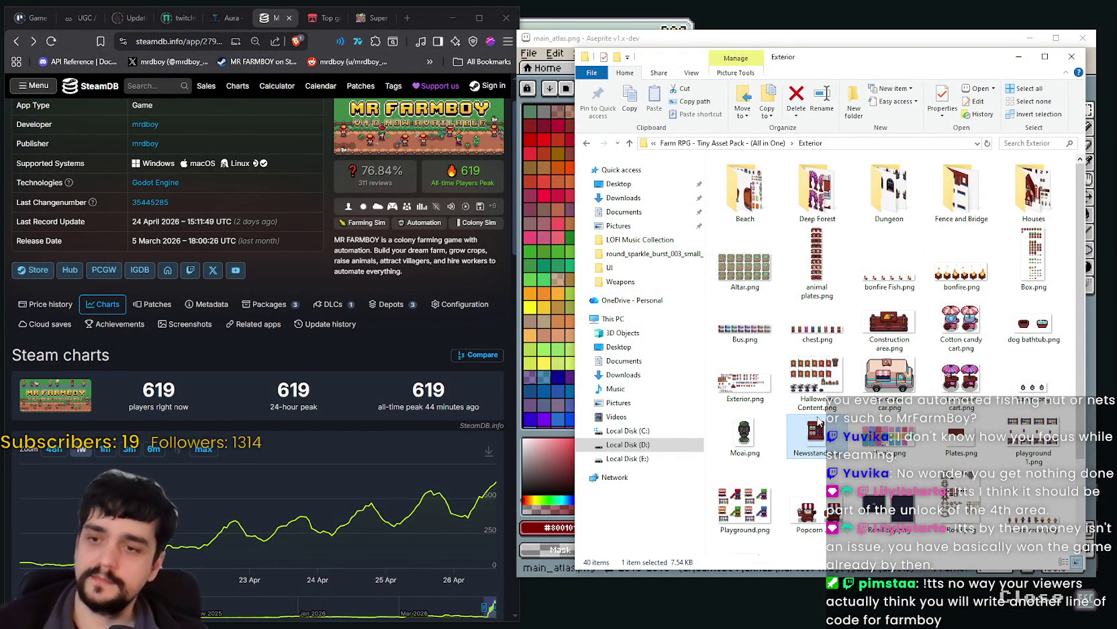
# Select chest.png, animal plates.png and Houses, then look inside Fence and Bridge and return to Exterior
pyautogui.click(816, 325)
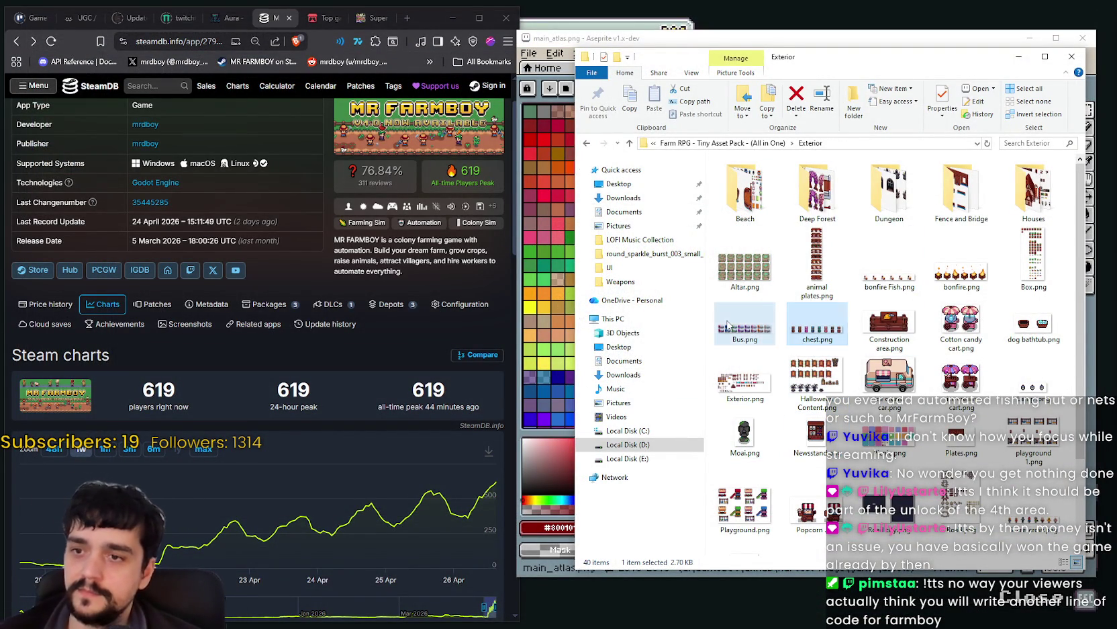
pyautogui.click(727, 325)
pyautogui.click(819, 268)
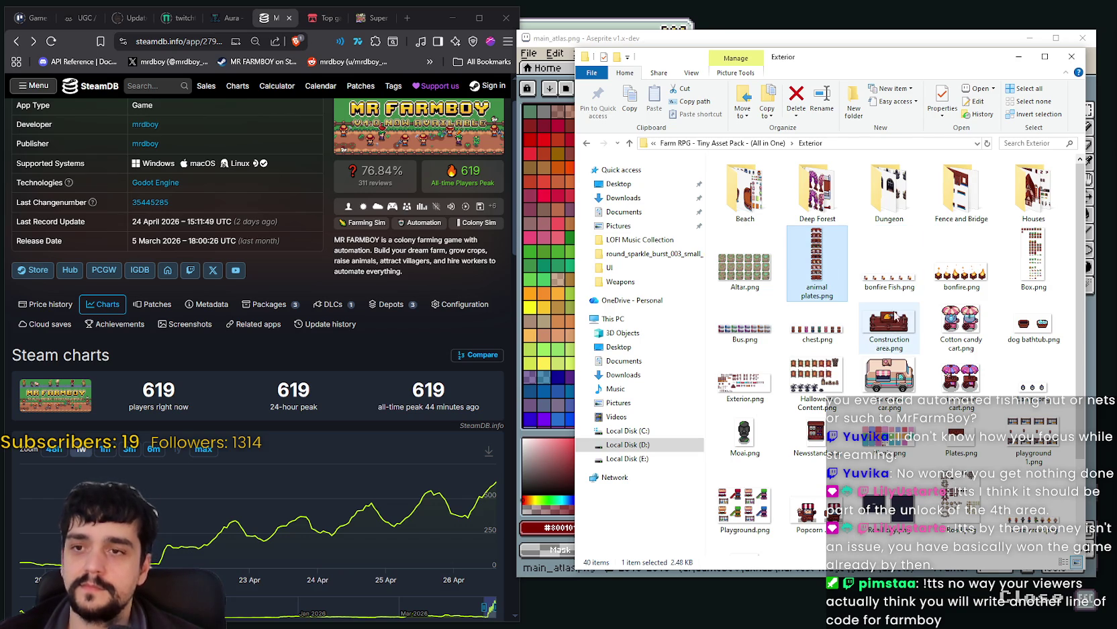
pyautogui.click(1011, 187)
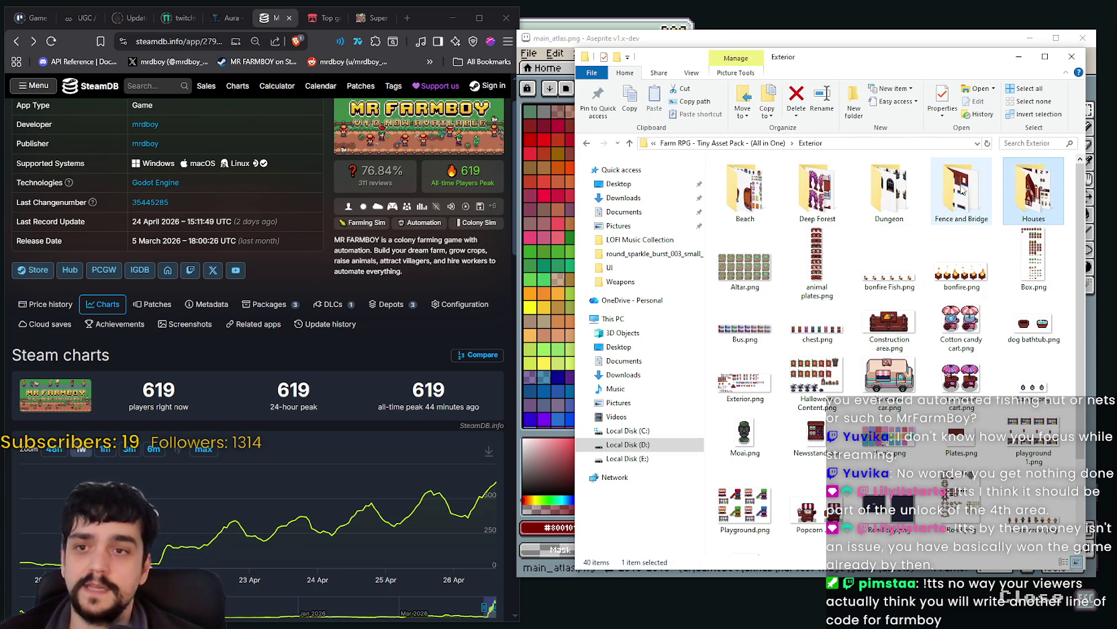
pyautogui.click(961, 190)
pyautogui.doubleClick(962, 190)
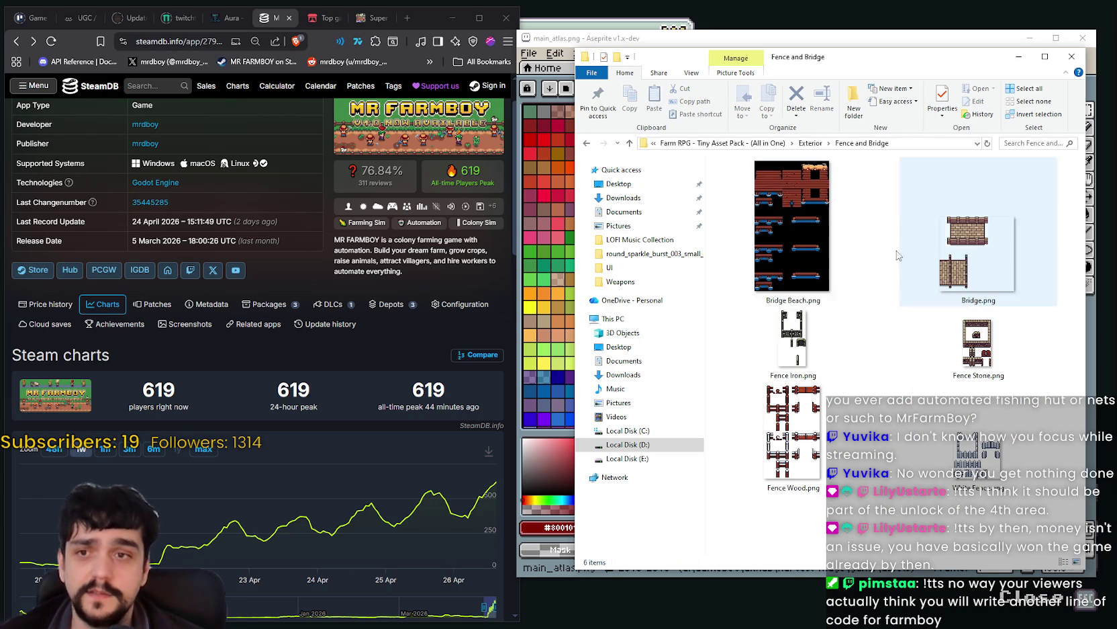
pyautogui.click(1040, 481)
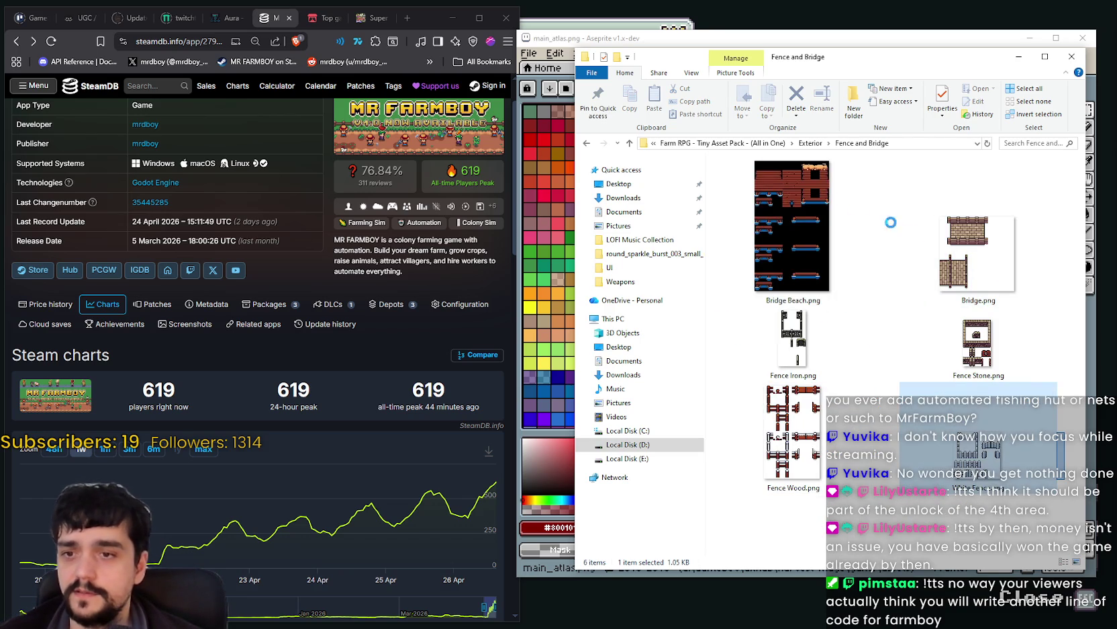
pyautogui.click(810, 143)
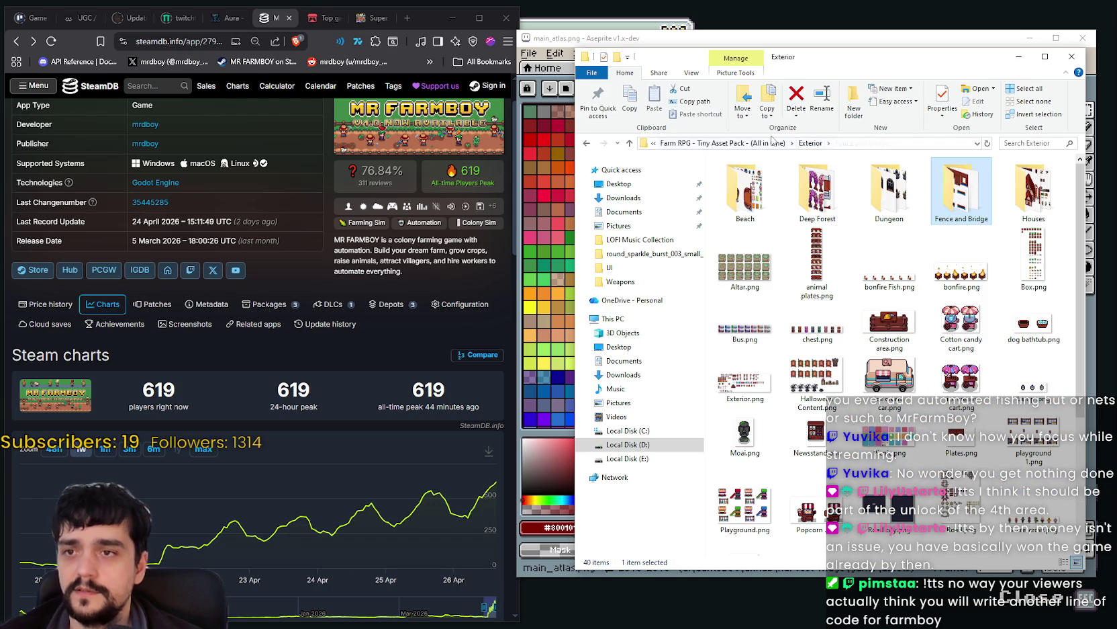
# Open the Beach folder and switch its view to Extra large icons
pyautogui.doubleClick(745, 192)
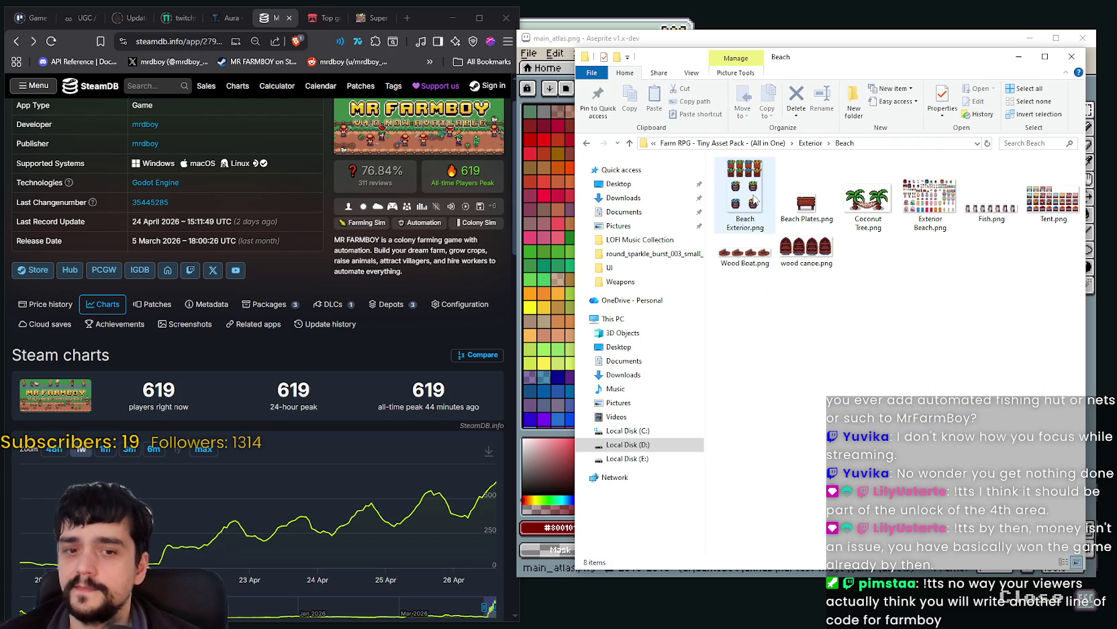
pyautogui.rightClick(988, 299)
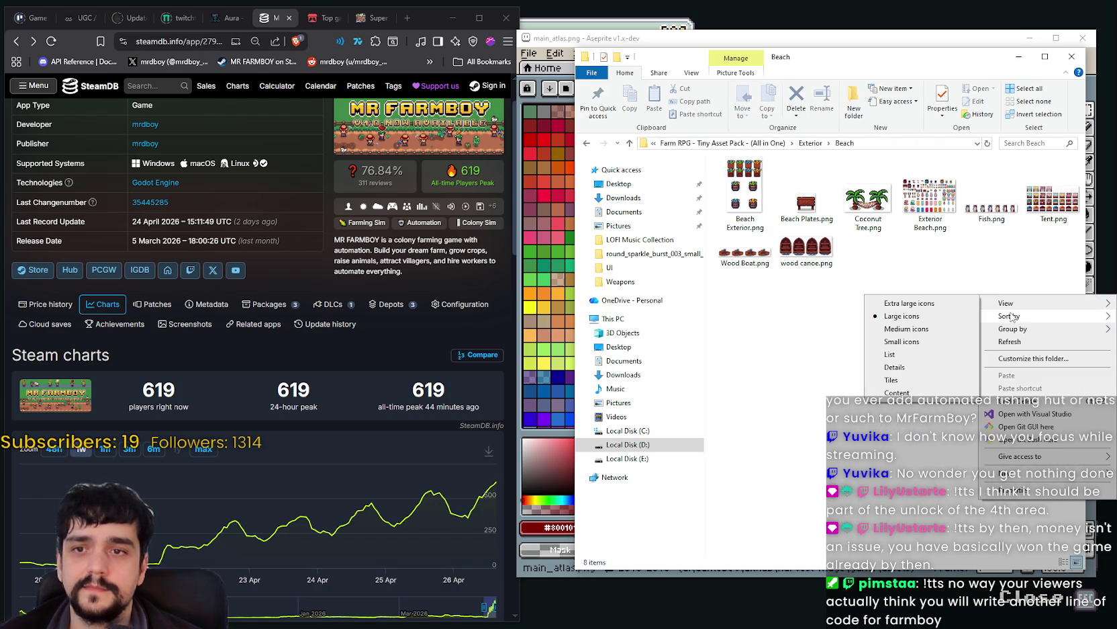
pyautogui.click(919, 315)
pyautogui.rightClick(862, 315)
pyautogui.moveTo(926, 328)
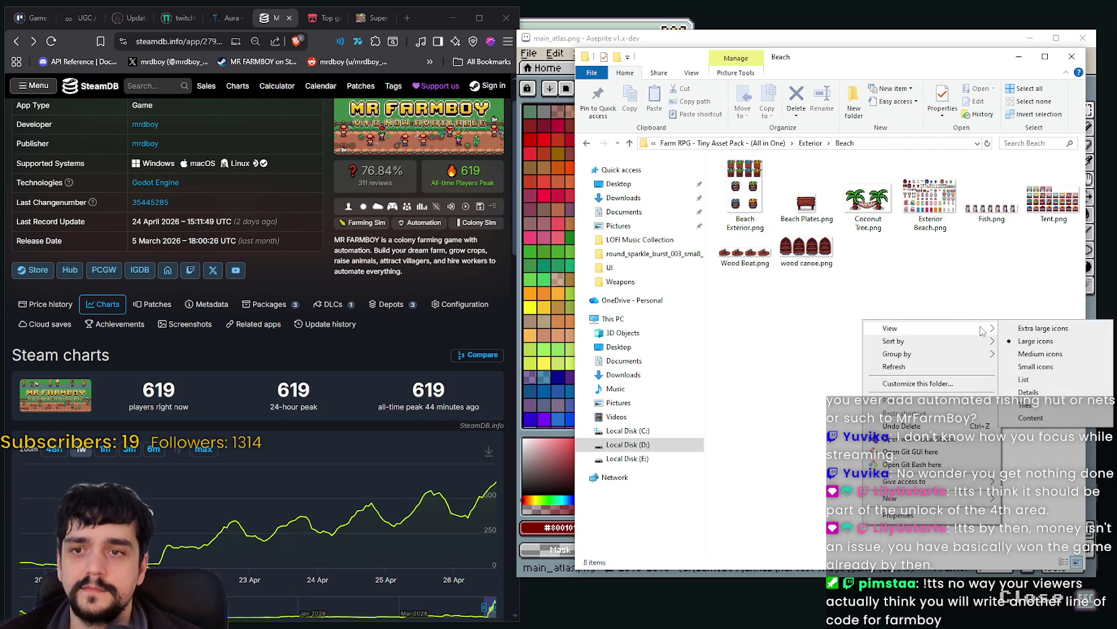
pyautogui.click(1027, 328)
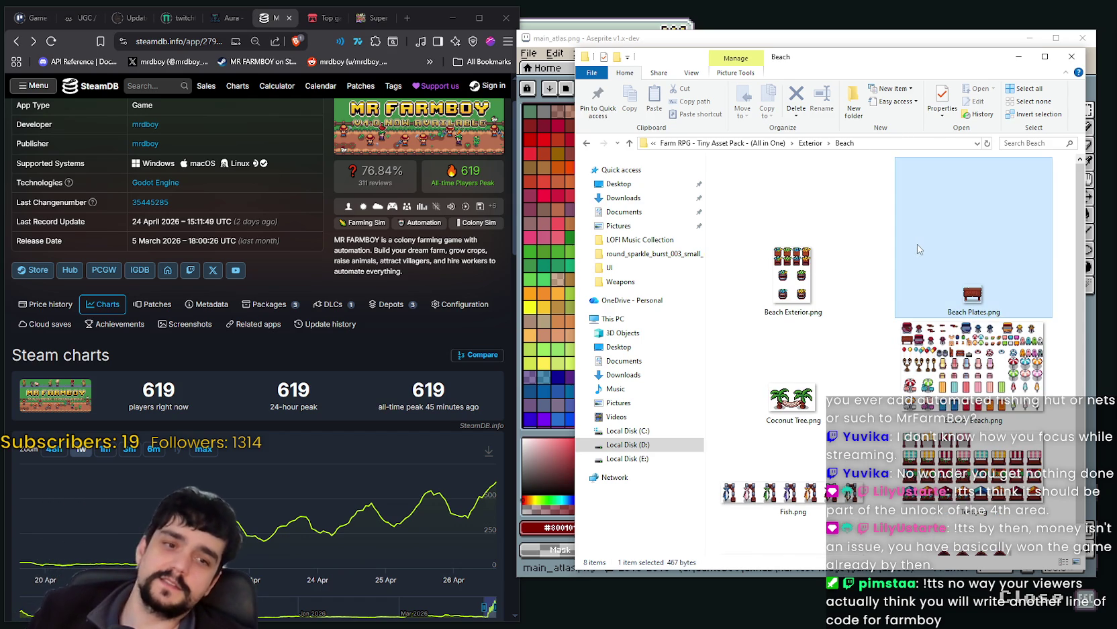
# Open Exterior Beach.png in Aseprite
pyautogui.scroll(-1, 853, 485)
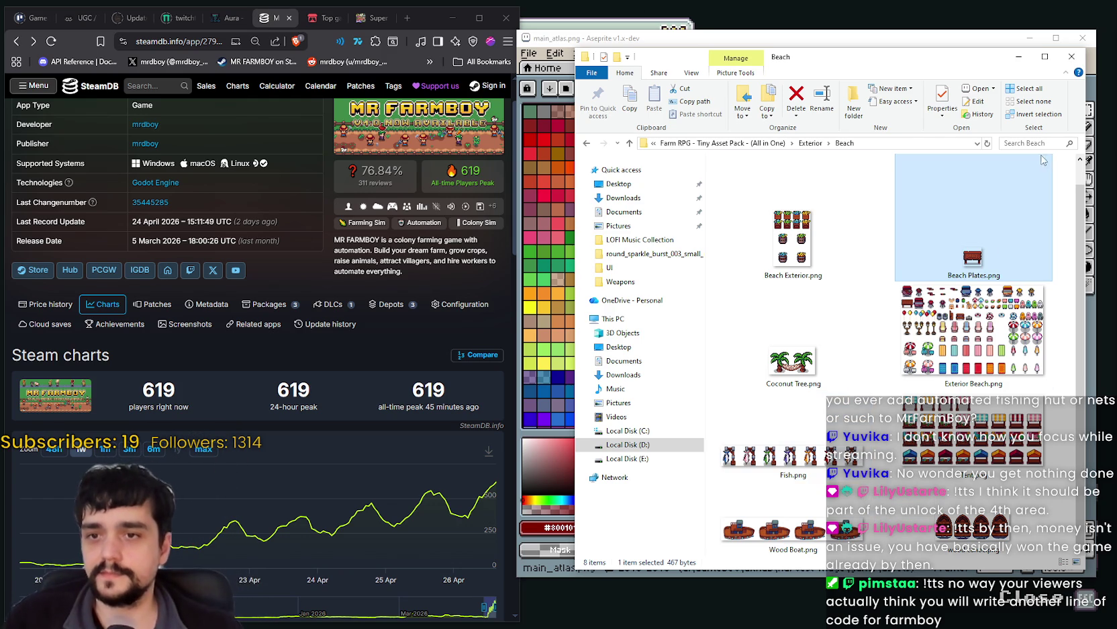
pyautogui.click(924, 331)
pyautogui.doubleClick(929, 336)
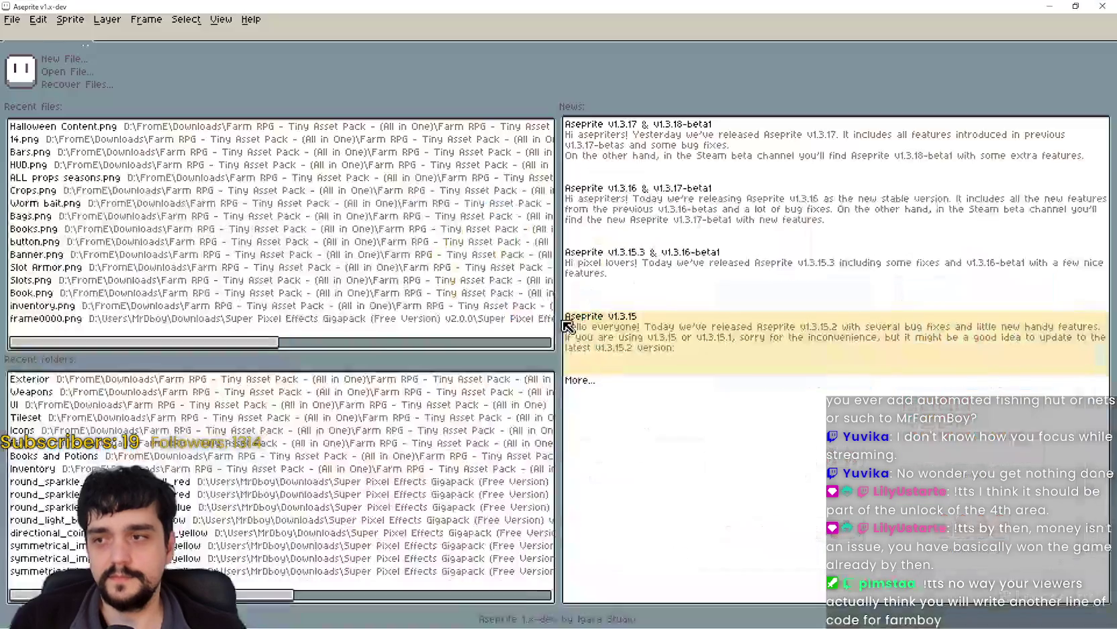
# Zoom around Exterior Beach.png and restore the Aseprite window from maximized
pyautogui.scroll(2, 742, 253)
pyautogui.scroll(1, 742, 252)
pyautogui.scroll(-1, 742, 252)
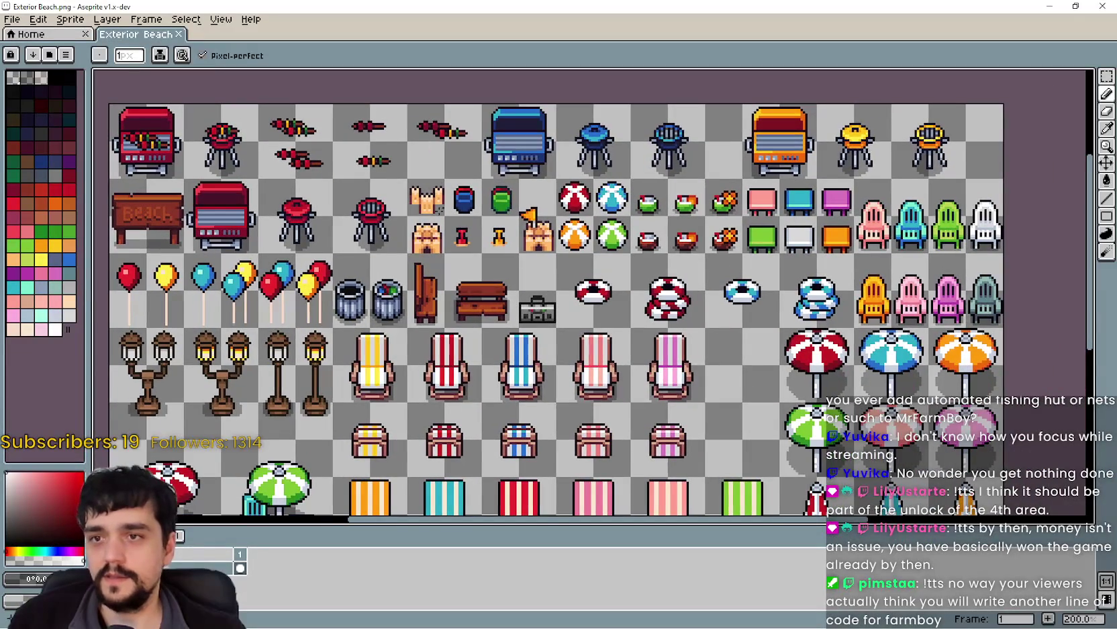
pyautogui.scroll(1, 494, 123)
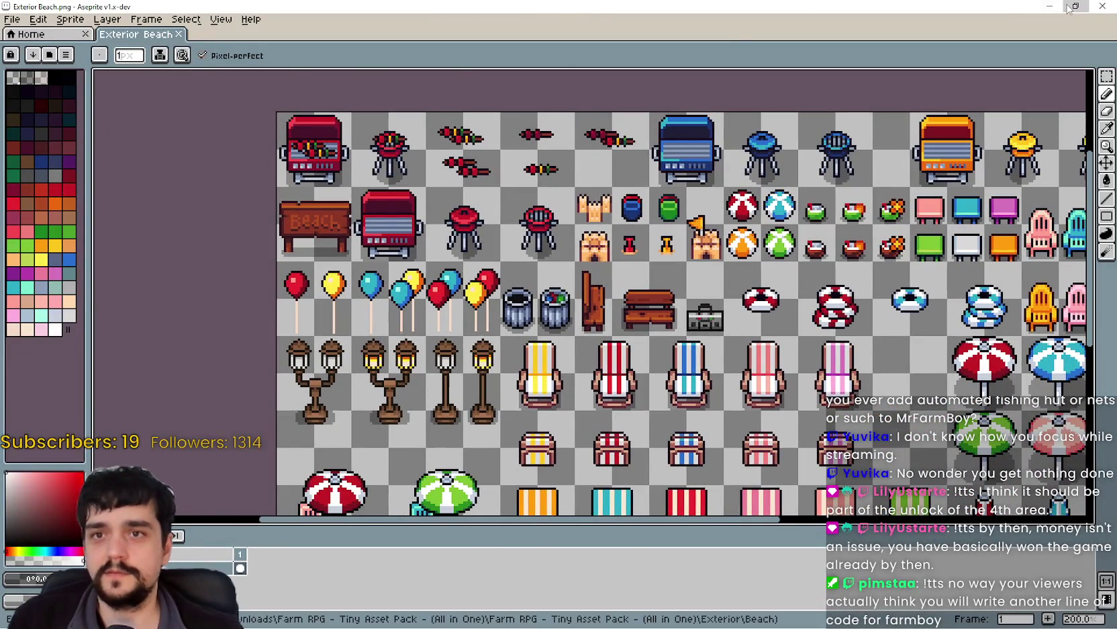
pyautogui.click(1075, 6)
# Zoom and pan the 384×240 sheet to show grills, chairs and umbrellas, then fit it in view
pyautogui.scroll(-1, 872, 378)
pyautogui.scroll(-1, 872, 378)
pyautogui.scroll(-1, 872, 378)
pyautogui.scroll(1, 872, 378)
pyautogui.scroll(1, 866, 362)
pyautogui.scroll(-1, 853, 309)
pyautogui.scroll(2, 849, 297)
pyautogui.moveTo(849, 297)
pyautogui.mouseDown()
pyautogui.moveTo(791, 285)
pyautogui.moveTo(786, 256)
pyautogui.mouseUp()
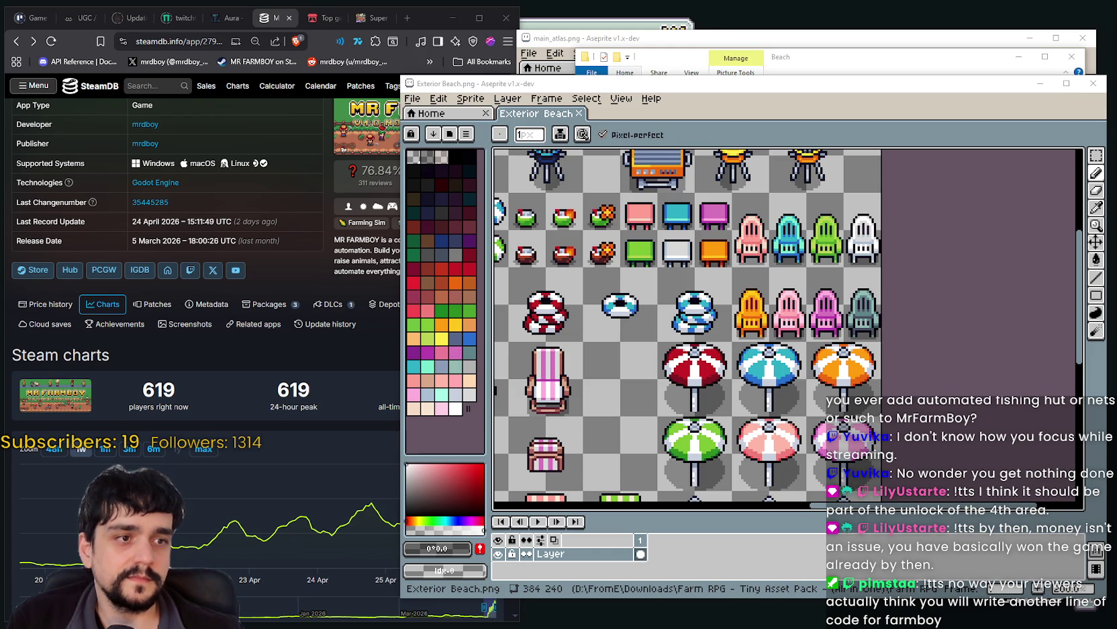
pyautogui.scroll(-1, 831, 272)
pyautogui.scroll(-2, 831, 272)
pyautogui.scroll(1, 831, 271)
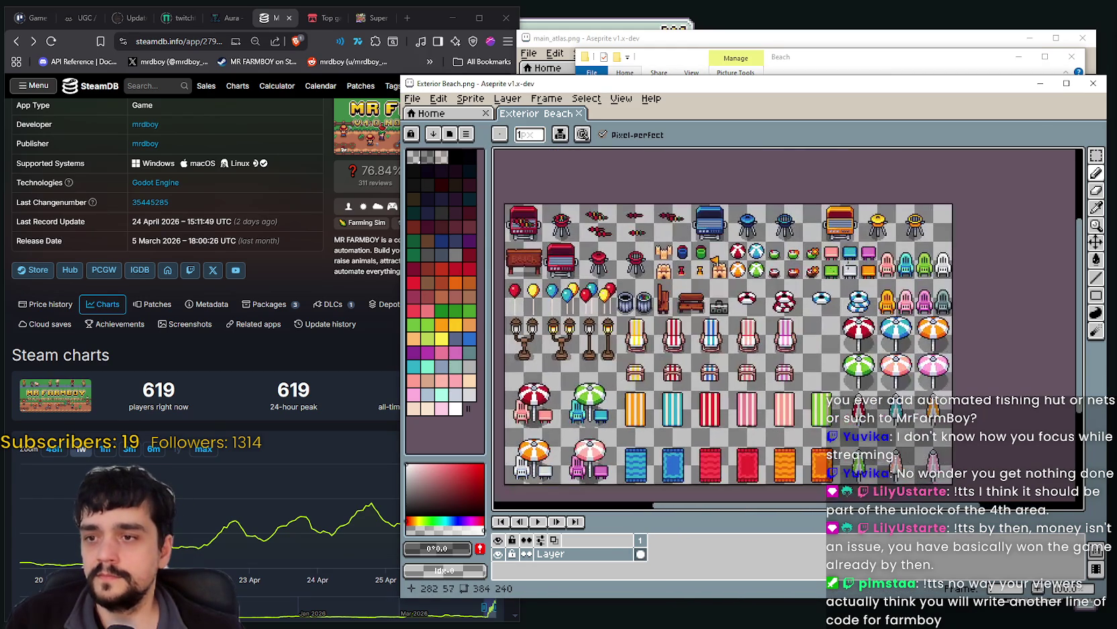
# Close Exterior Beach.png, select Beach Plates.png and another Beach file, then return to Exterior
pyautogui.click(1094, 82)
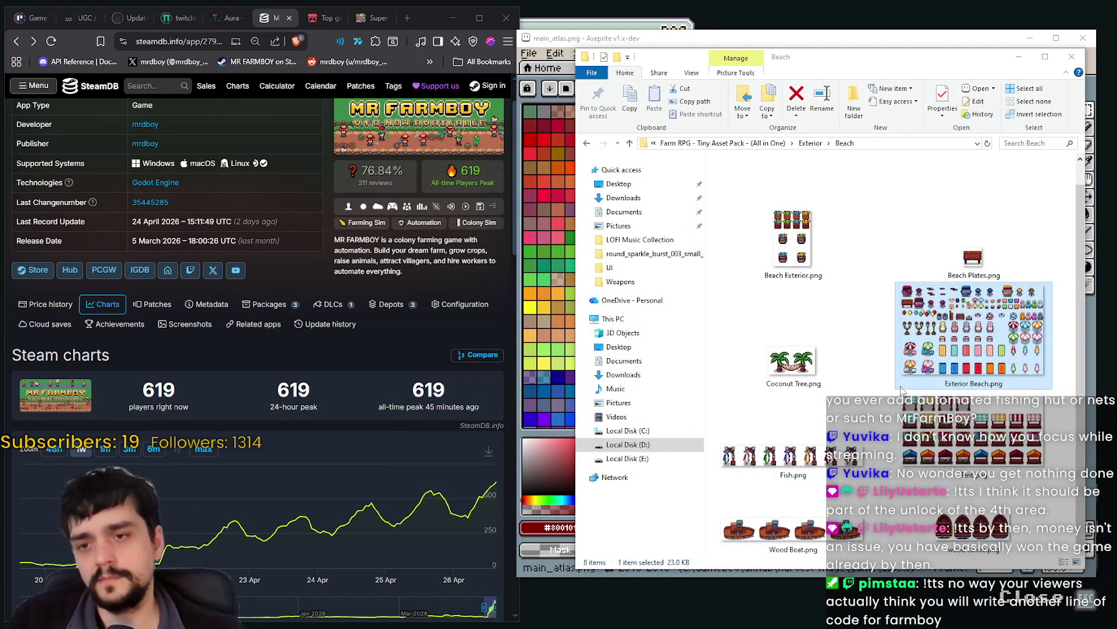
pyautogui.click(937, 268)
pyautogui.scroll(-1, 889, 419)
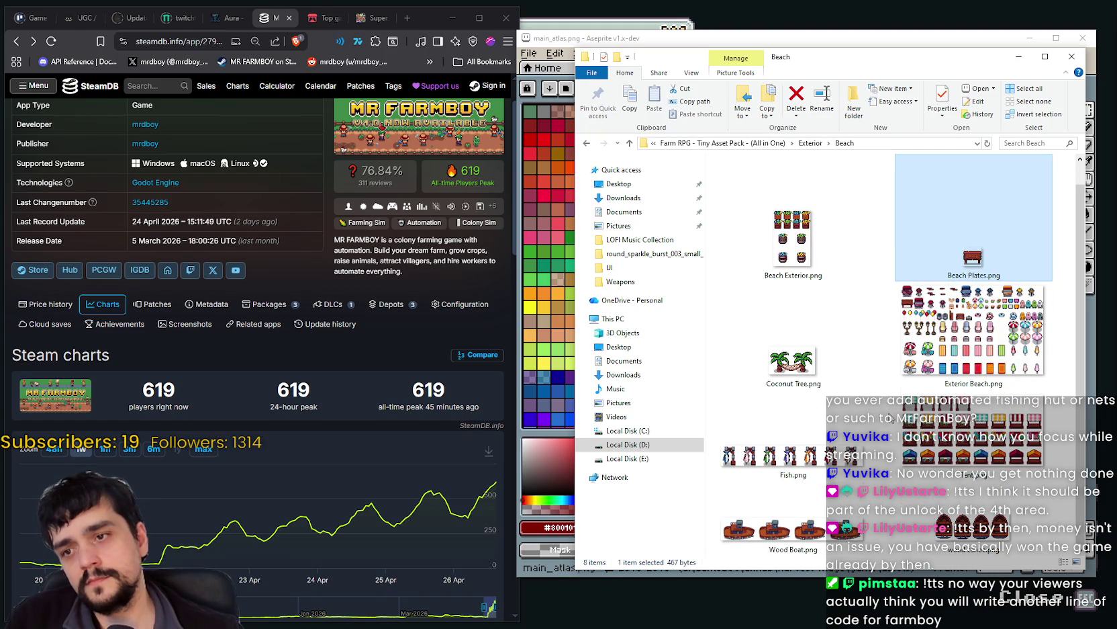
pyautogui.click(900, 422)
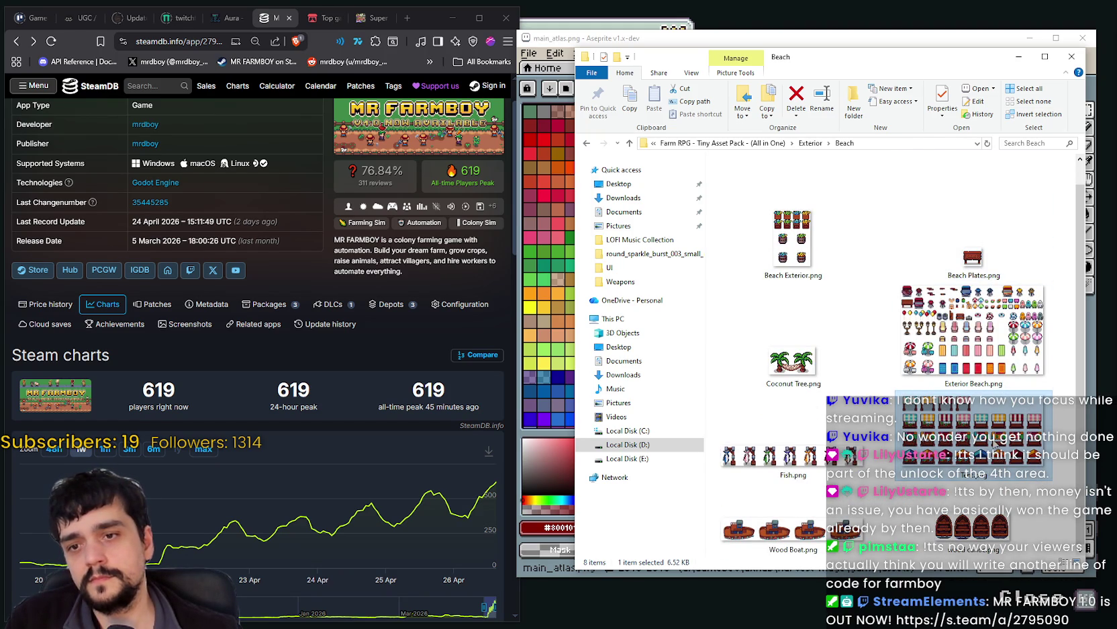
pyautogui.click(810, 143)
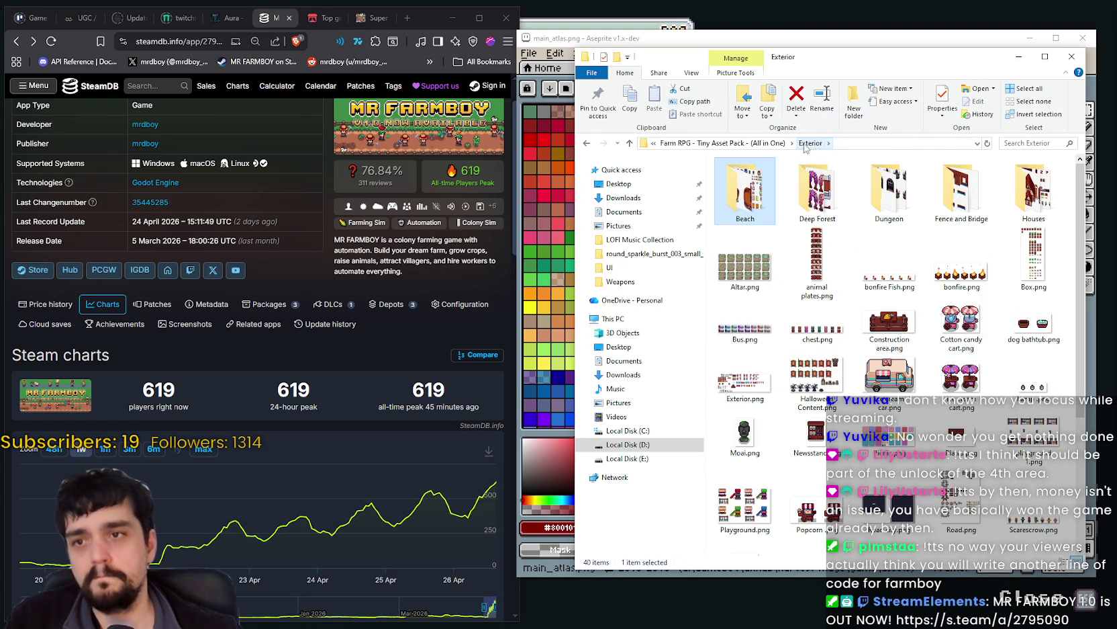
pyautogui.scroll(-2, 1000, 461)
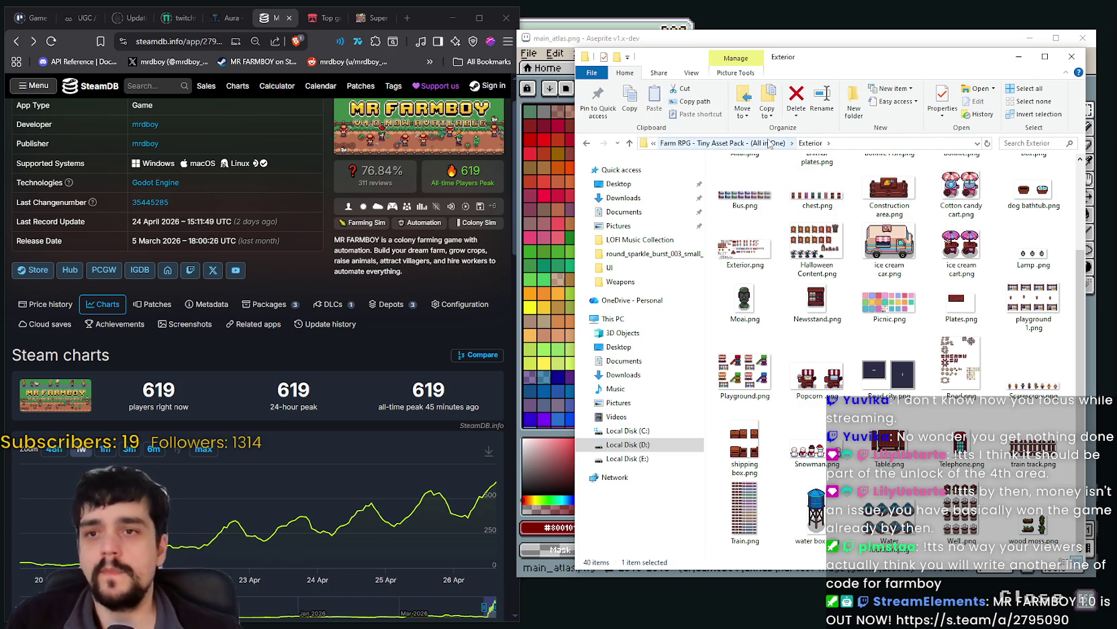
# Select chest.png, go up to the pack's top folder, and open Interior
pyautogui.click(818, 197)
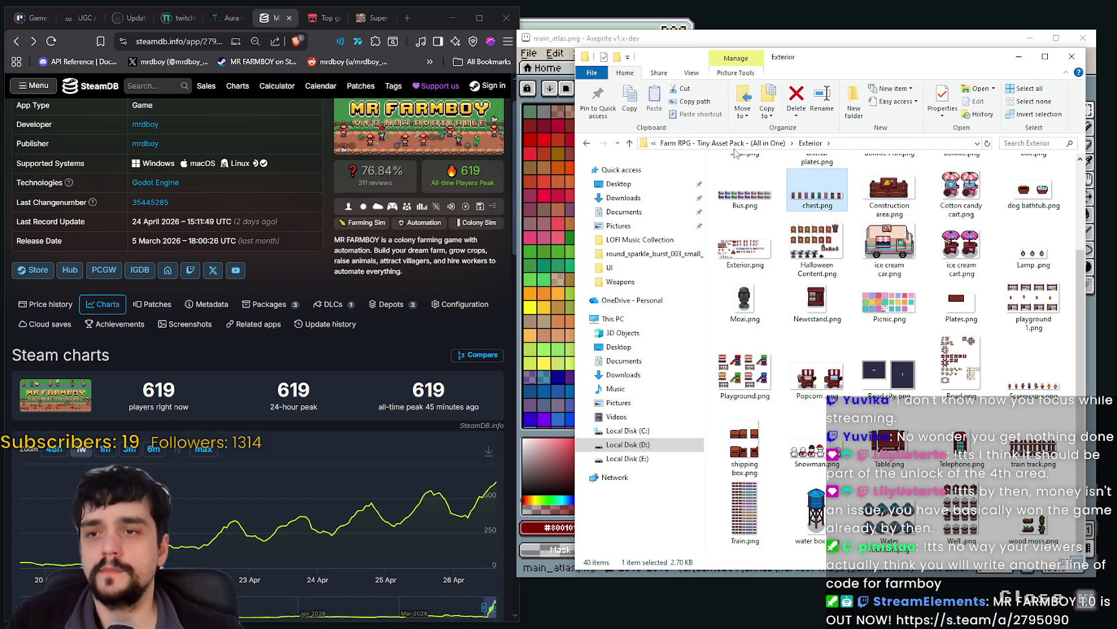
pyautogui.hotkey('alt', 'Up')
pyautogui.scroll(-2, 943, 465)
pyautogui.click(935, 329)
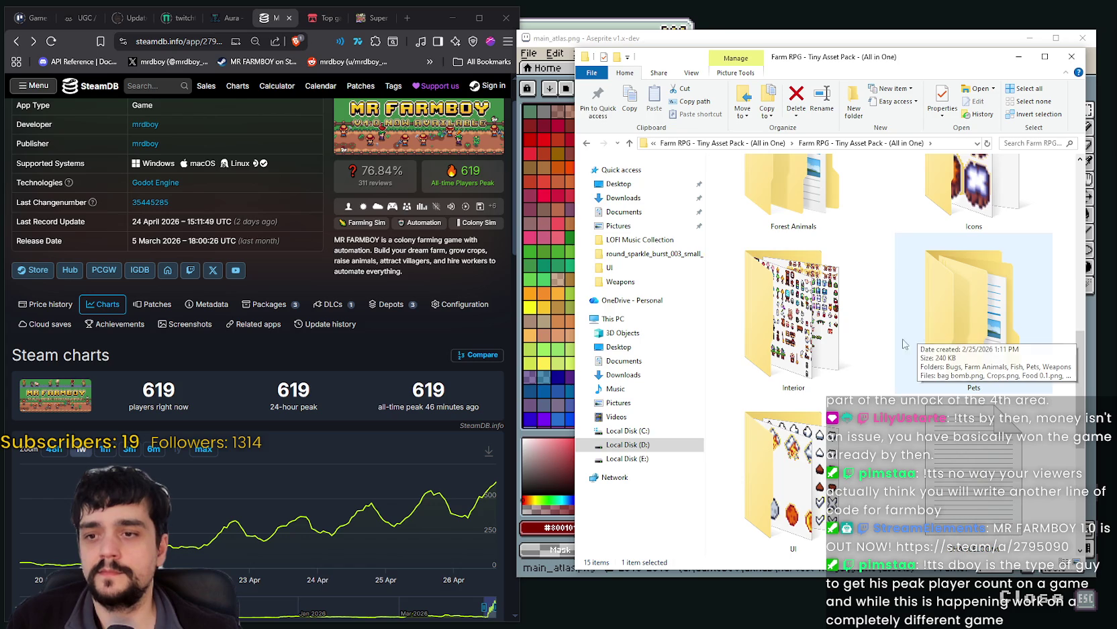
pyautogui.scroll(-2, 873, 376)
pyautogui.doubleClick(833, 350)
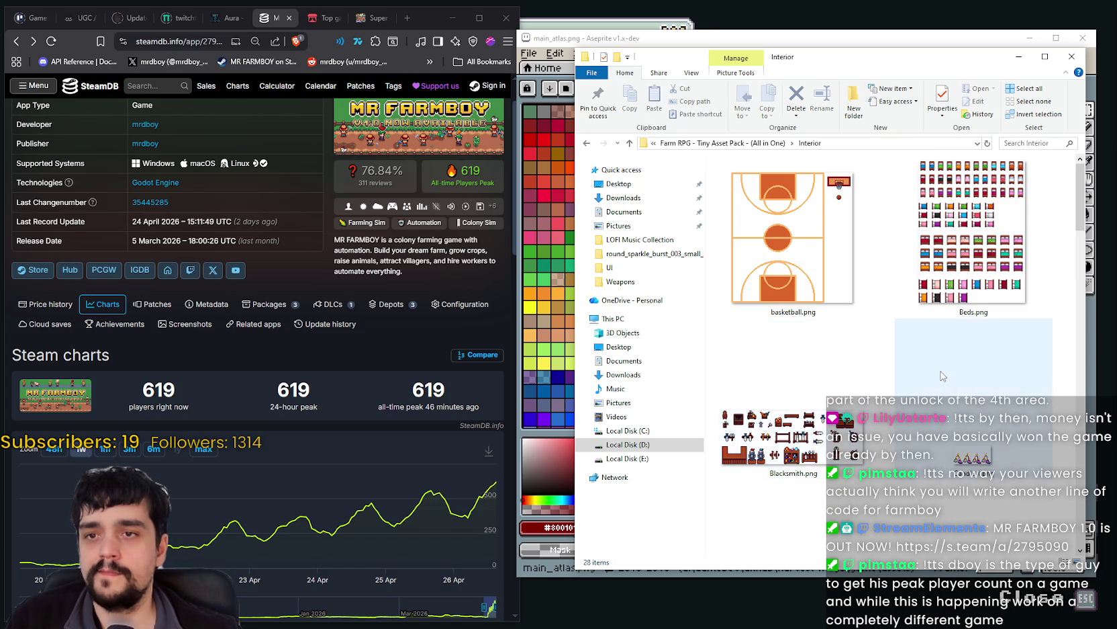
# Scroll through the Interior folder and select a sprite file, then Tables and desks.png
pyautogui.scroll(-3, 873, 355)
pyautogui.scroll(-2, 942, 376)
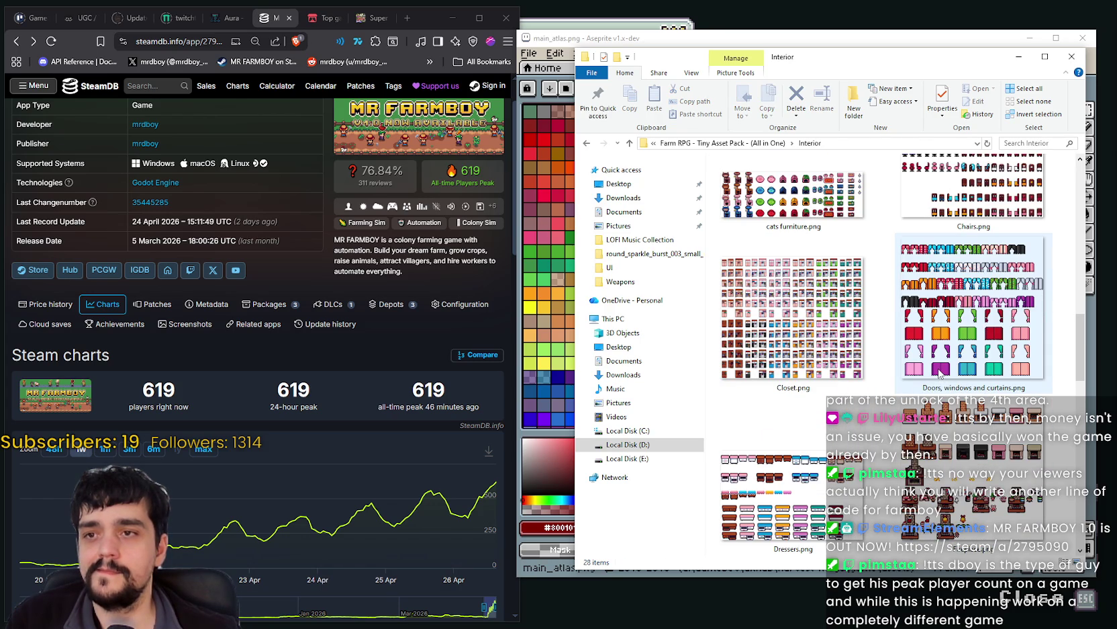
pyautogui.scroll(-3, 939, 374)
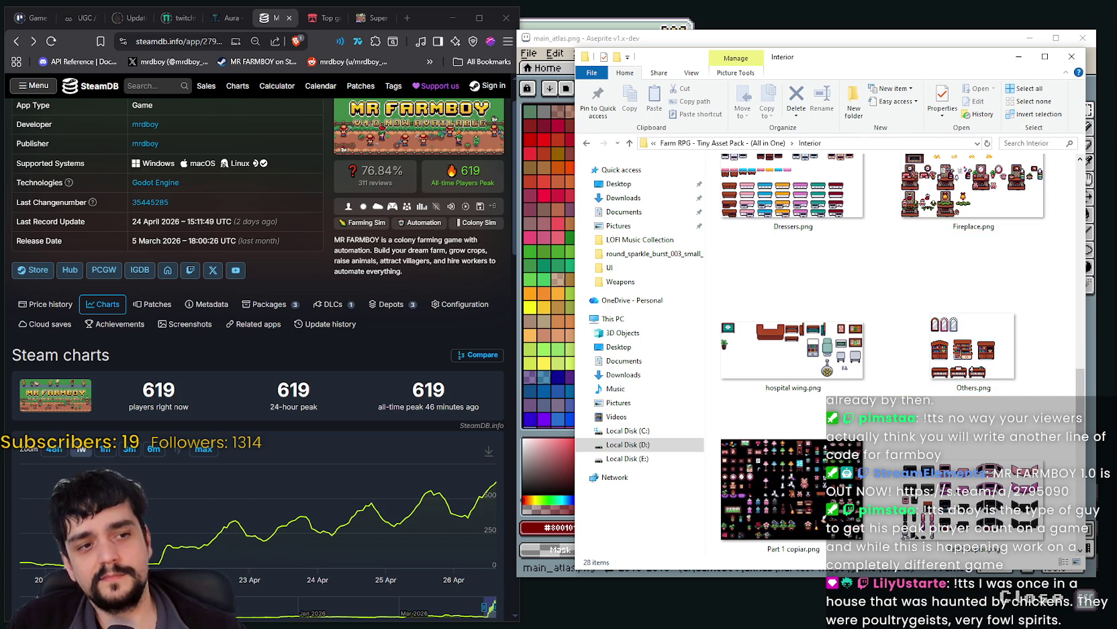
pyautogui.scroll(-2, 875, 422)
pyautogui.scroll(-2, 875, 422)
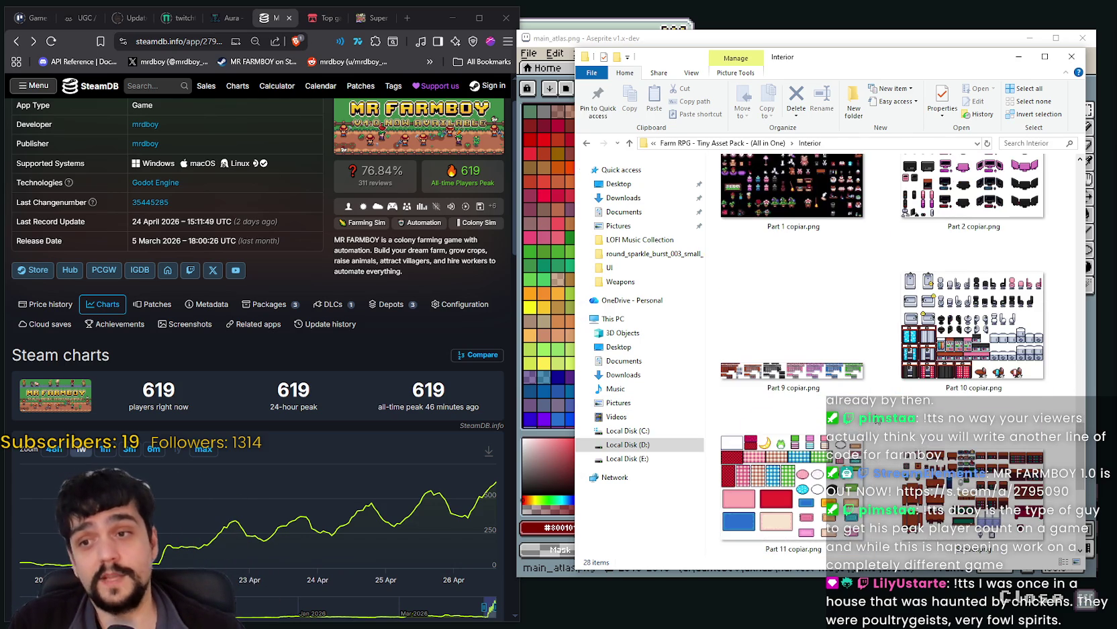
pyautogui.scroll(-3, 875, 424)
pyautogui.click(937, 506)
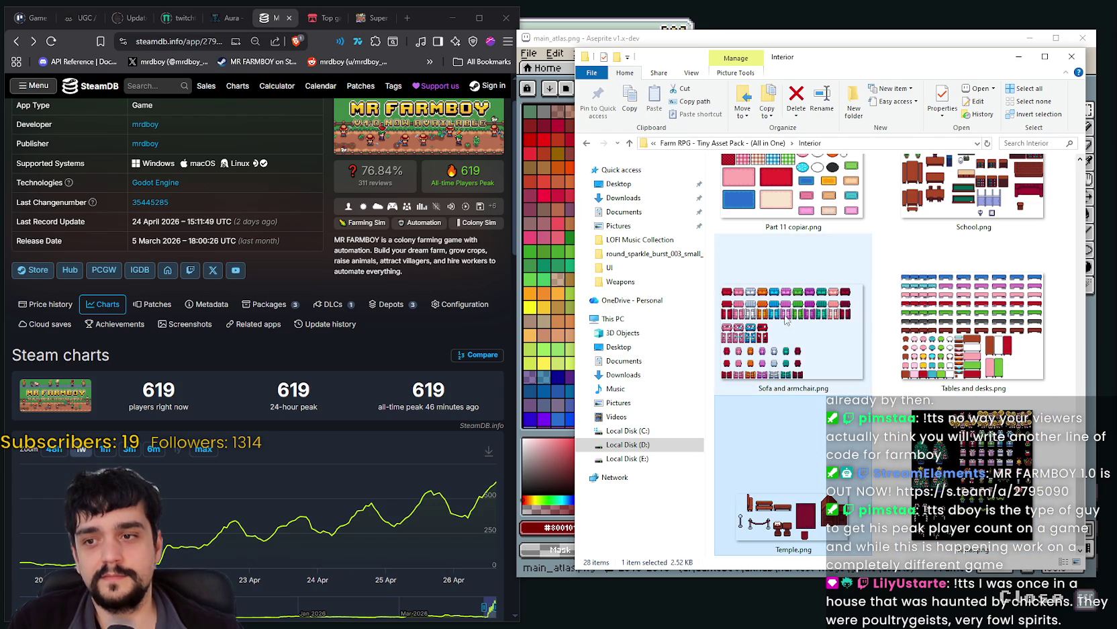
pyautogui.click(796, 327)
pyautogui.click(901, 334)
# Select Fireplace.png, Blacksmith.png and another sheet, then go up to the pack and open Icons
pyautogui.scroll(5, 953, 393)
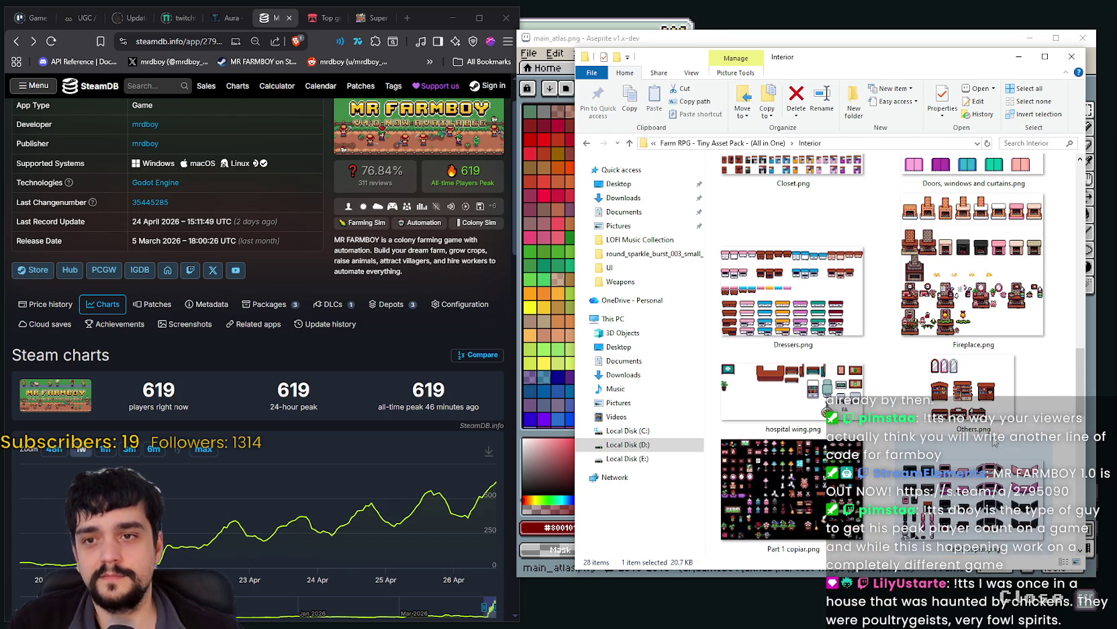
pyautogui.click(953, 393)
pyautogui.scroll(3, 953, 393)
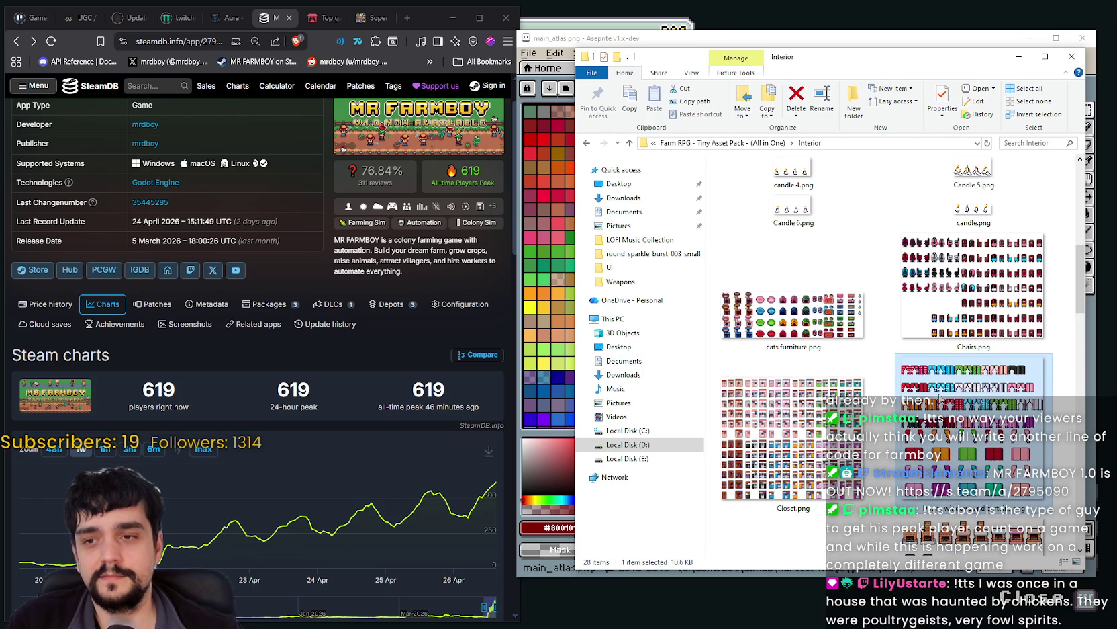
pyautogui.click(824, 375)
pyautogui.scroll(-3, 823, 375)
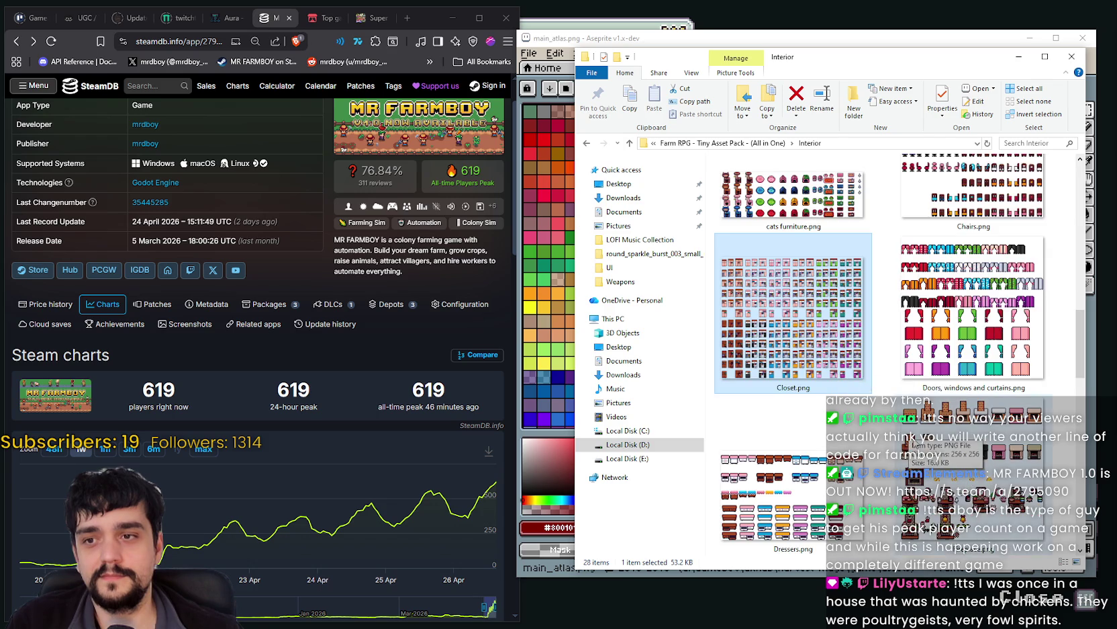
pyautogui.click(793, 336)
pyautogui.scroll(3, 887, 299)
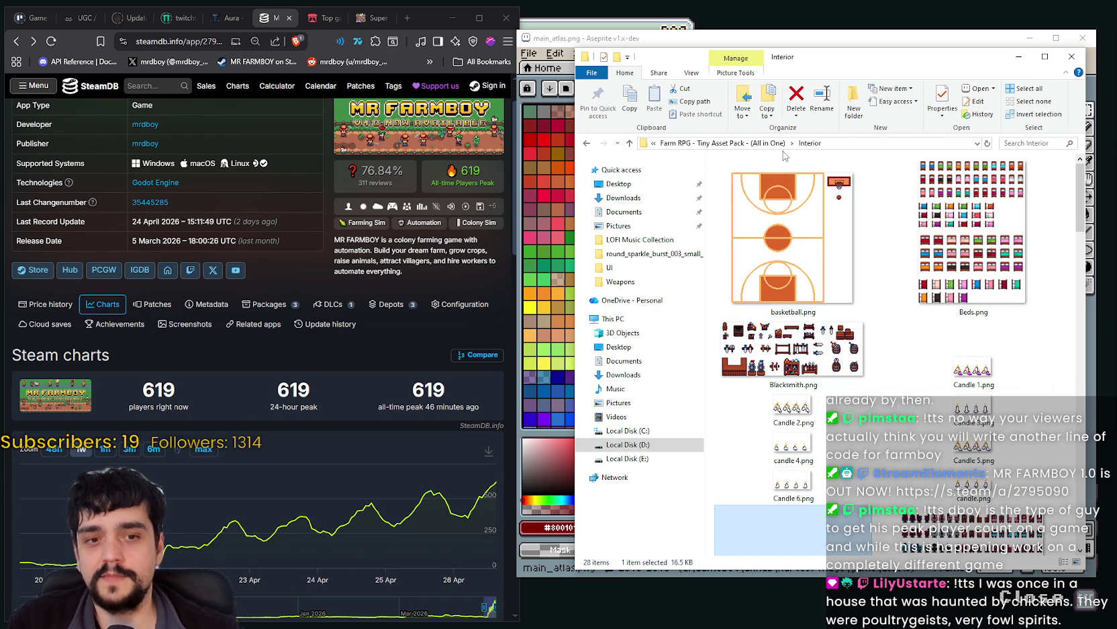
pyautogui.click(761, 142)
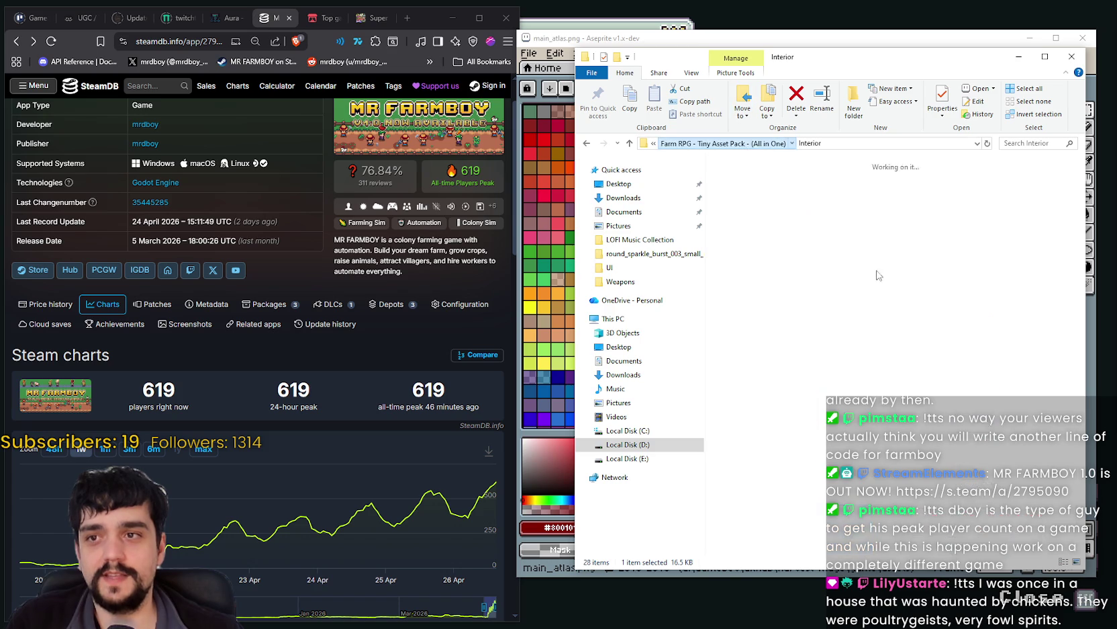
pyautogui.doubleClick(906, 363)
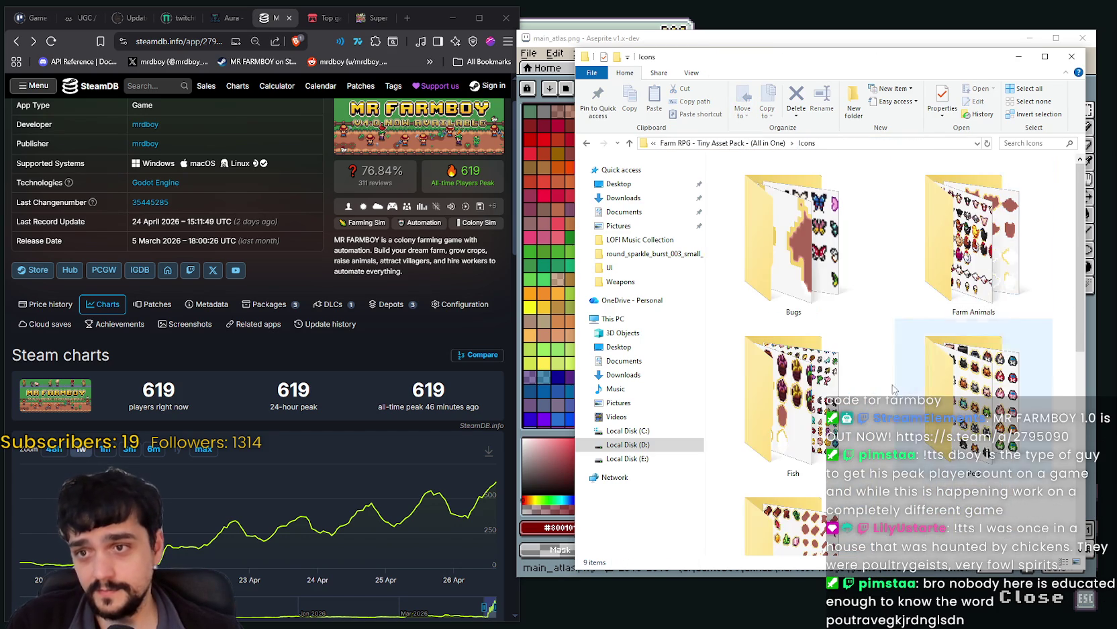
# Preview ground icons.png in Aseprite and close it again
pyautogui.scroll(-3, 890, 411)
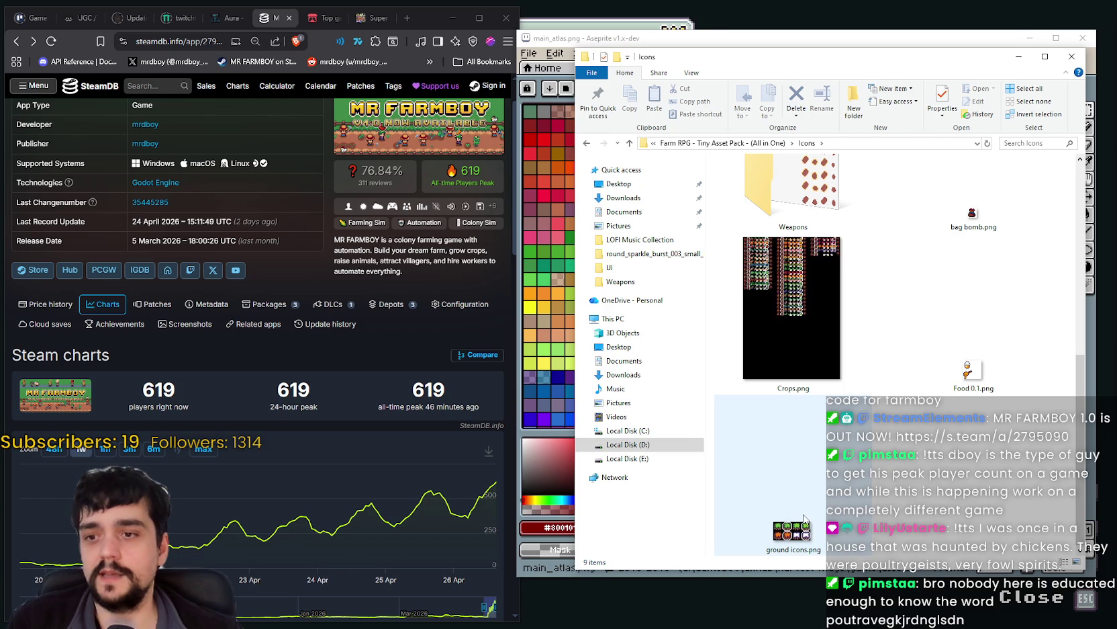
pyautogui.scroll(3, 833, 363)
pyautogui.scroll(-2, 833, 376)
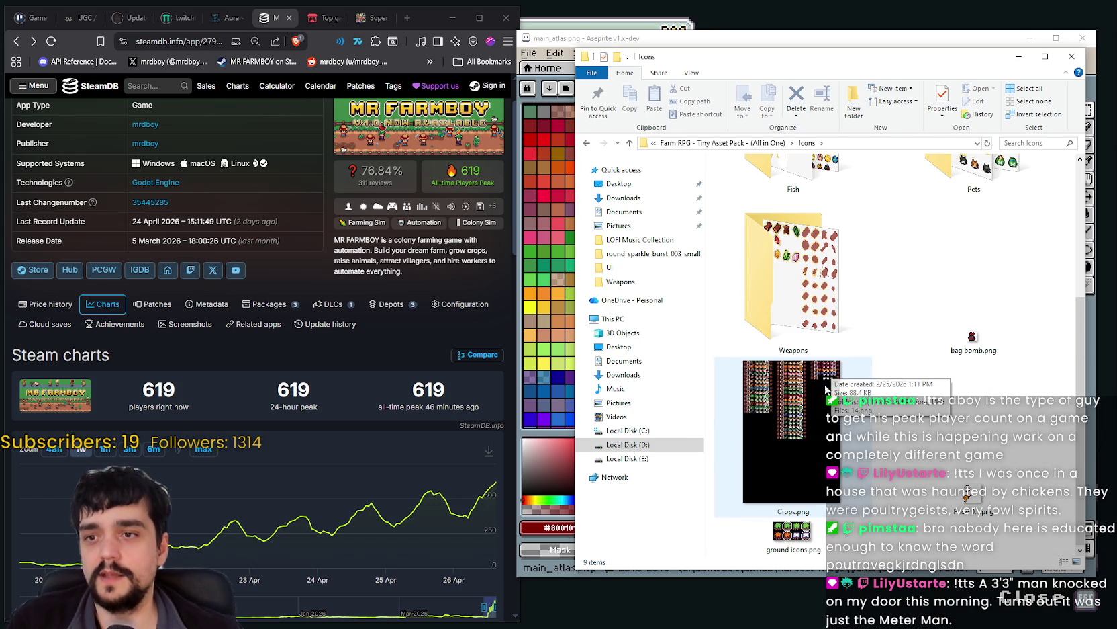
pyautogui.click(806, 534)
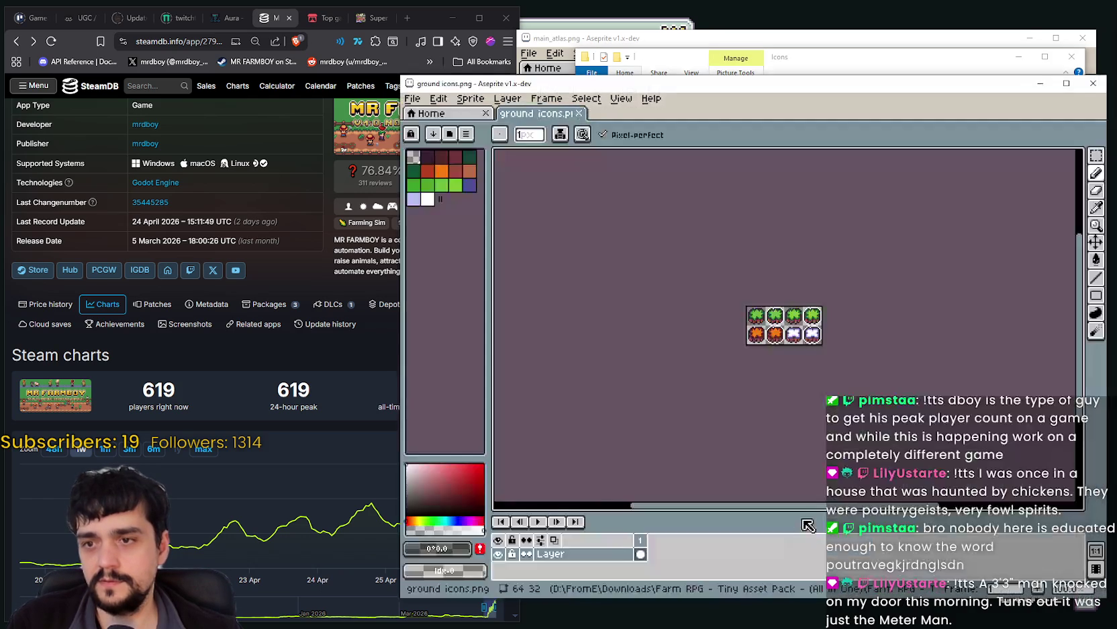
pyautogui.scroll(-1, 857, 360)
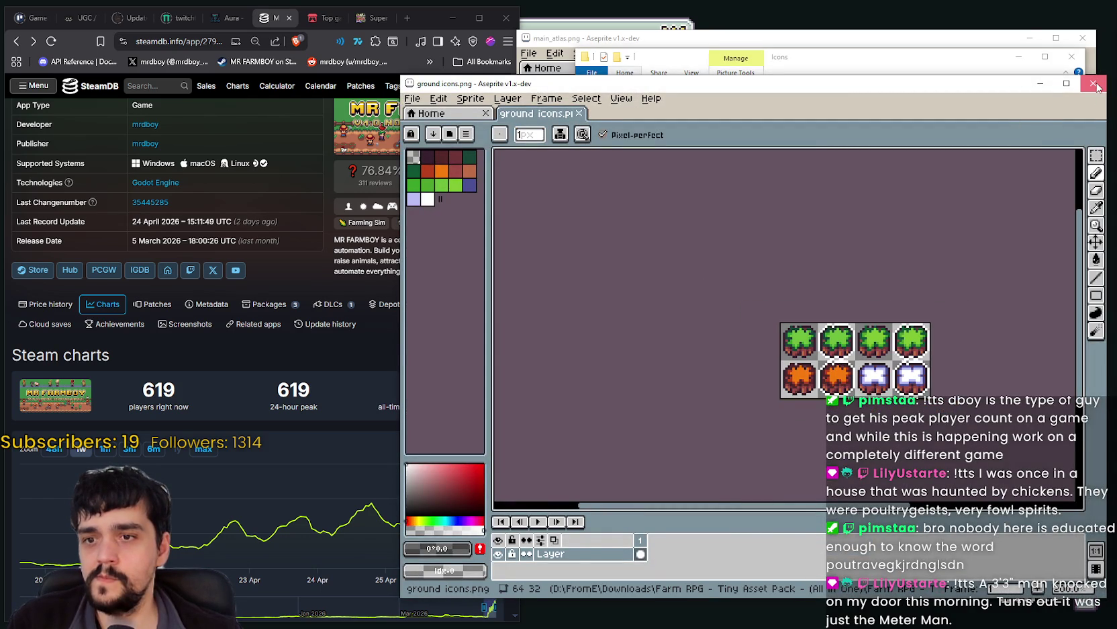
pyautogui.click(1093, 84)
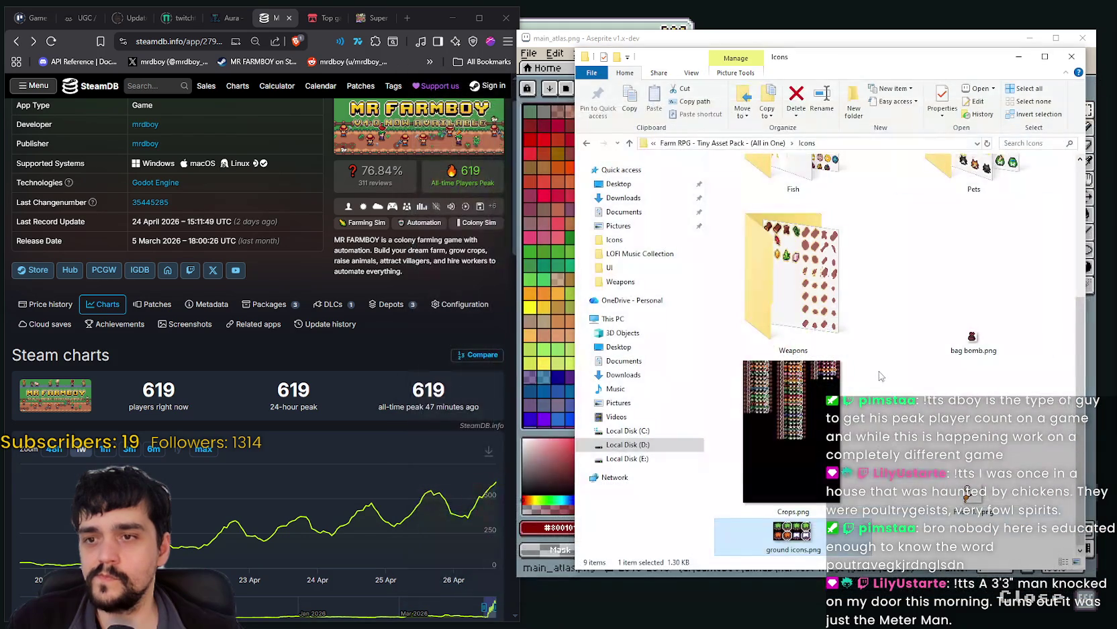
pyautogui.scroll(3, 885, 395)
pyautogui.scroll(-5, 887, 393)
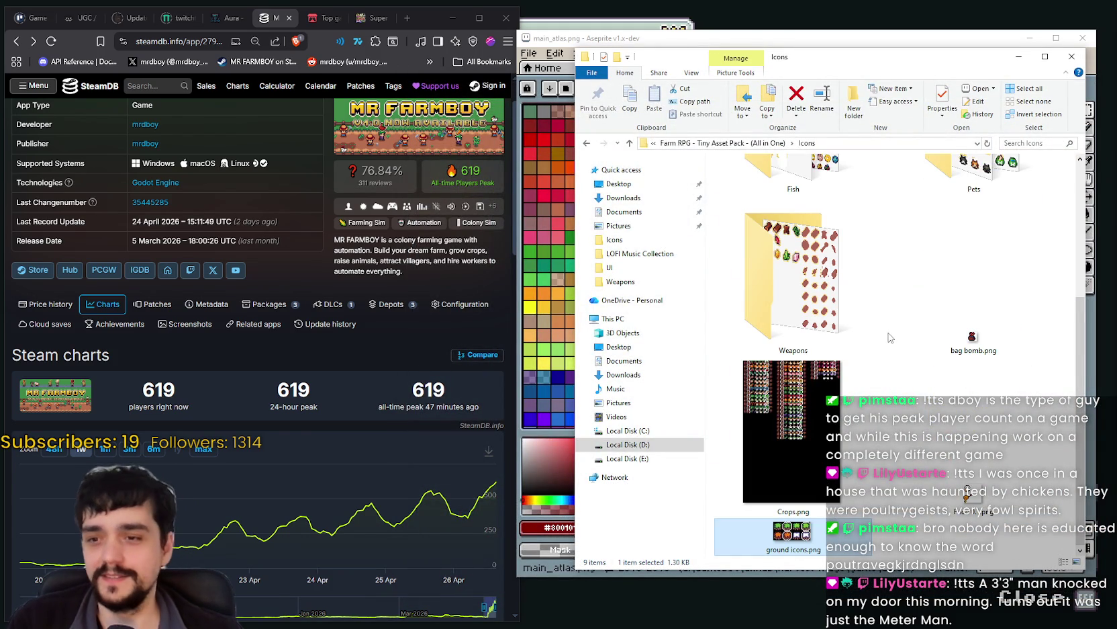
# Go up to the pack folder, open Bugs, and select Beach Hopper.png
pyautogui.click(895, 421)
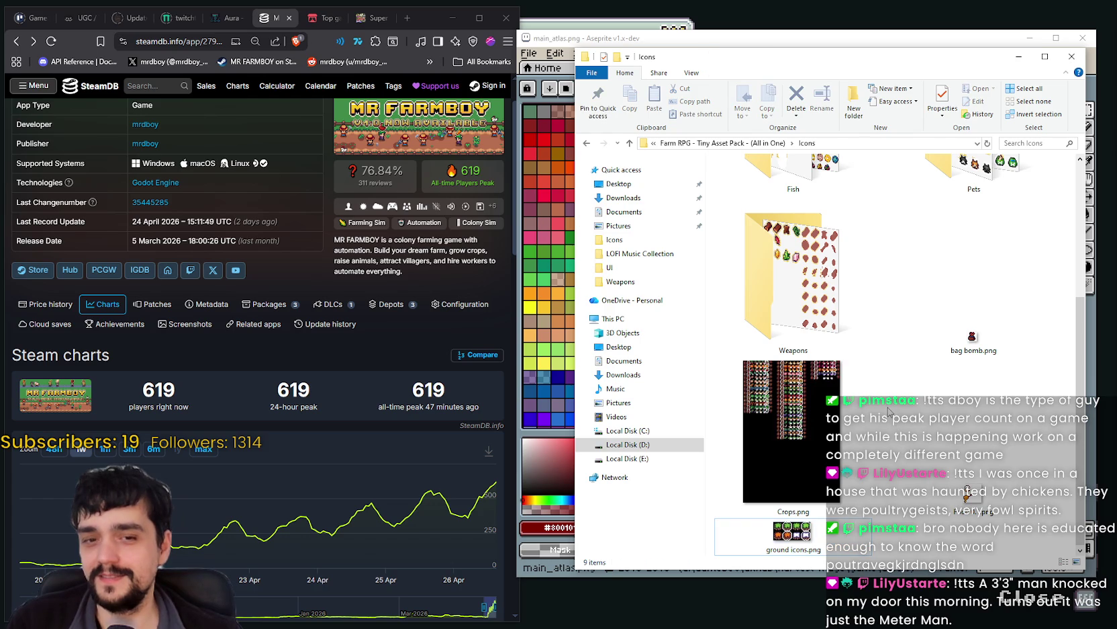
pyautogui.scroll(5, 888, 403)
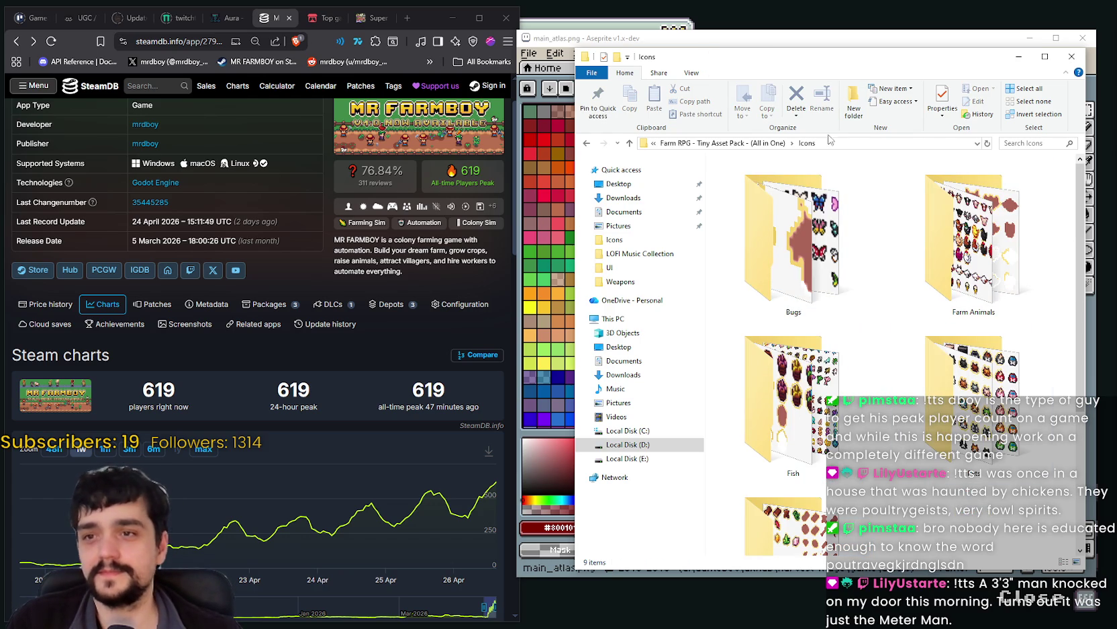
pyautogui.click(756, 143)
pyautogui.click(615, 239)
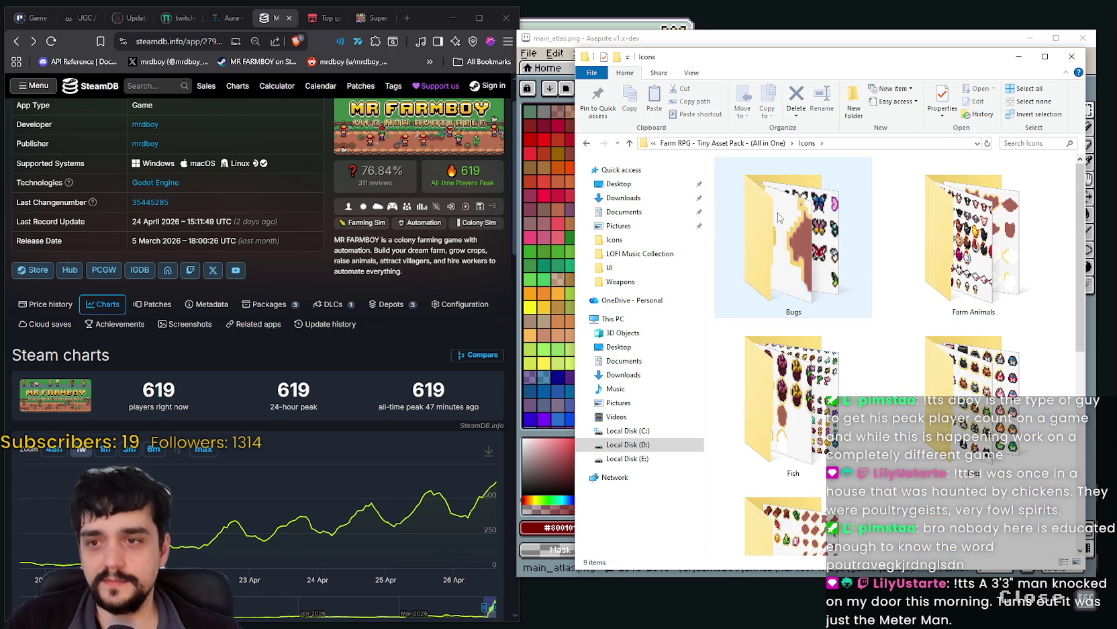
pyautogui.doubleClick(793, 202)
pyautogui.click(930, 201)
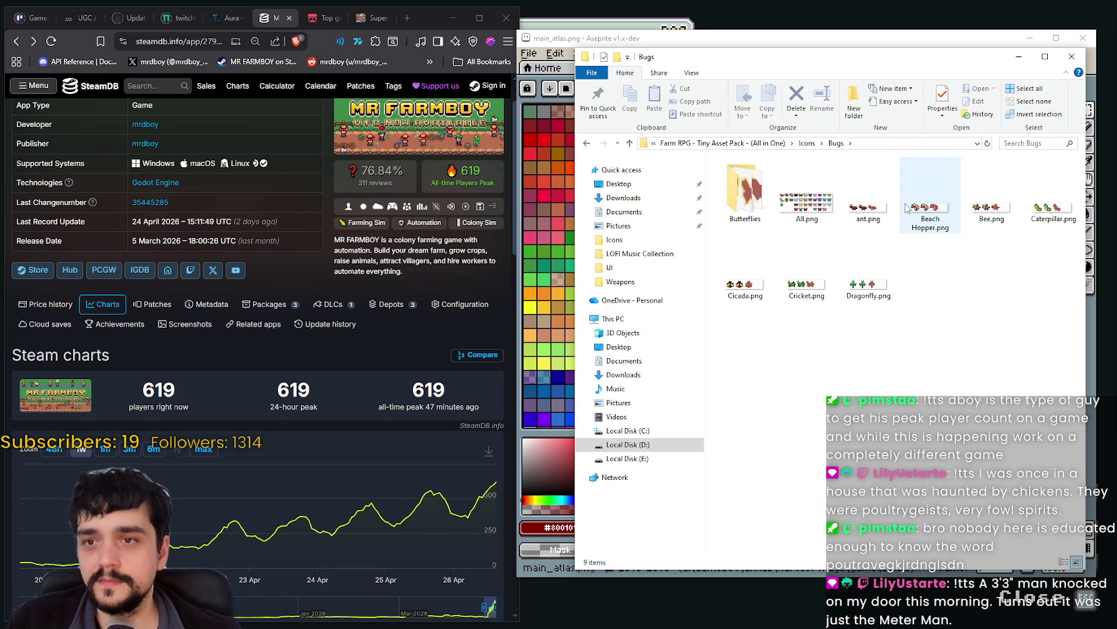
# Preview the ant.png sprite sheet in Aseprite, then close it
pyautogui.click(857, 204)
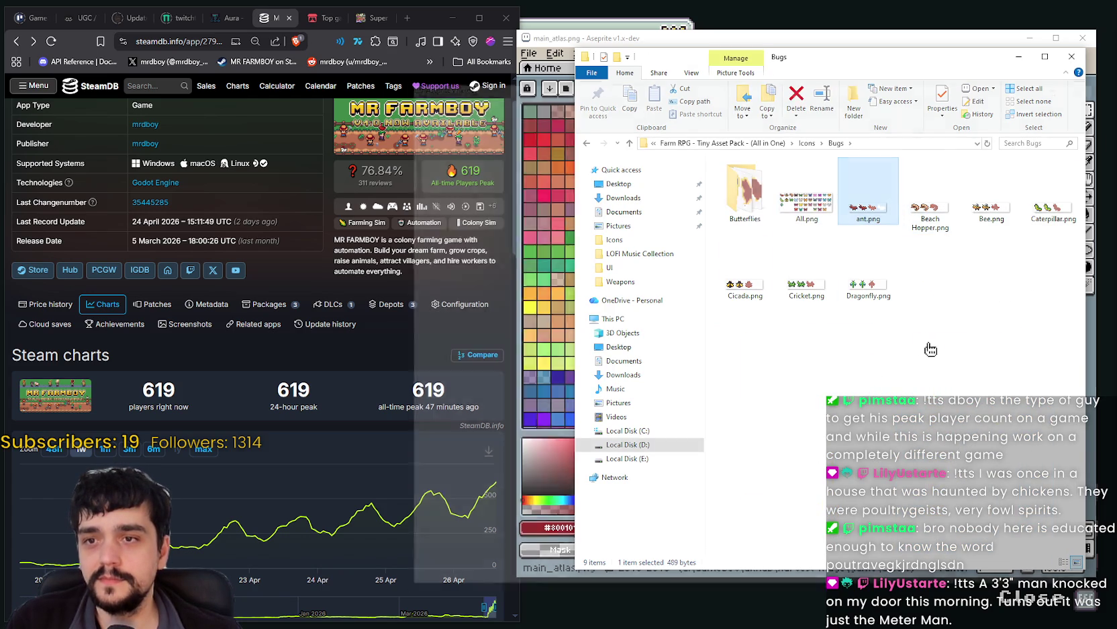
pyautogui.scroll(2, 1022, 187)
pyautogui.scroll(1, 1022, 186)
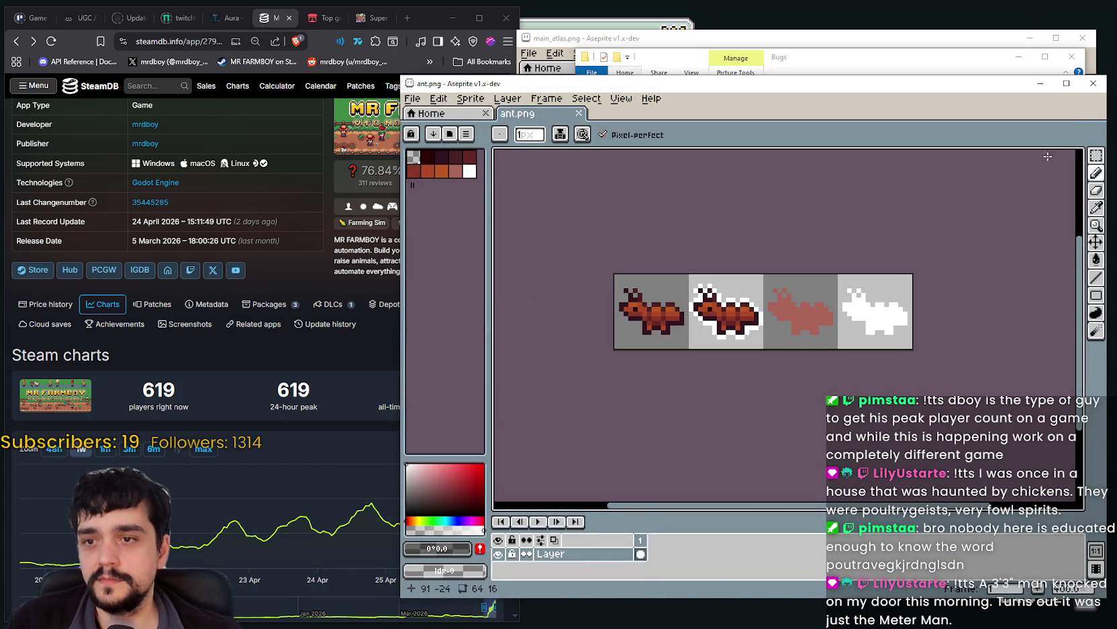
pyautogui.click(1094, 84)
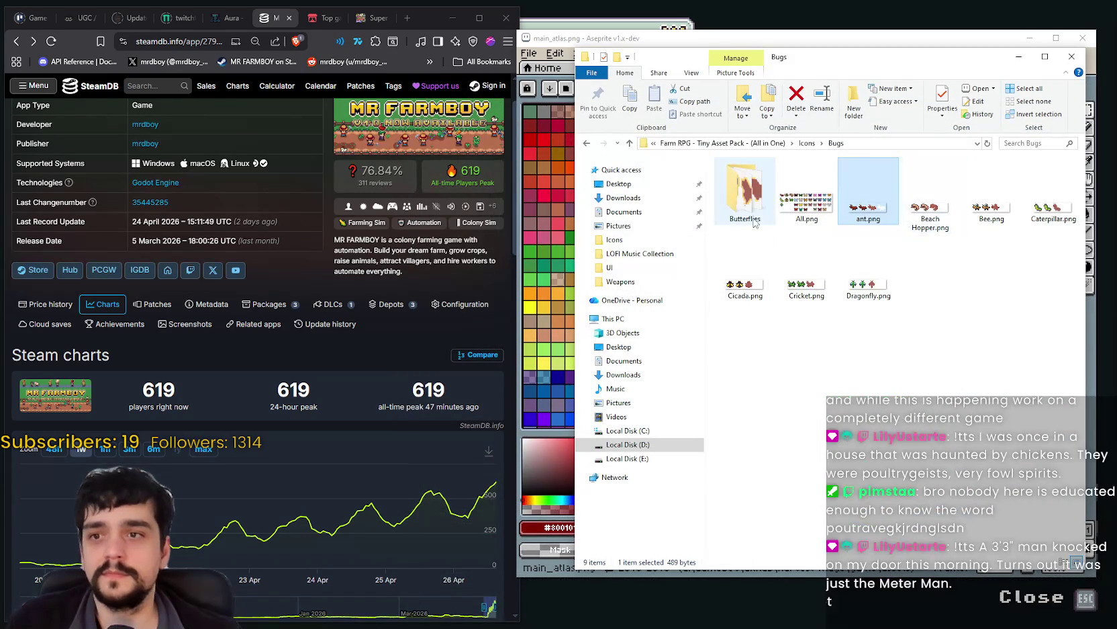
# Preview Azure Butterfly.png from the Butterflies folder in Aseprite, then close it
pyautogui.doubleClick(766, 264)
pyautogui.click(770, 216)
pyautogui.doubleClick(770, 214)
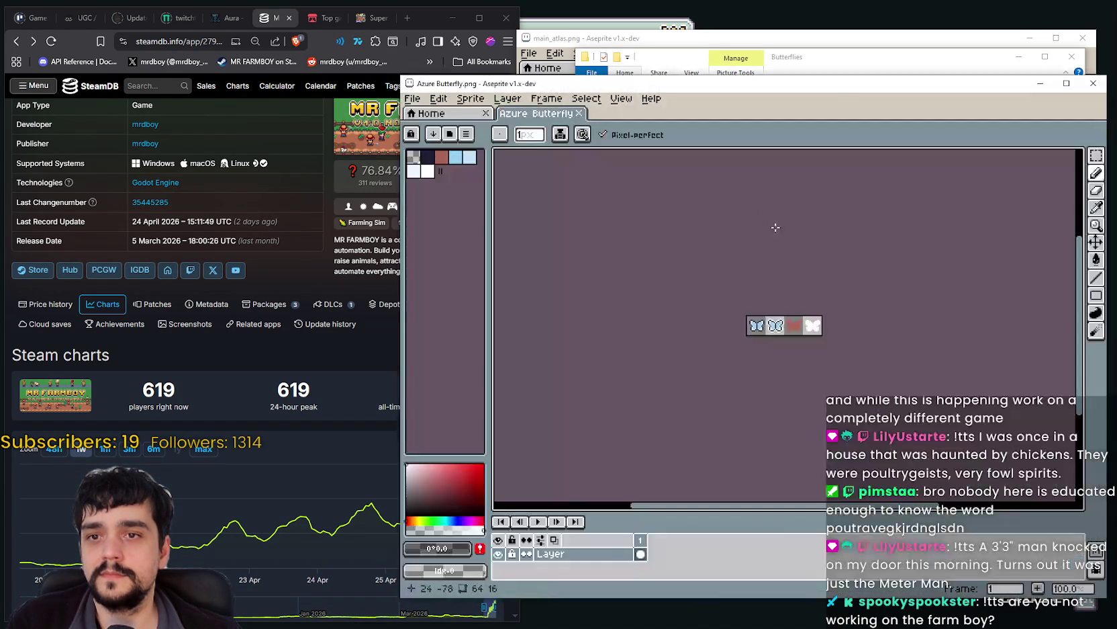
pyautogui.click(1094, 83)
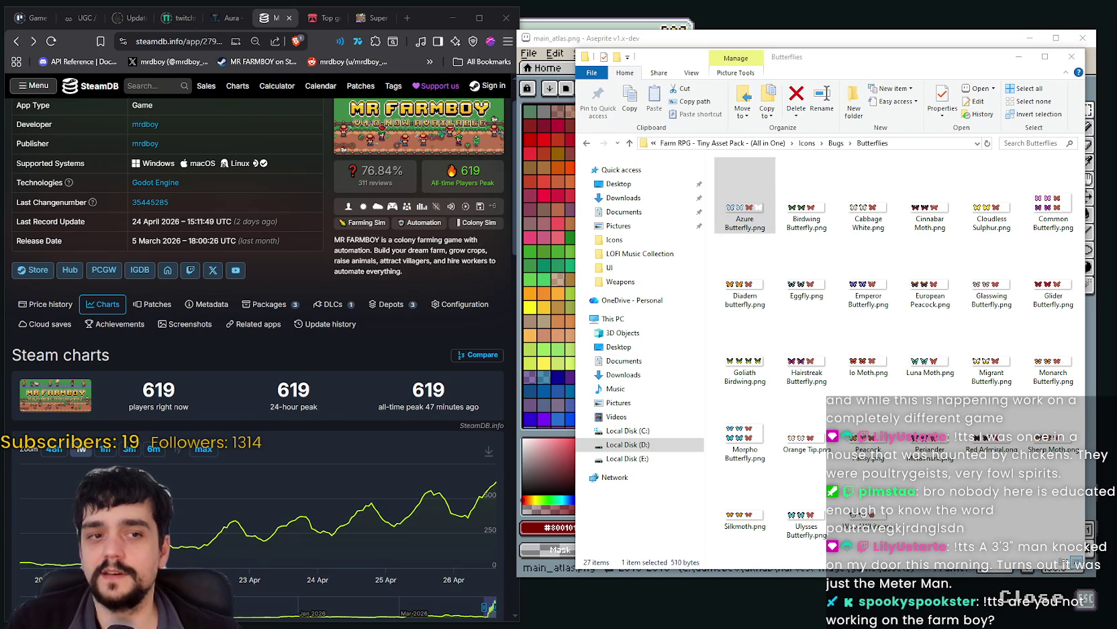
# Preview Common Butterfly.png in Aseprite with the rectangular selection tool, then close it
pyautogui.moveTo(745, 201); pyautogui.dragTo(812, 281)
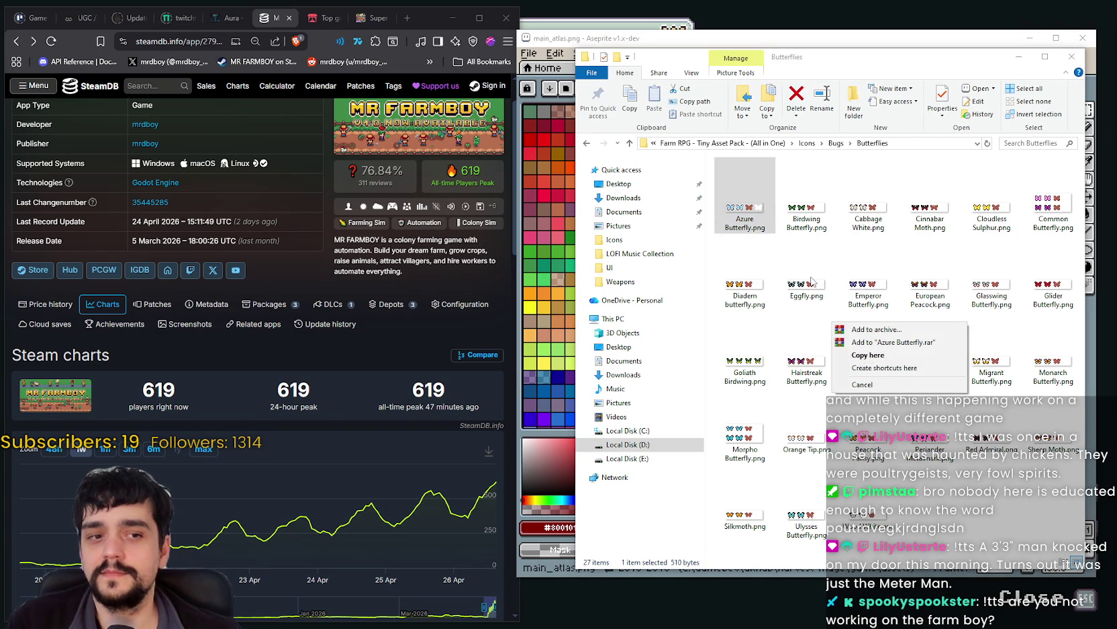
pyautogui.click(873, 243)
pyautogui.click(1051, 202)
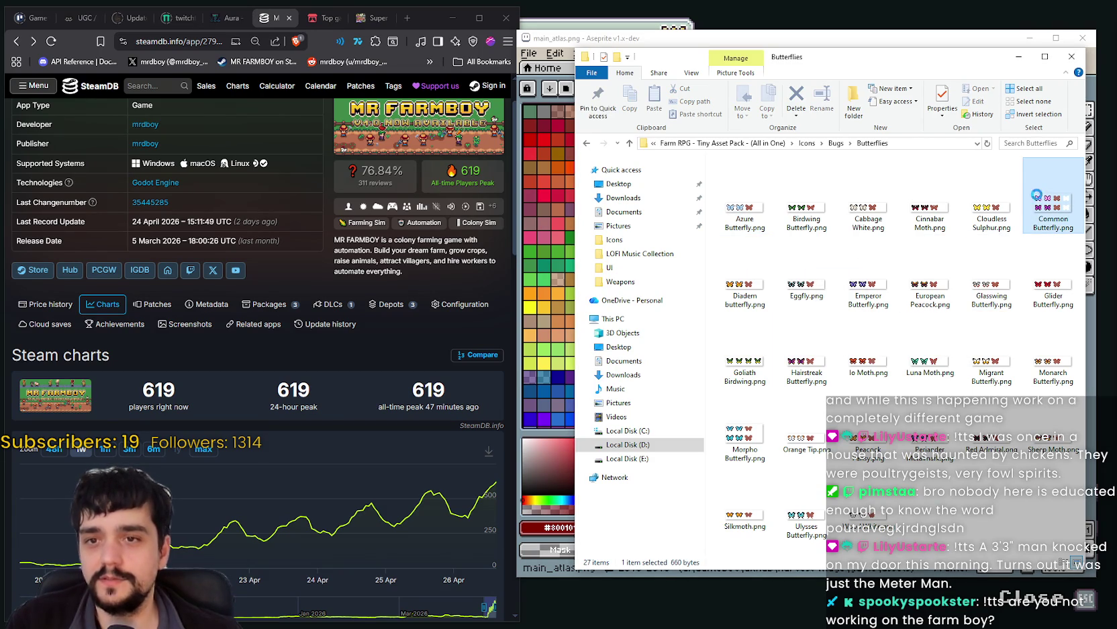
pyautogui.doubleClick(1053, 202)
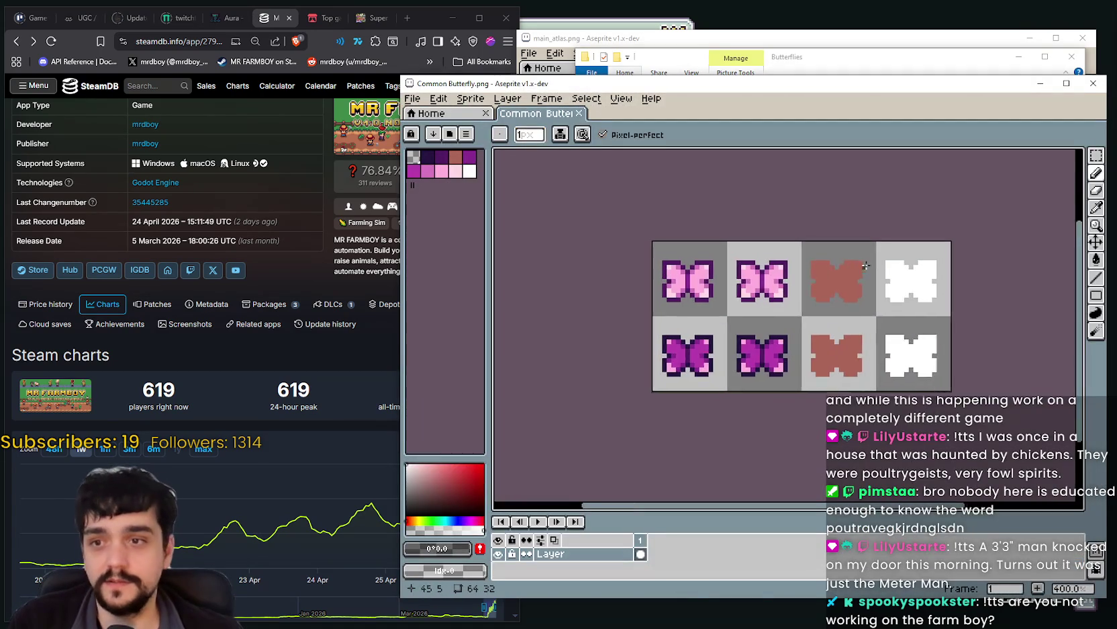
pyautogui.click(1097, 152)
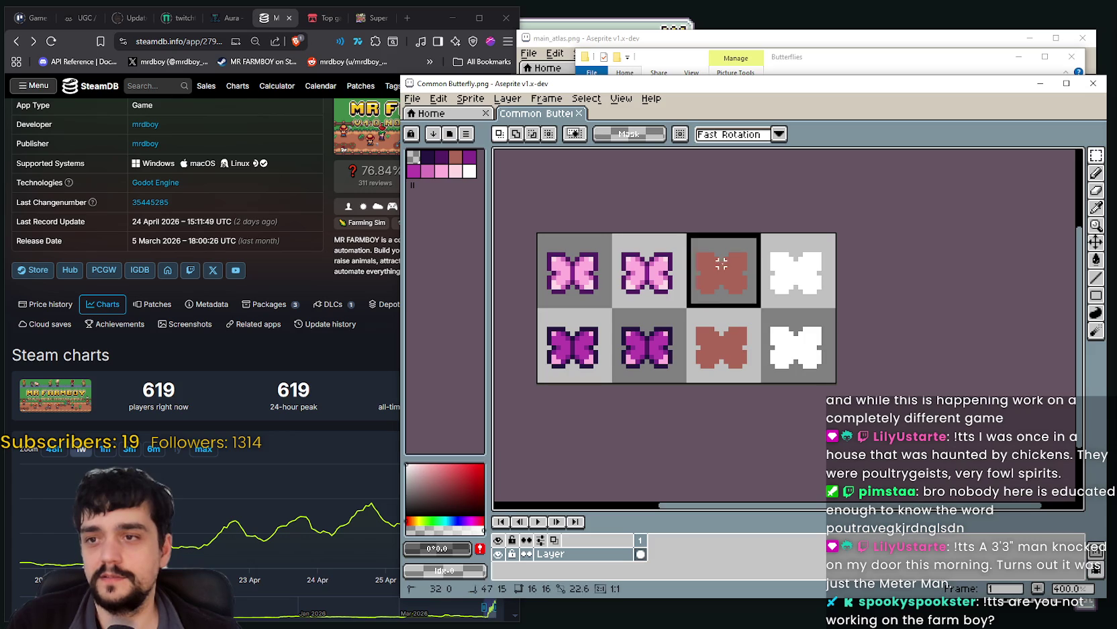
pyautogui.click(1093, 83)
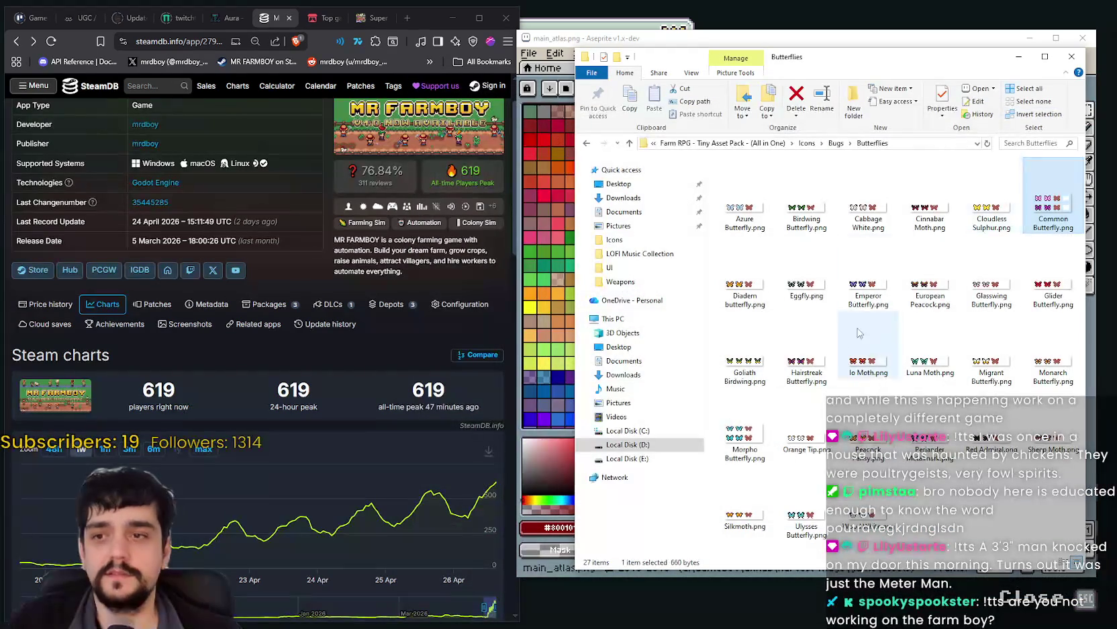
# Return up through Bugs to the Icons folder and clear the file selection
pyautogui.click(839, 143)
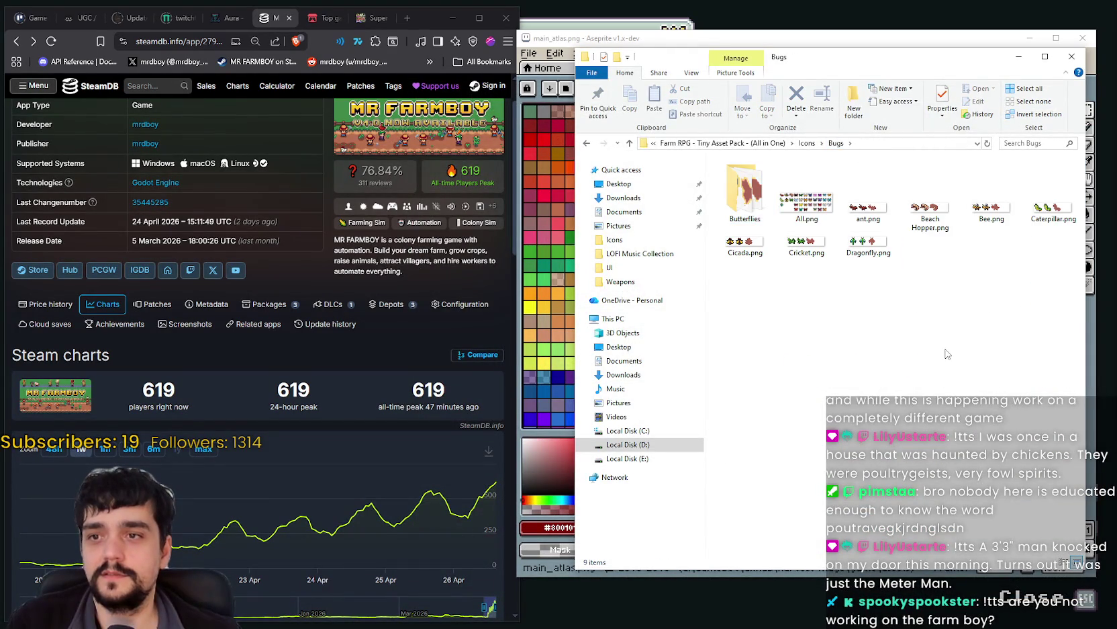
pyautogui.click(808, 143)
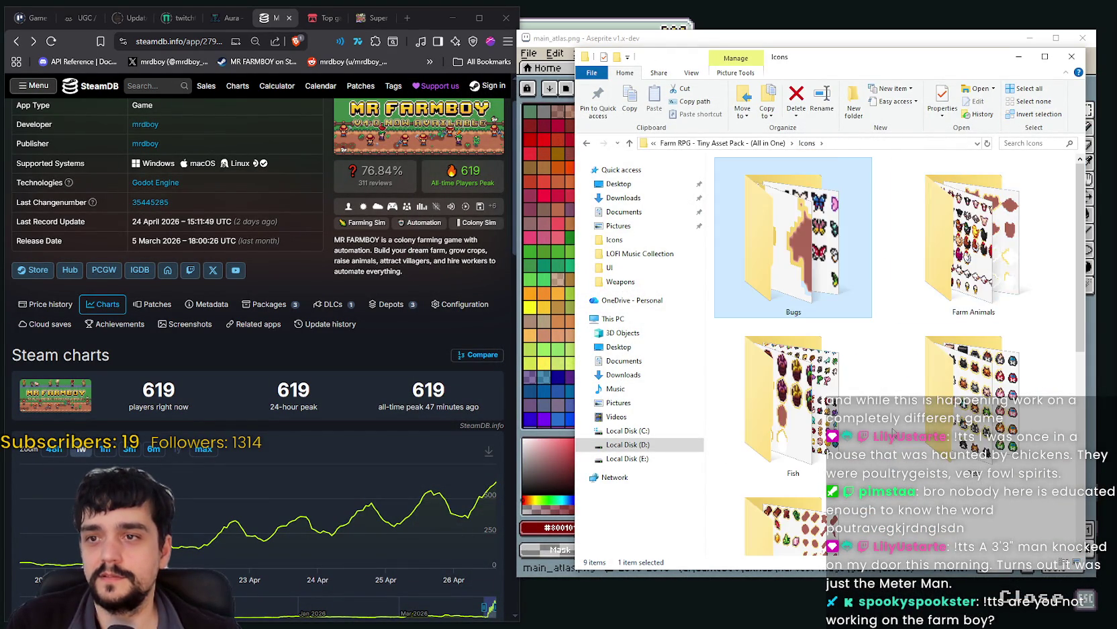
pyautogui.scroll(-5, 901, 468)
pyautogui.click(909, 436)
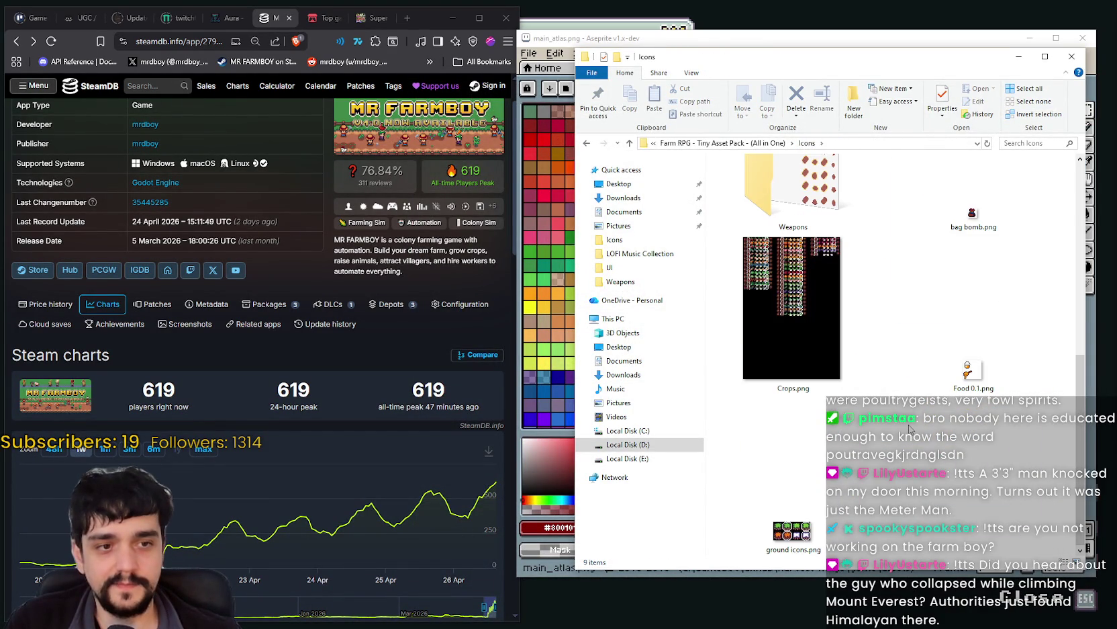
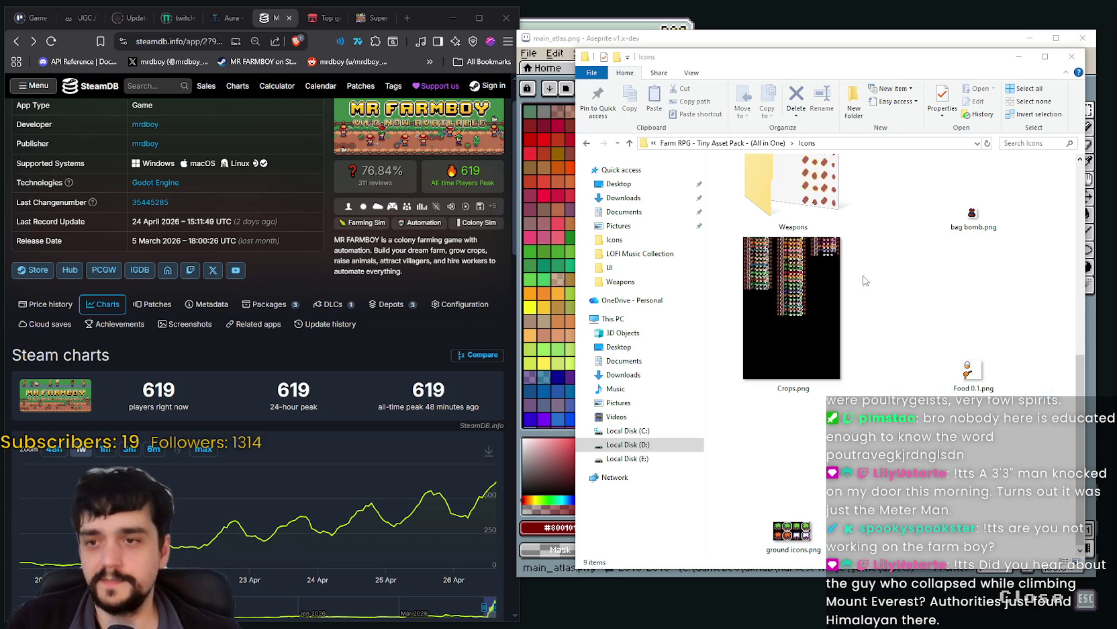
# Preview the Crops.png icon sheet from the Icons folder, then close it
pyautogui.click(791, 292)
pyautogui.doubleClick(791, 293)
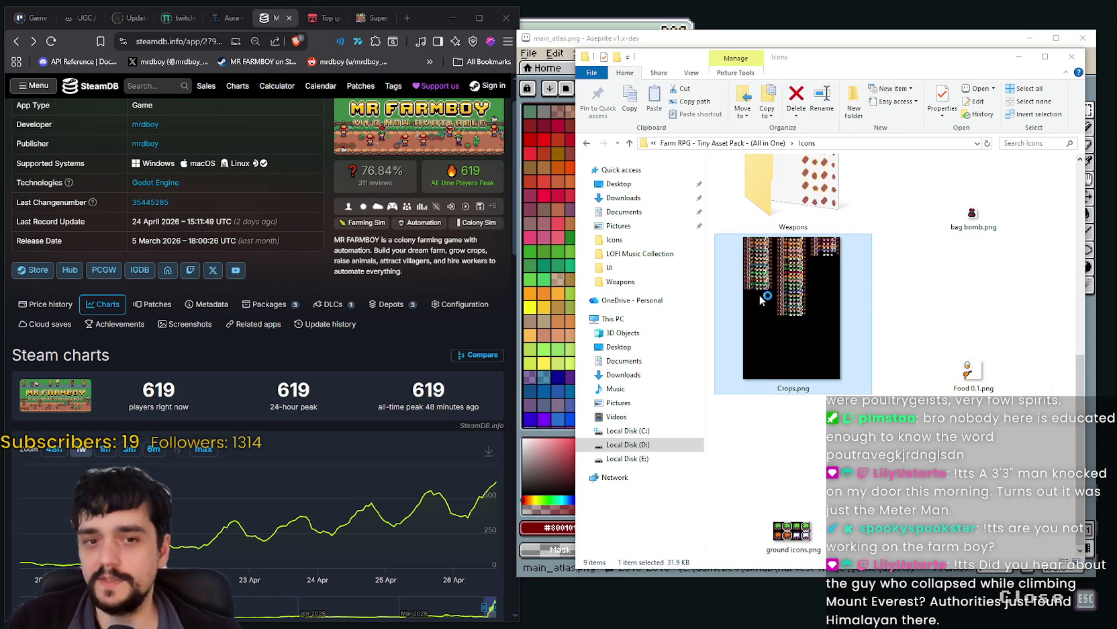
pyautogui.scroll(2, 870, 340)
pyautogui.scroll(-3, 870, 340)
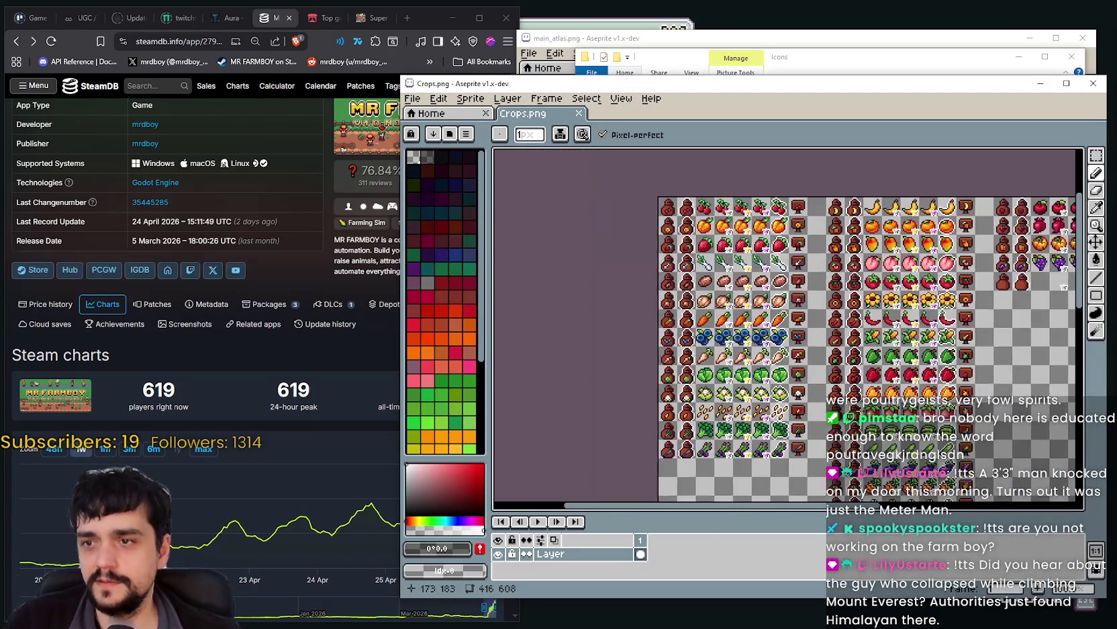
pyautogui.scroll(1, 1007, 175)
pyautogui.click(1094, 84)
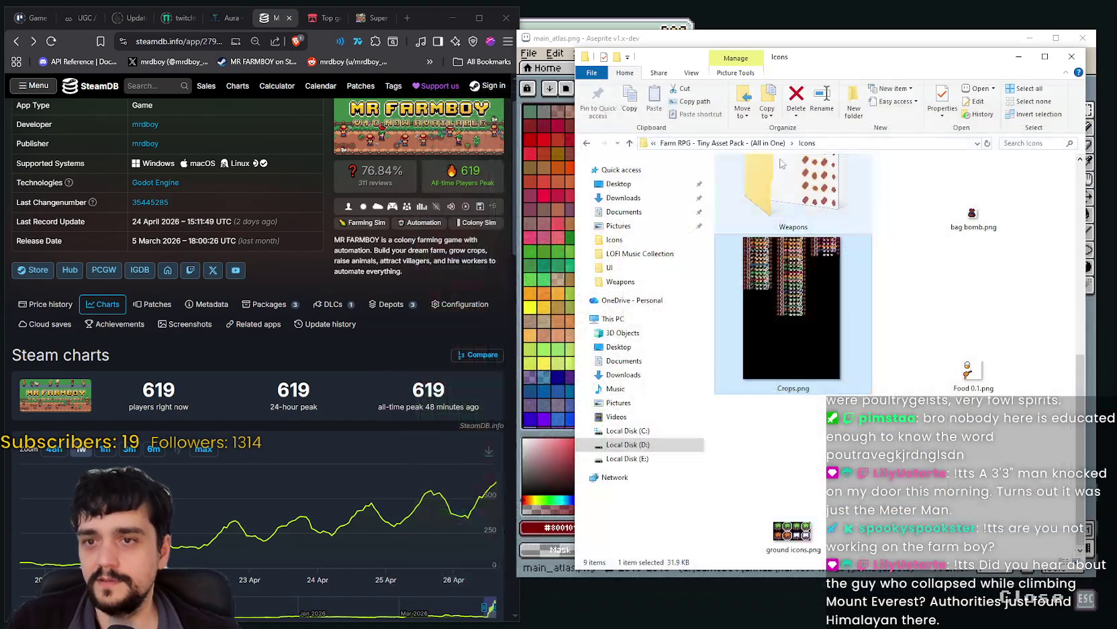
# Preview an icon sheet from the Weapons folder, close it, and minimize File Explorer
pyautogui.moveTo(842, 279); pyautogui.dragTo(1001, 435)
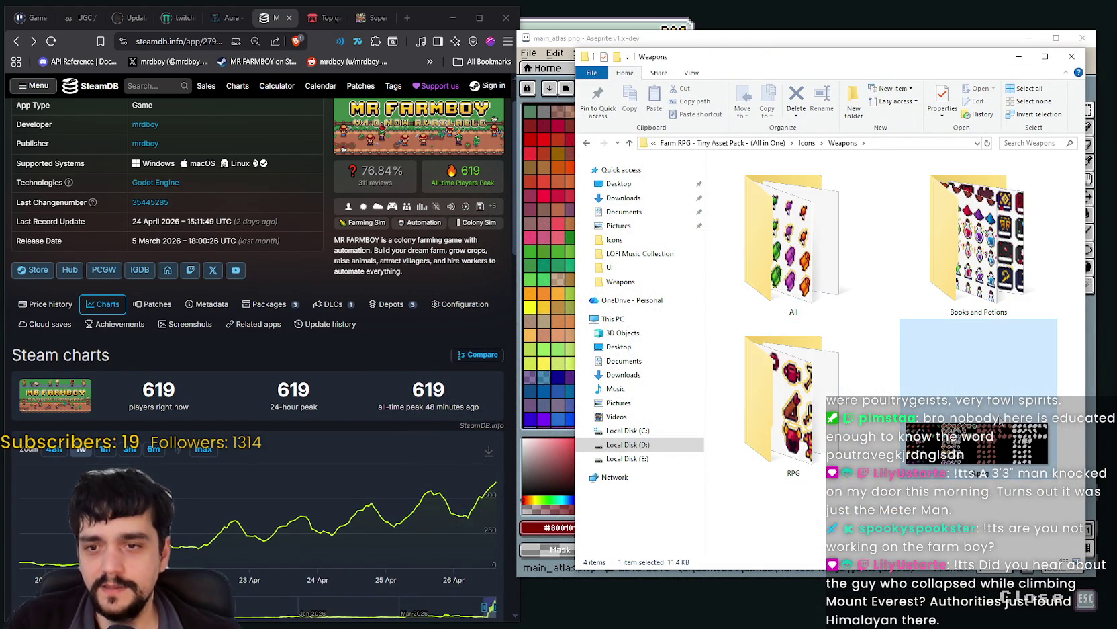
pyautogui.doubleClick(1000, 420)
pyautogui.scroll(-1, 871, 256)
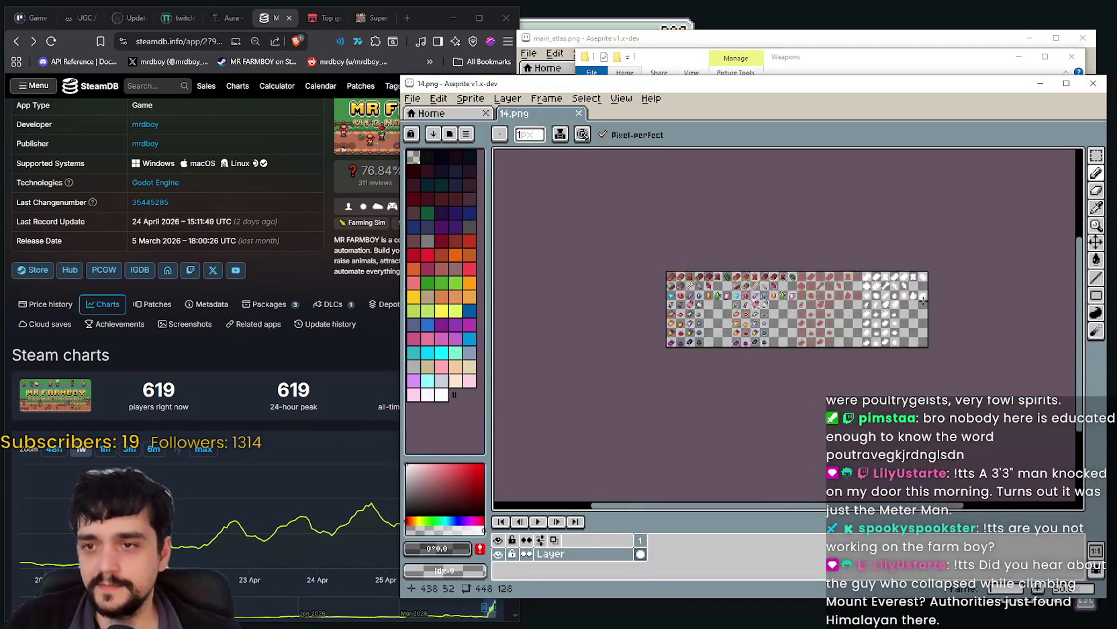
pyautogui.scroll(3, 871, 256)
pyautogui.click(1093, 84)
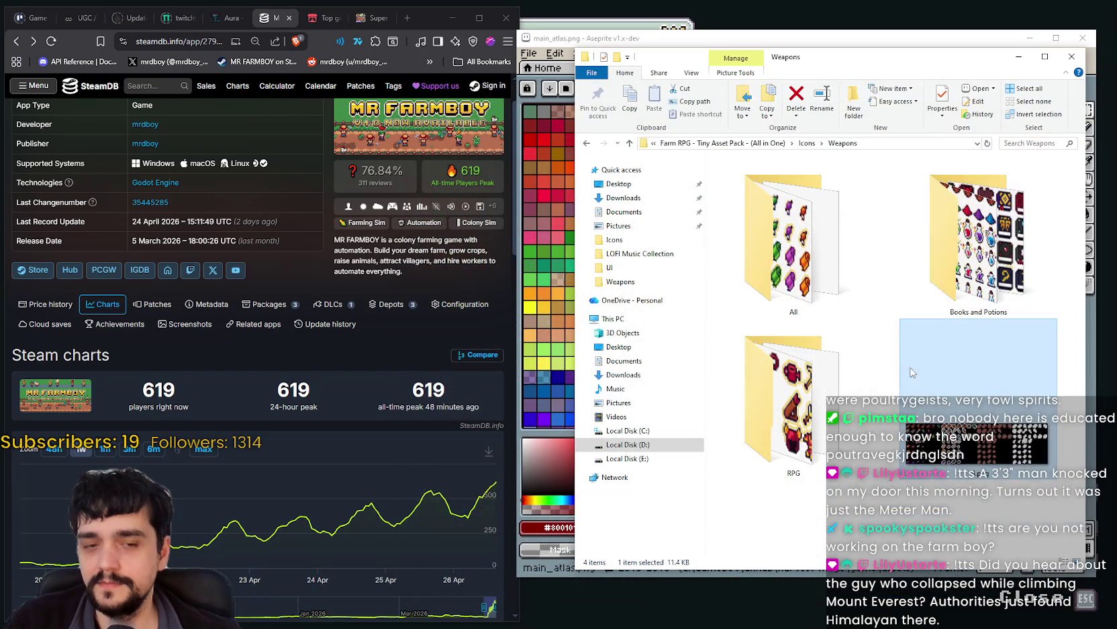
pyautogui.click(1019, 57)
pyautogui.scroll(2, 770, 359)
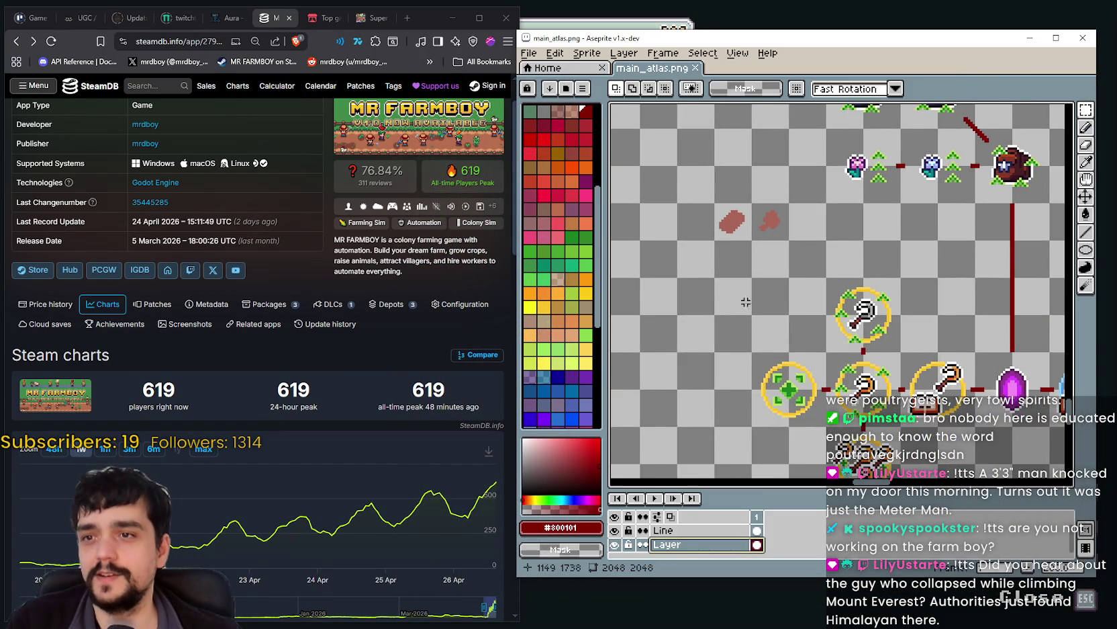
# Bring the market stalls into view and marquee-select the blue market stall
pyautogui.scroll(-1, 770, 359)
pyautogui.scroll(2, 770, 359)
pyautogui.scroll(-1, 769, 358)
pyautogui.scroll(-1, 867, 262)
pyautogui.scroll(-1, 866, 262)
pyautogui.scroll(-2, 867, 262)
pyautogui.scroll(-1, 866, 262)
pyautogui.scroll(-1, 845, 255)
pyautogui.scroll(1, 845, 254)
pyautogui.scroll(3, 890, 332)
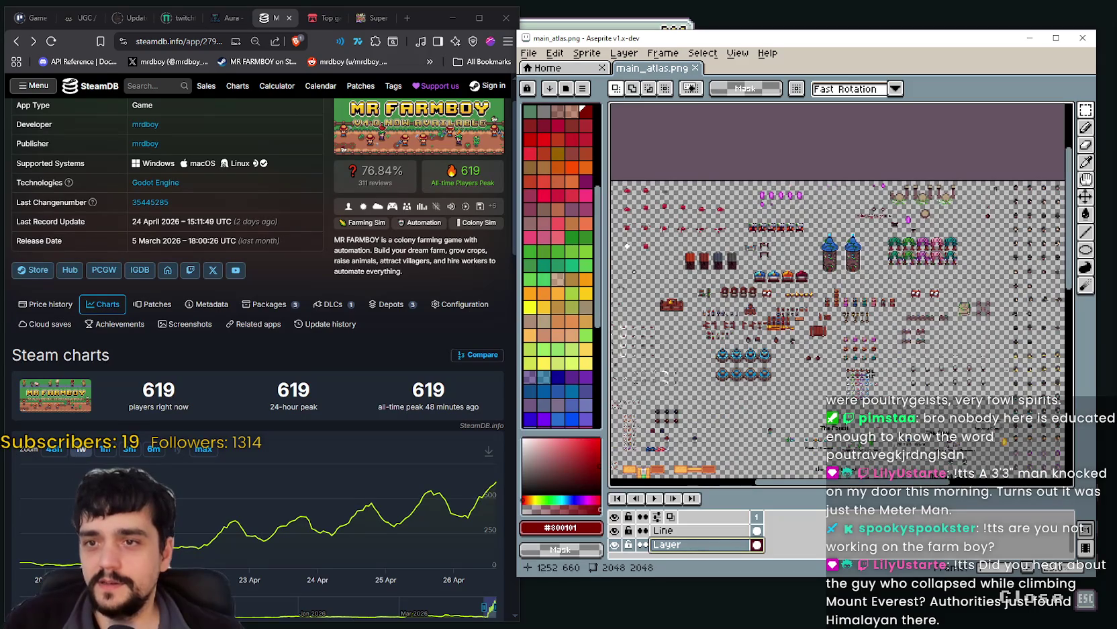
pyautogui.scroll(2, 827, 265)
pyautogui.scroll(2, 826, 266)
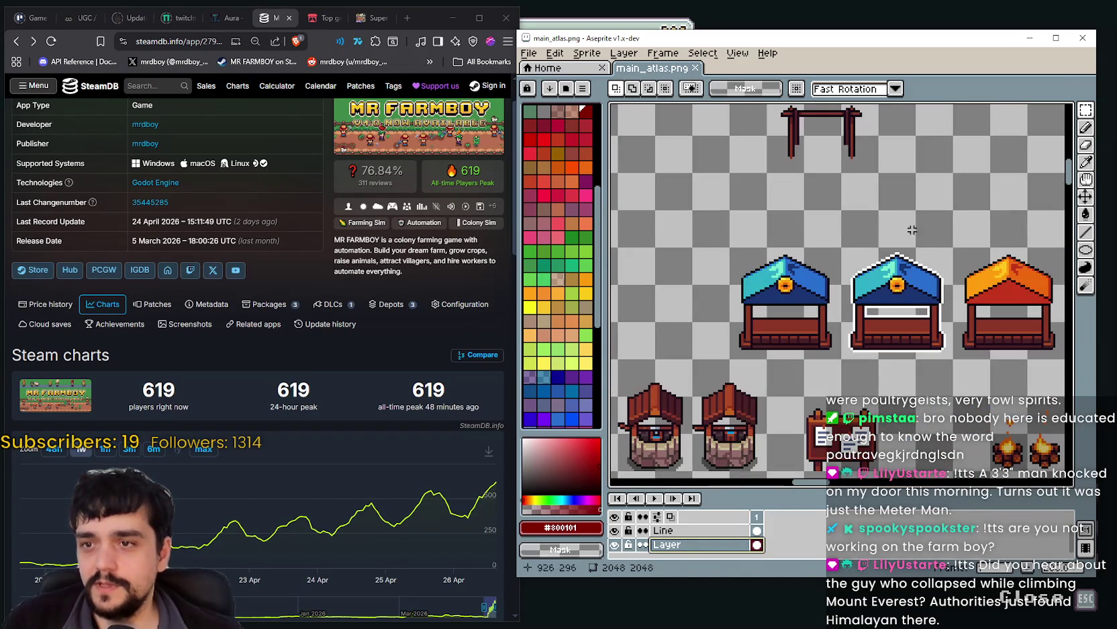
pyautogui.moveTo(807, 233)
pyautogui.mouseDown()
pyautogui.moveTo(724, 178)
pyautogui.moveTo(801, 265)
pyautogui.moveTo(806, 289)
pyautogui.mouseUp()
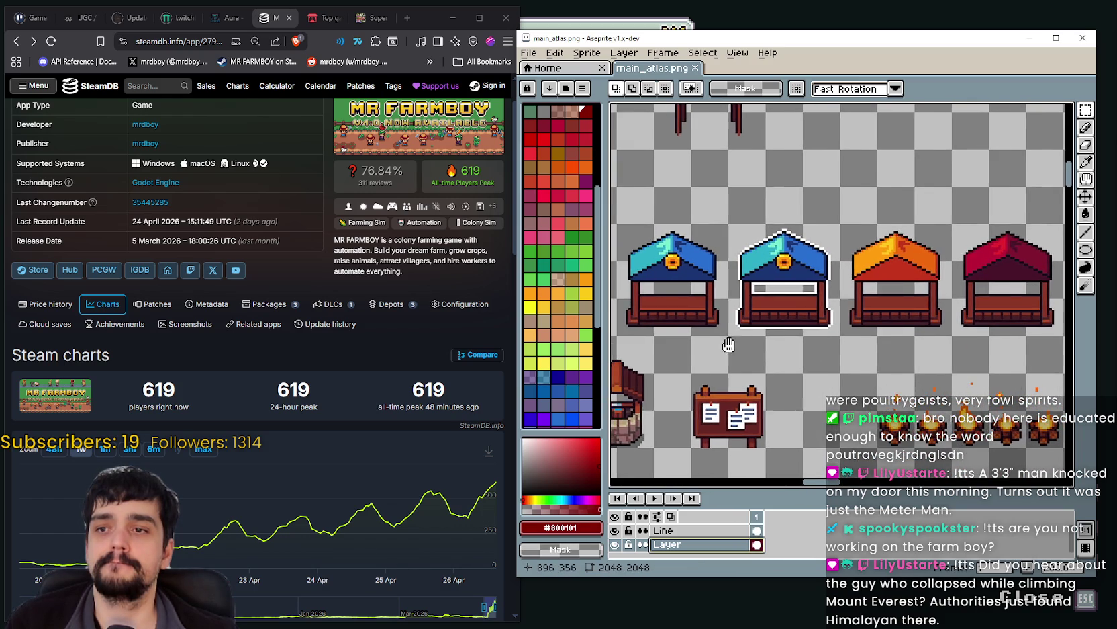
pyautogui.scroll(-2, 763, 307)
pyautogui.moveTo(734, 337)
pyautogui.mouseDown()
pyautogui.moveTo(765, 280)
pyautogui.moveTo(765, 295)
pyautogui.mouseUp()
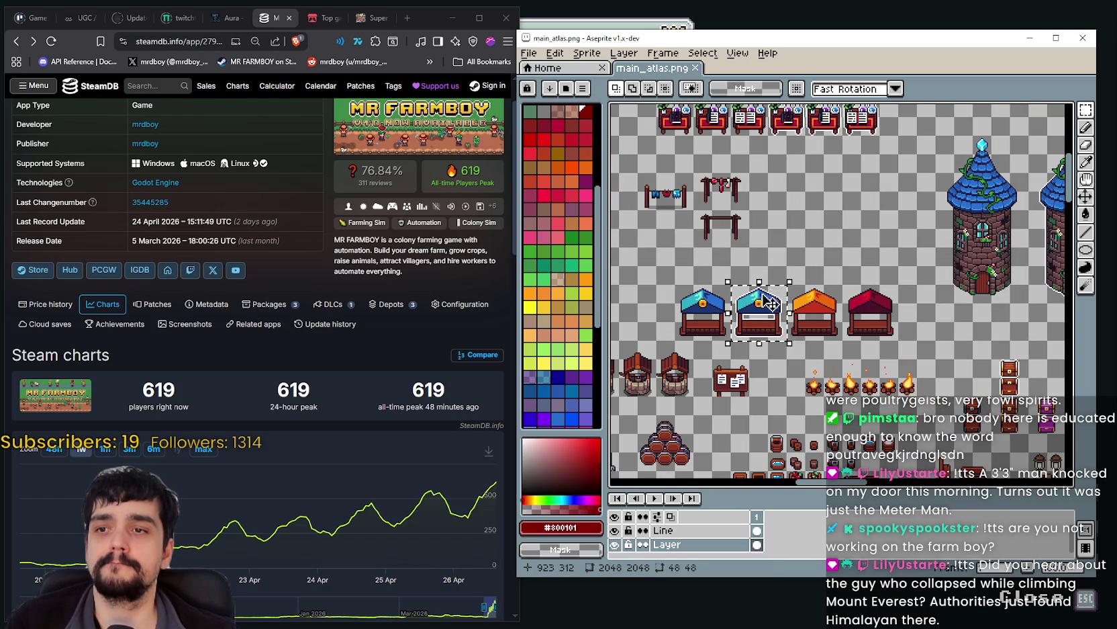
# Paste a copy of the blue stall into empty atlas space at 1328, 1600
pyautogui.scroll(1, 765, 295)
pyautogui.scroll(-3, 777, 382)
pyautogui.scroll(-3, 777, 381)
pyautogui.scroll(-3, 810, 319)
pyautogui.scroll(1, 751, 343)
pyautogui.scroll(1, 779, 322)
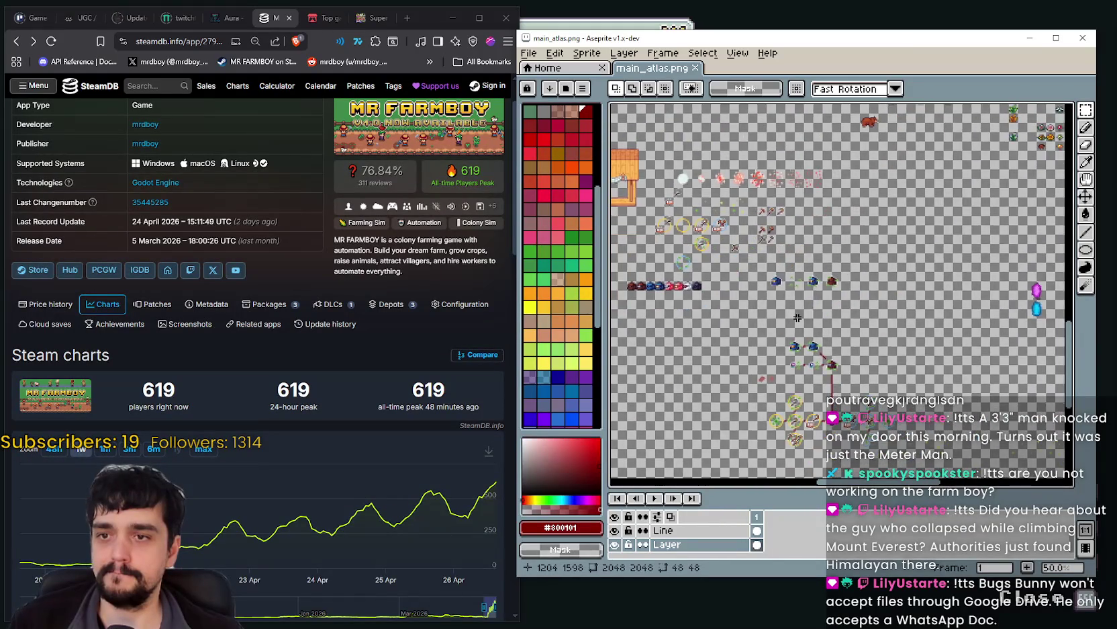
pyautogui.scroll(1, 812, 296)
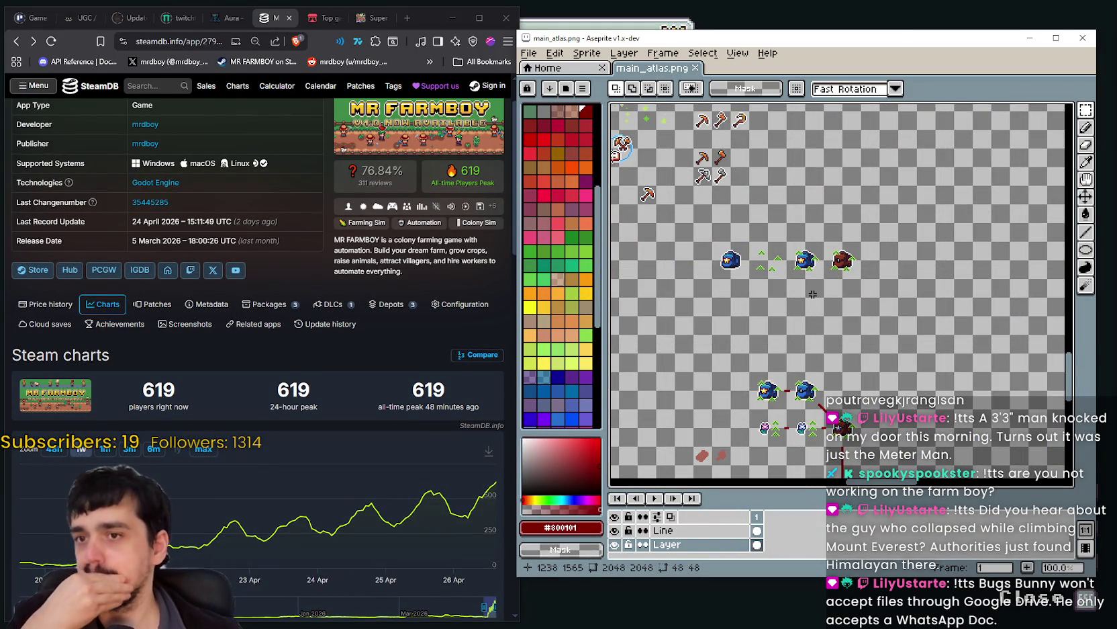
pyautogui.moveTo(812, 294)
pyautogui.mouseDown()
pyautogui.moveTo(780, 276)
pyautogui.moveTo(728, 142)
pyautogui.mouseUp()
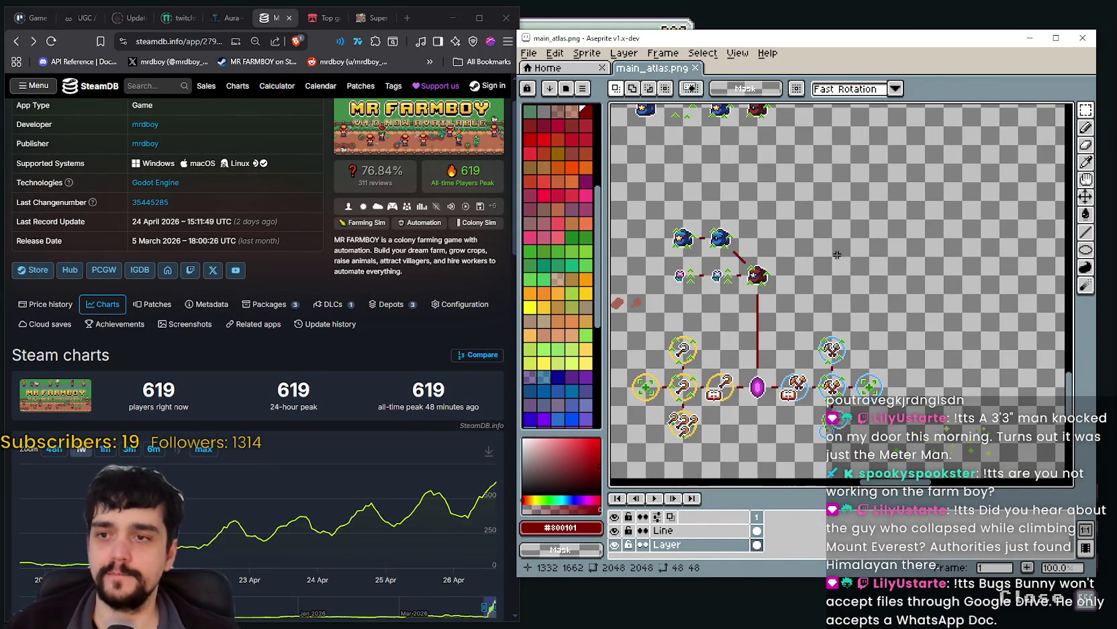
pyautogui.hotkey('ctrl', 'v')
pyautogui.moveTo(855, 290); pyautogui.dragTo(875, 211)
pyautogui.scroll(2, 863, 208)
pyautogui.press('Return')
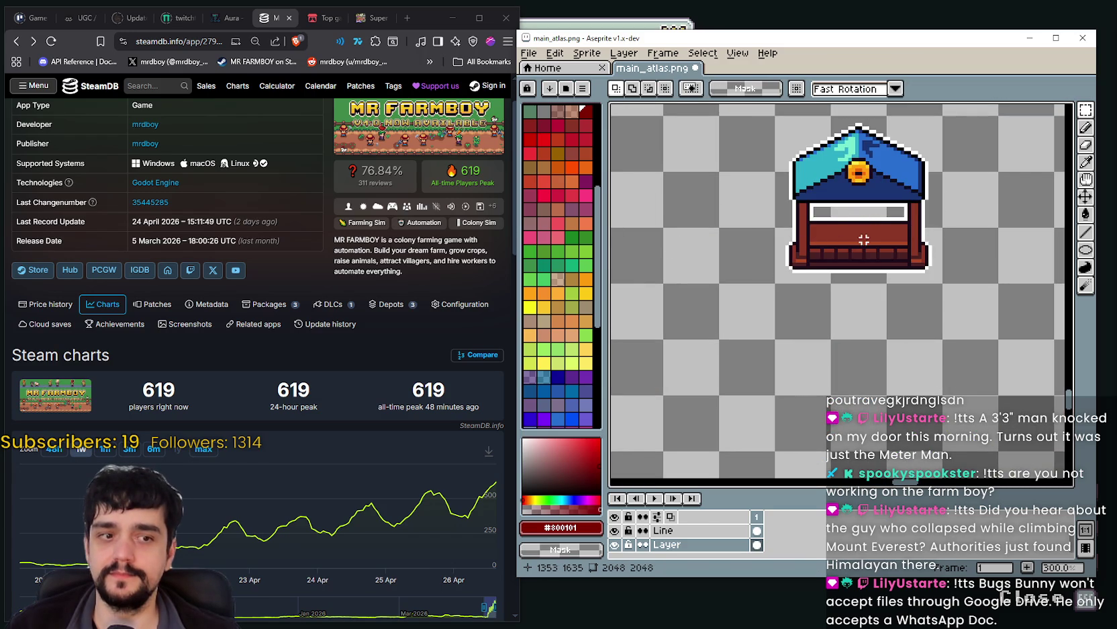
pyautogui.moveTo(860, 194); pyautogui.dragTo(799, 236)
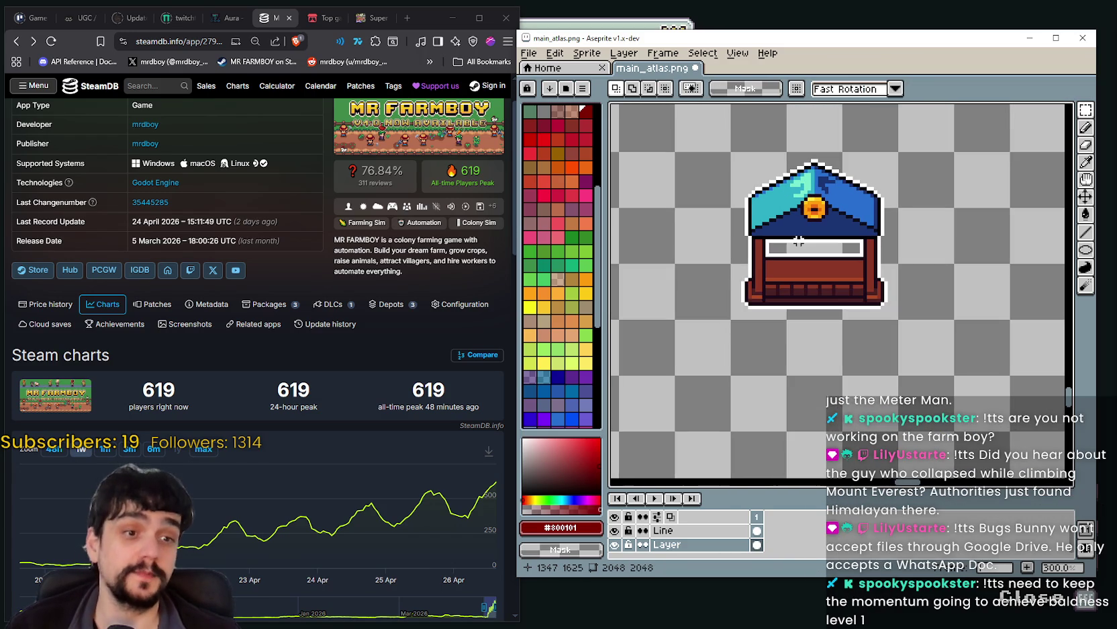
pyautogui.scroll(-1, 802, 223)
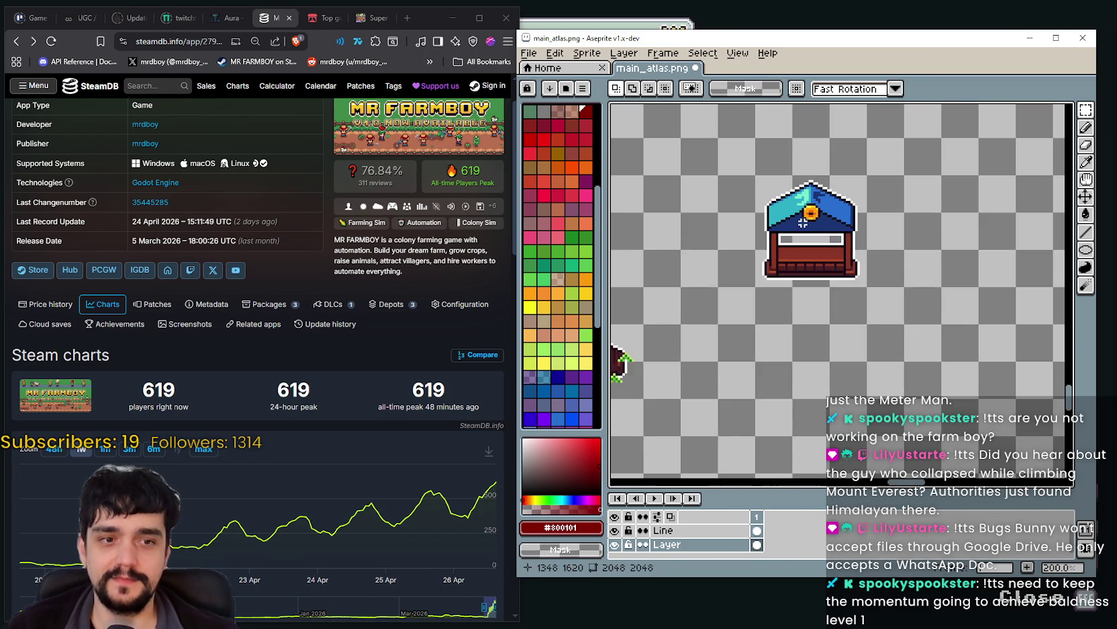
pyautogui.scroll(1, 792, 215)
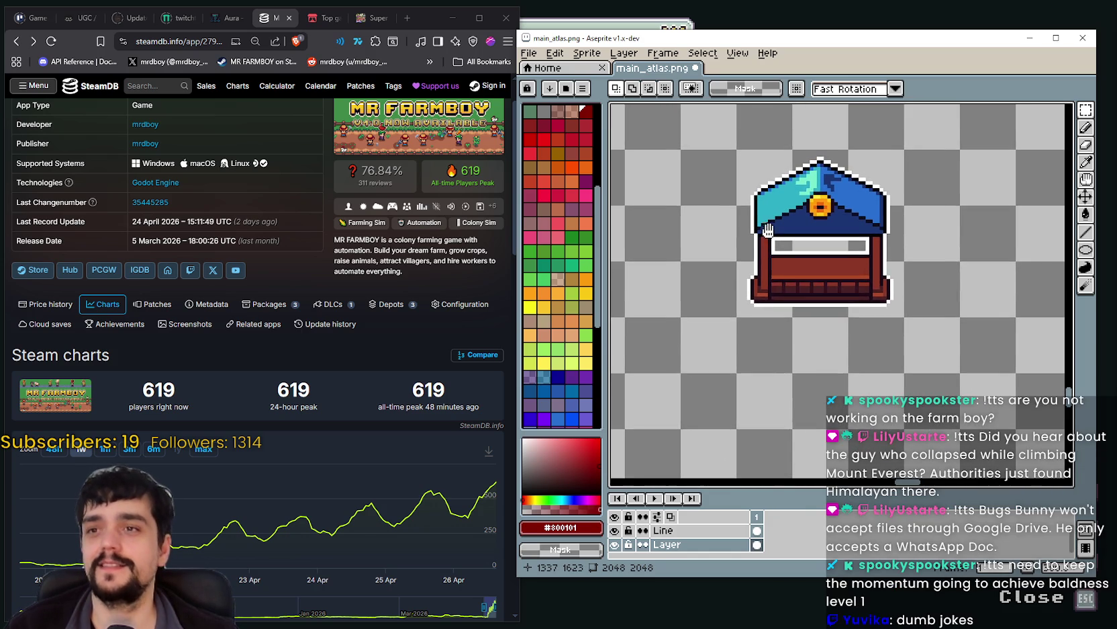
# Select the 48×48 stall copy and resize it, halving its width
pyautogui.moveTo(783, 205); pyautogui.dragTo(783, 325)
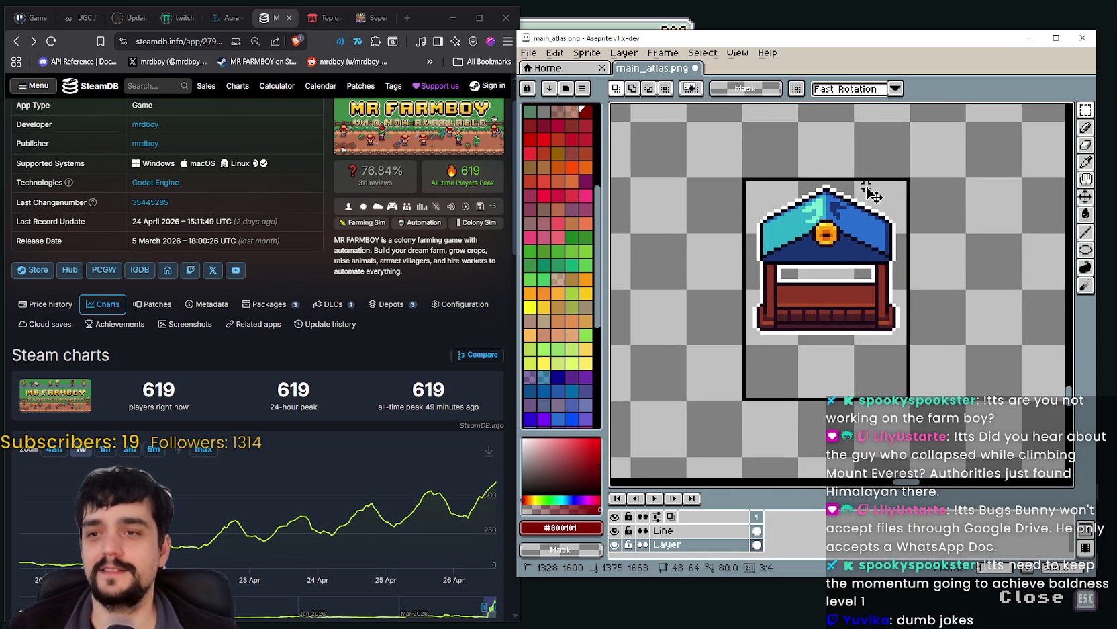
pyautogui.moveTo(768, 343); pyautogui.dragTo(883, 219)
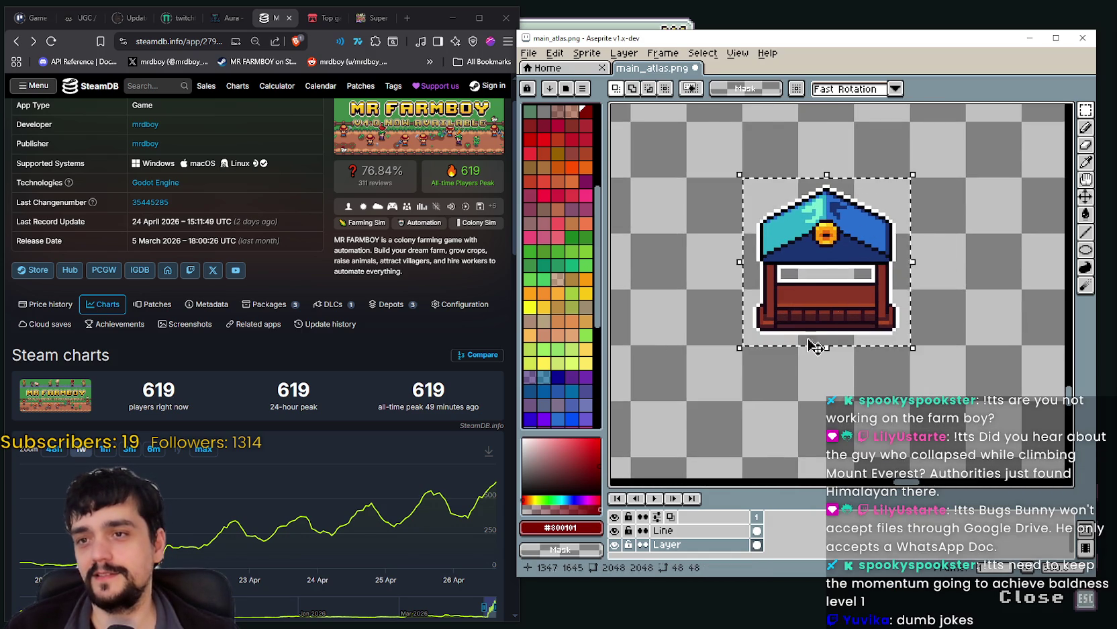
pyautogui.scroll(-1, 833, 307)
pyautogui.scroll(-1, 833, 307)
pyautogui.scroll(1, 832, 308)
pyautogui.scroll(1, 833, 295)
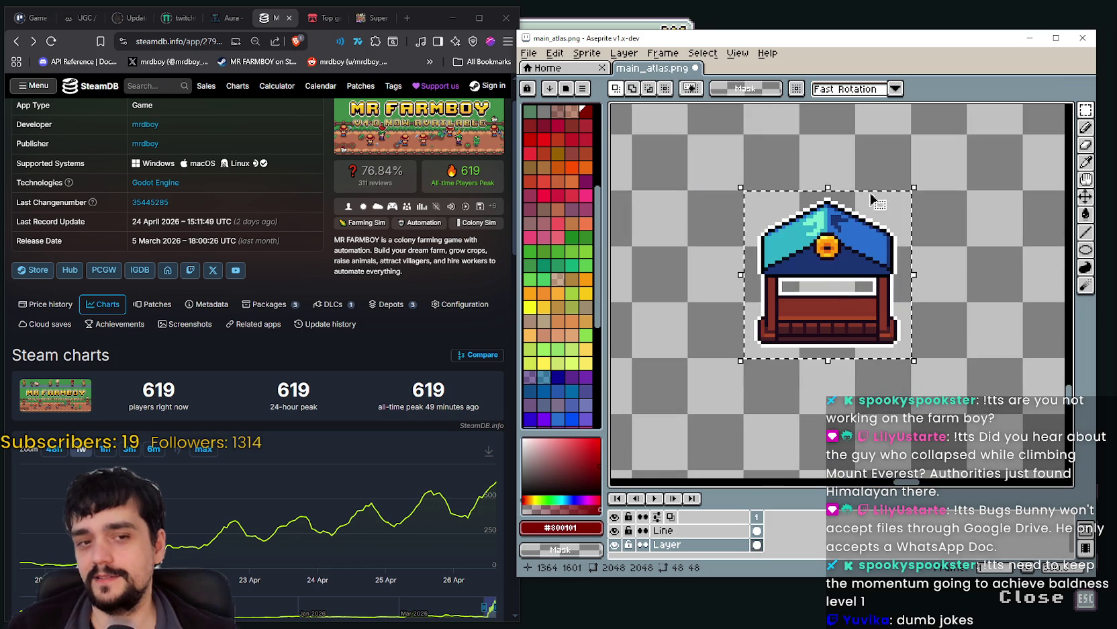
pyautogui.scroll(-1, 851, 213)
pyautogui.click(852, 213)
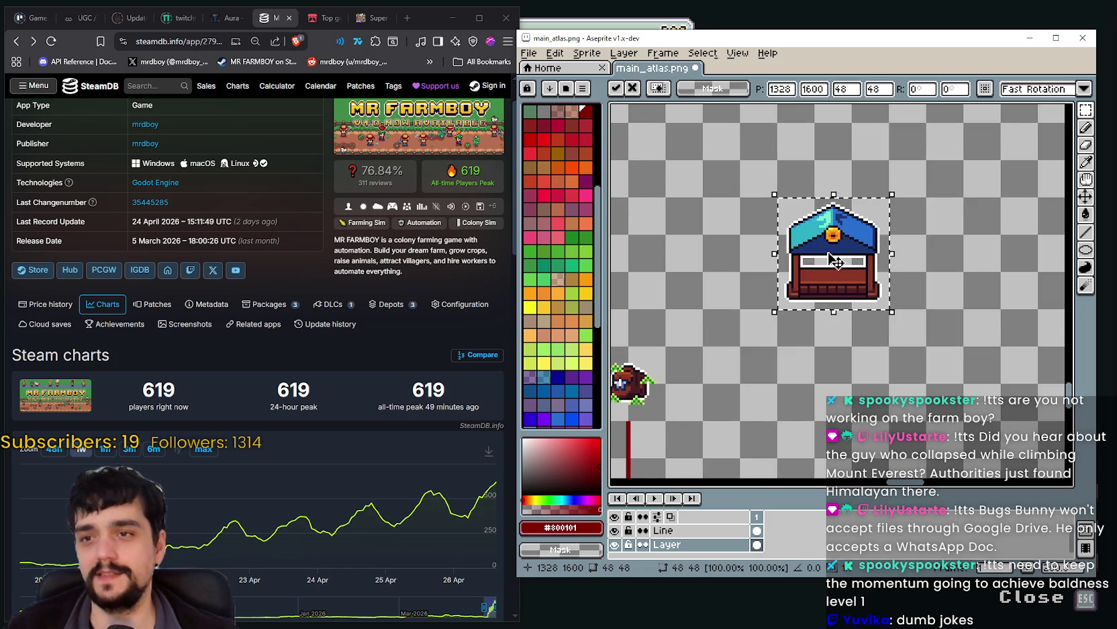
pyautogui.write('/2')
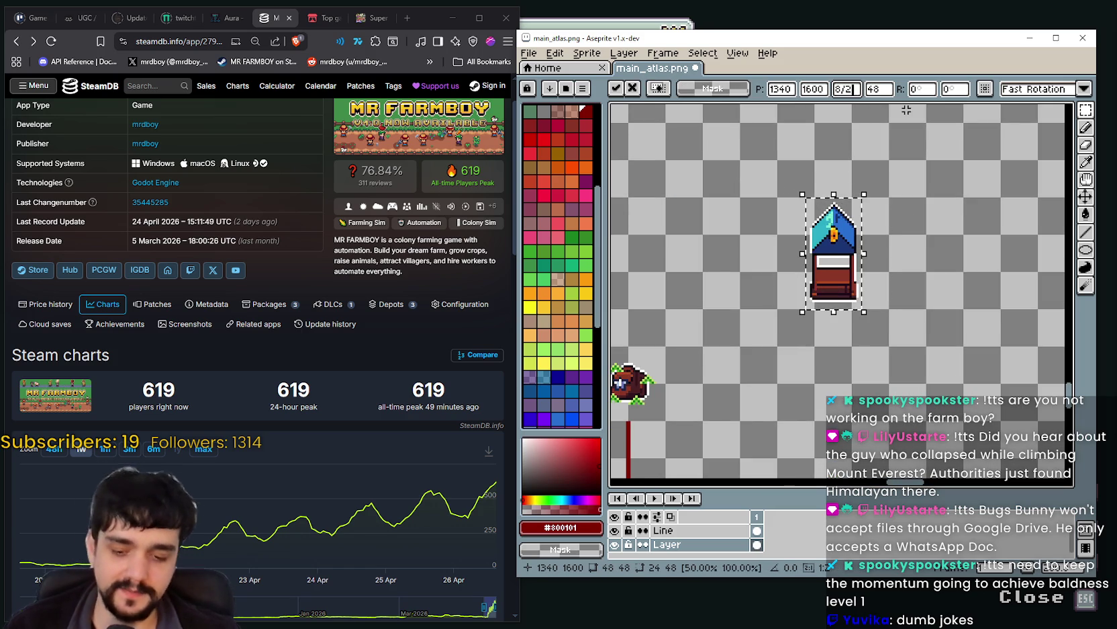
pyautogui.click(895, 92)
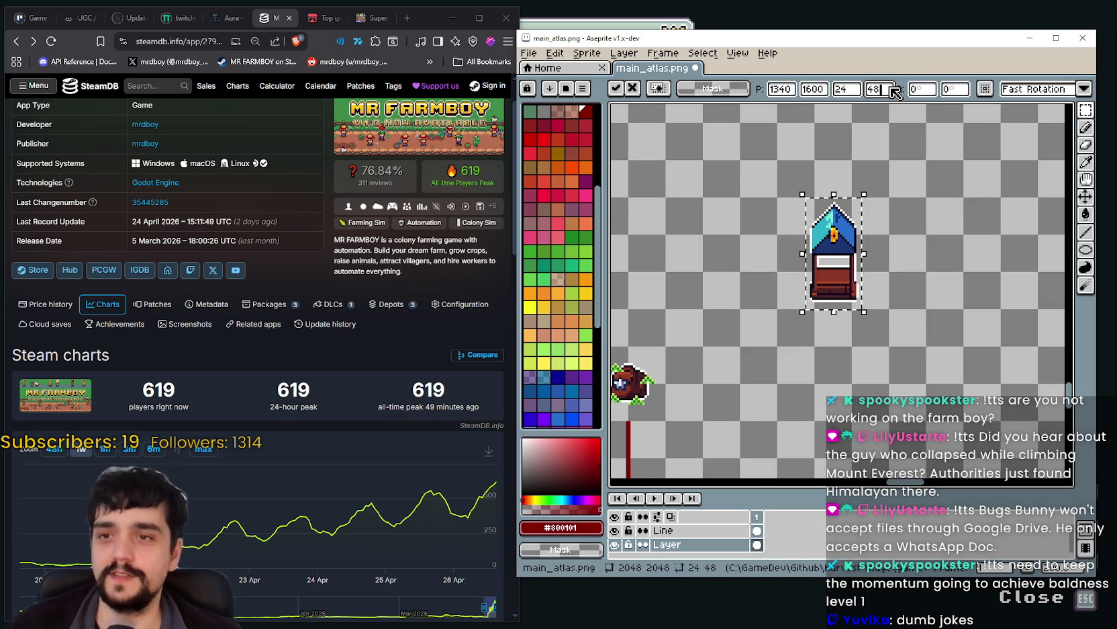
pyautogui.write('2')
pyautogui.press('BackSpace')
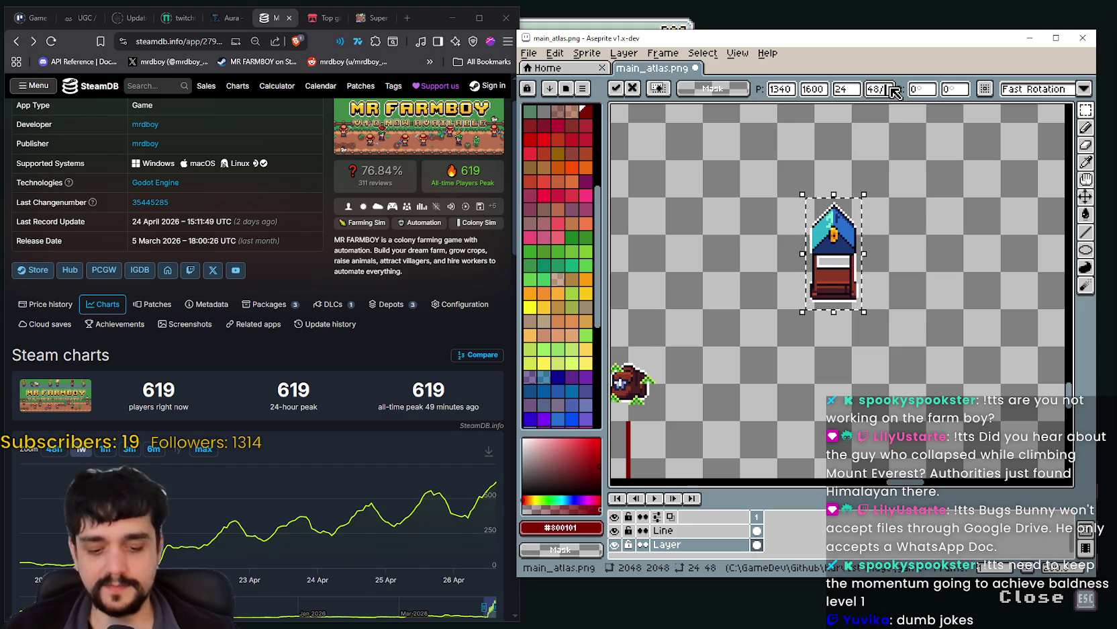
pyautogui.write('2')
pyautogui.press('Return')
# Move the shrunken stall to 1300, 1636 and drop the selection
pyautogui.hscroll(-3, 965, 249)
pyautogui.moveTo(965, 249)
pyautogui.mouseDown()
pyautogui.moveTo(855, 298)
pyautogui.moveTo(675, 302)
pyautogui.moveTo(893, 296)
pyautogui.mouseUp()
pyautogui.scroll(2, 866, 299)
pyautogui.scroll(1, 893, 296)
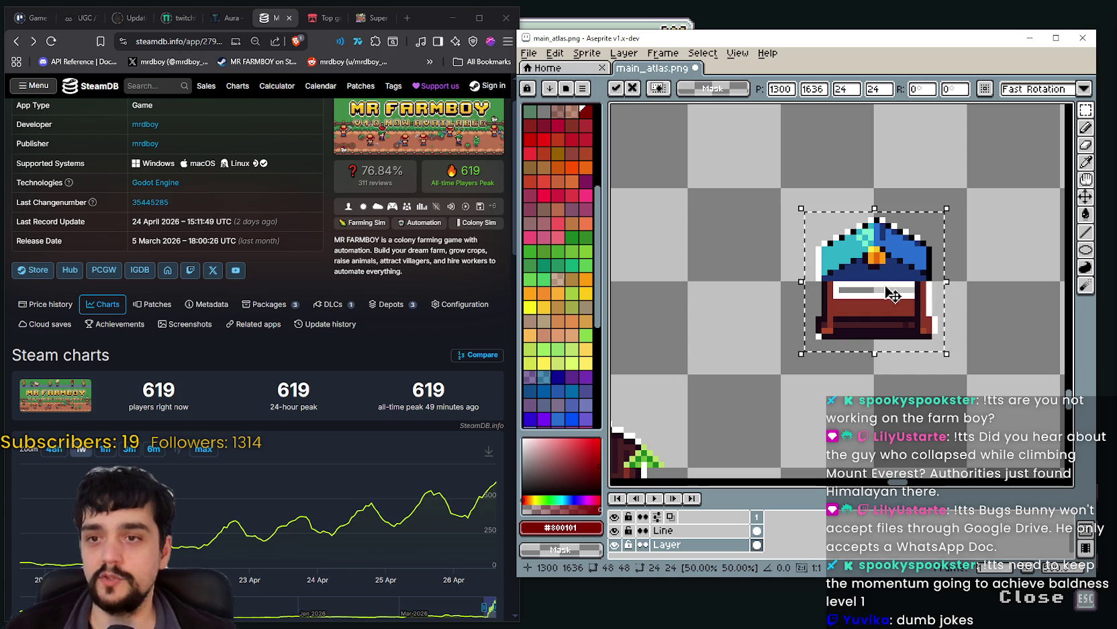
pyautogui.press('Down')
pyautogui.press('Up')
pyautogui.hotkey('ctrl', 'd')
# Eyedrop white from the stall's outline as the drawing colour
pyautogui.scroll(1, 887, 287)
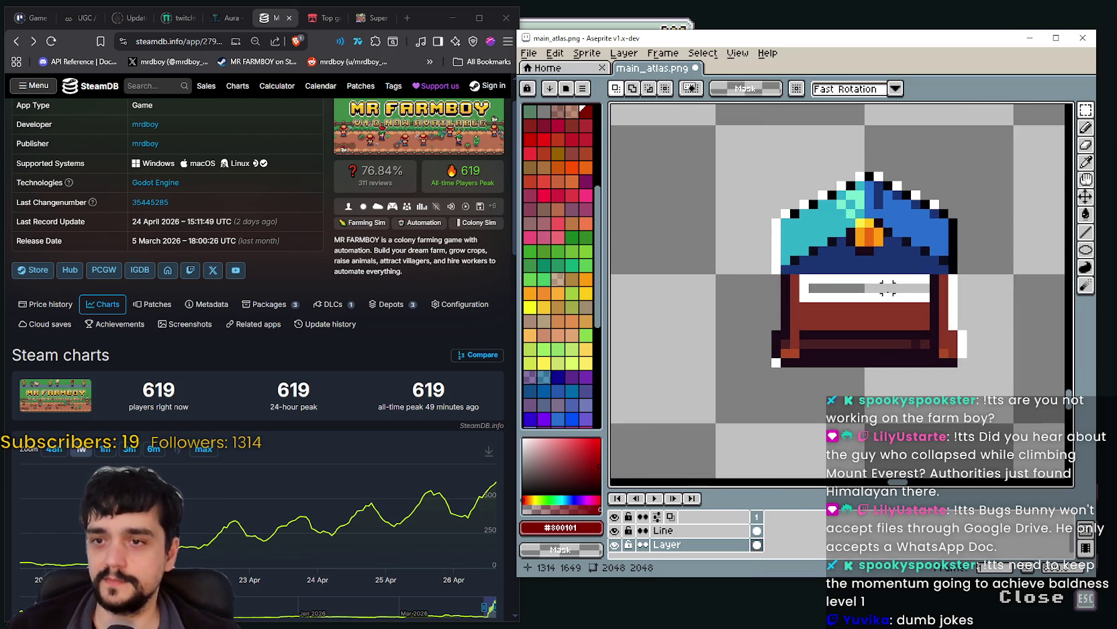
pyautogui.click(1086, 162)
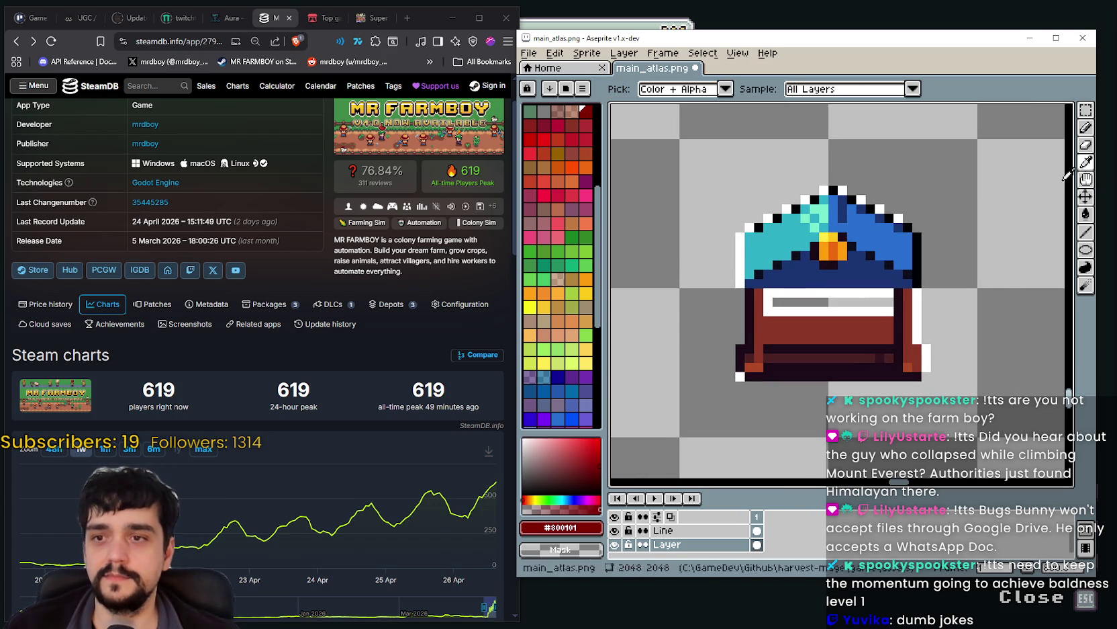
pyautogui.click(920, 285)
pyautogui.scroll(-1, 920, 285)
# With the Pencil, paint white outline pixels along the stall's roof edge
pyautogui.press('b')
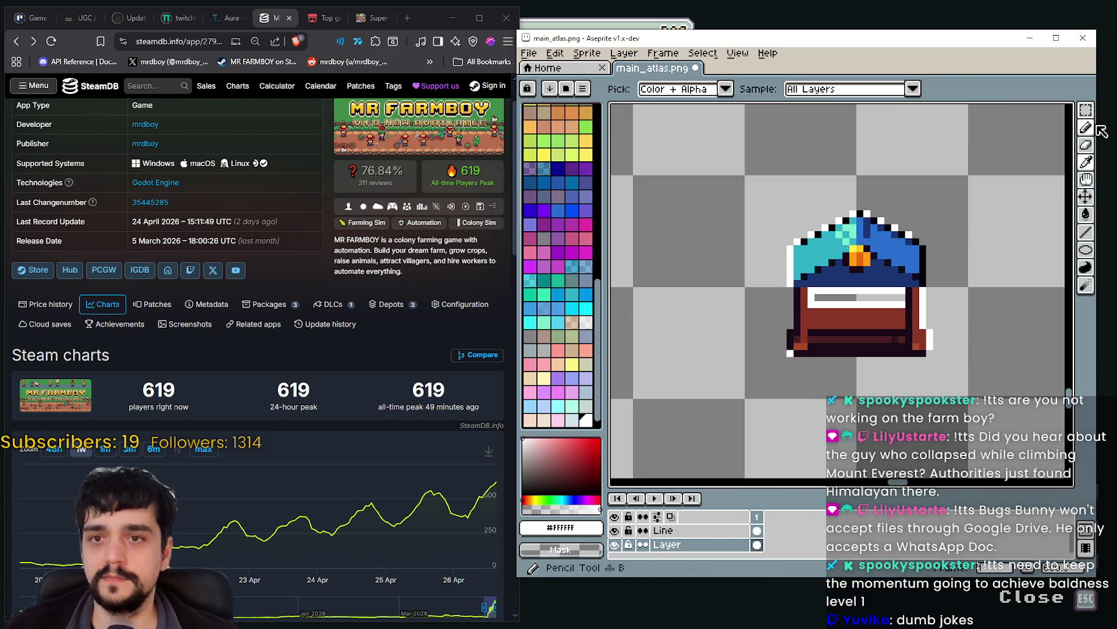
pyautogui.click(1085, 127)
pyautogui.scroll(1, 866, 225)
pyautogui.moveTo(943, 248); pyautogui.dragTo(935, 239)
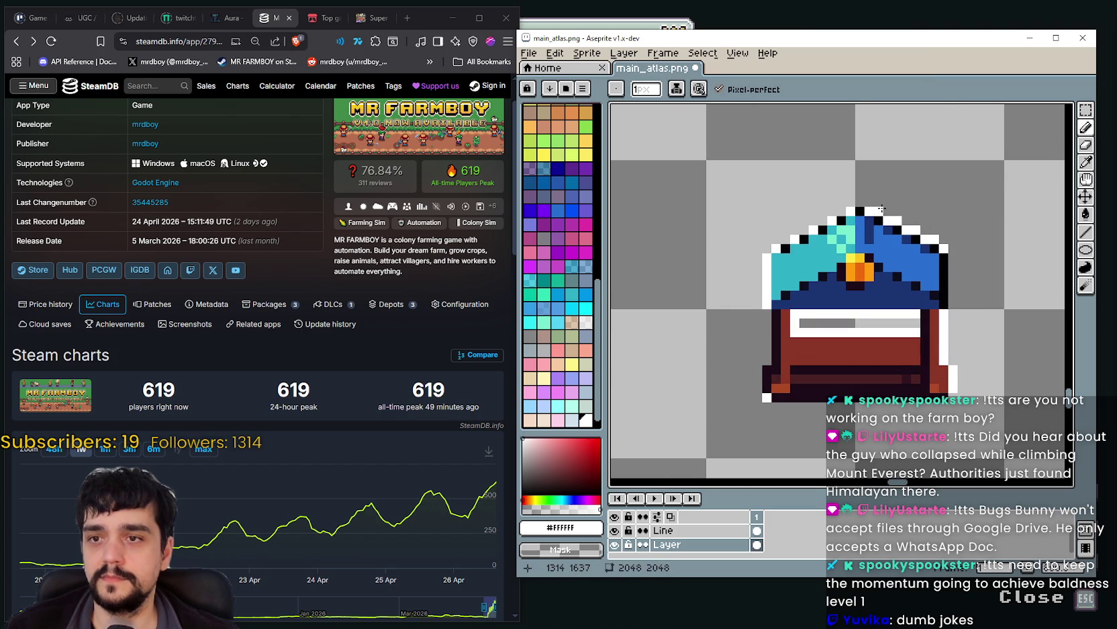
pyautogui.scroll(1, 839, 209)
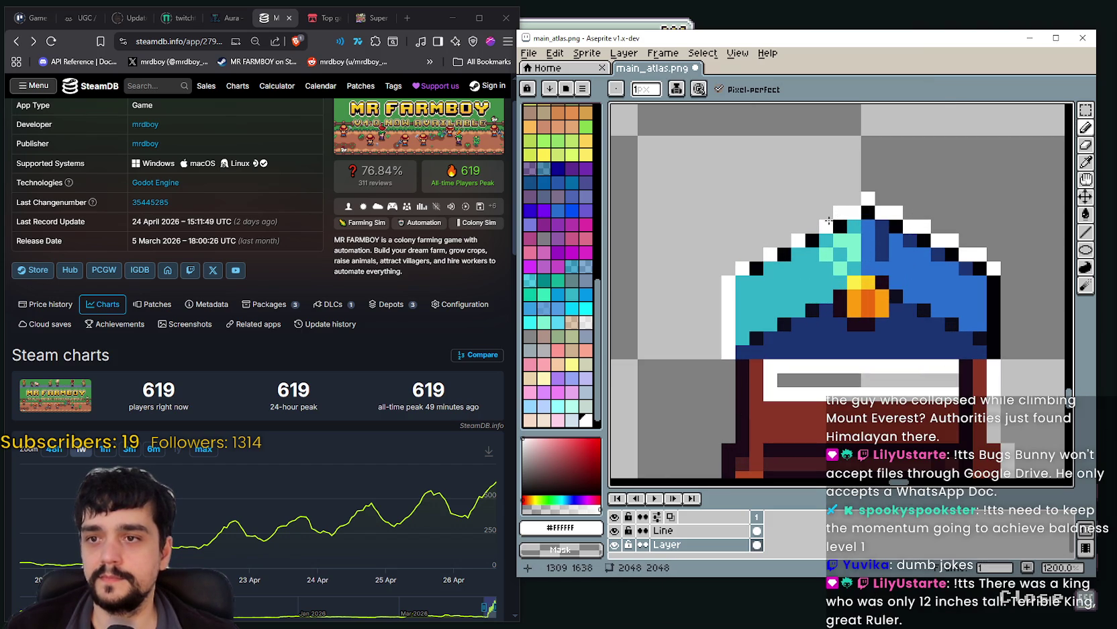
pyautogui.click(787, 237)
pyautogui.click(716, 263)
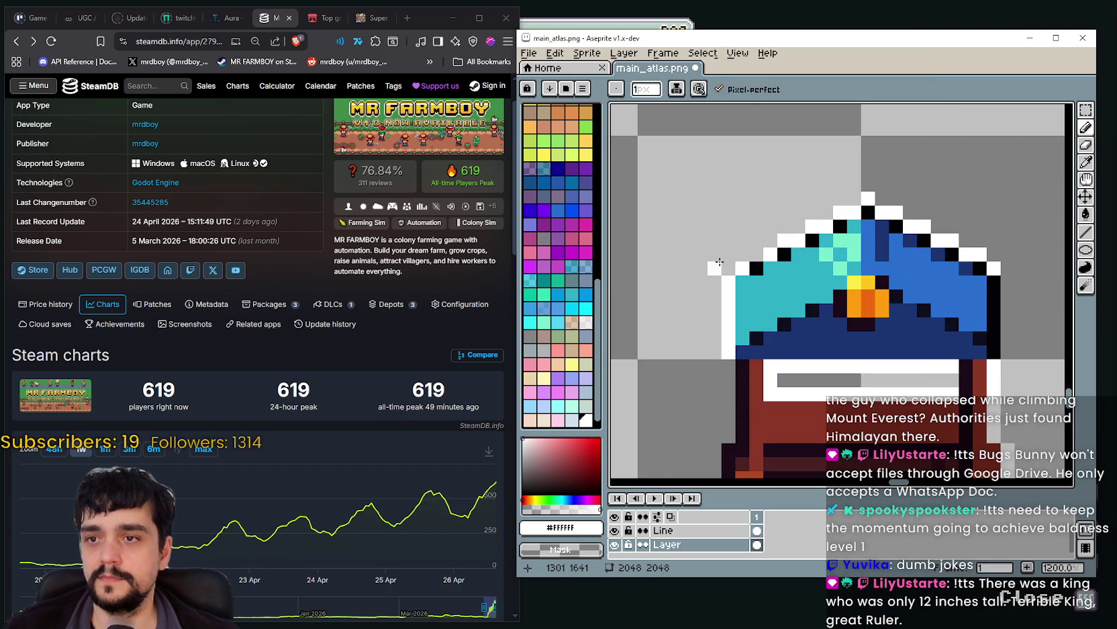
pyautogui.scroll(-1, 748, 268)
pyautogui.scroll(1, 732, 322)
# Draw white down the stall's left edge and a white row beneath its base
pyautogui.moveTo(742, 307); pyautogui.dragTo(742, 334)
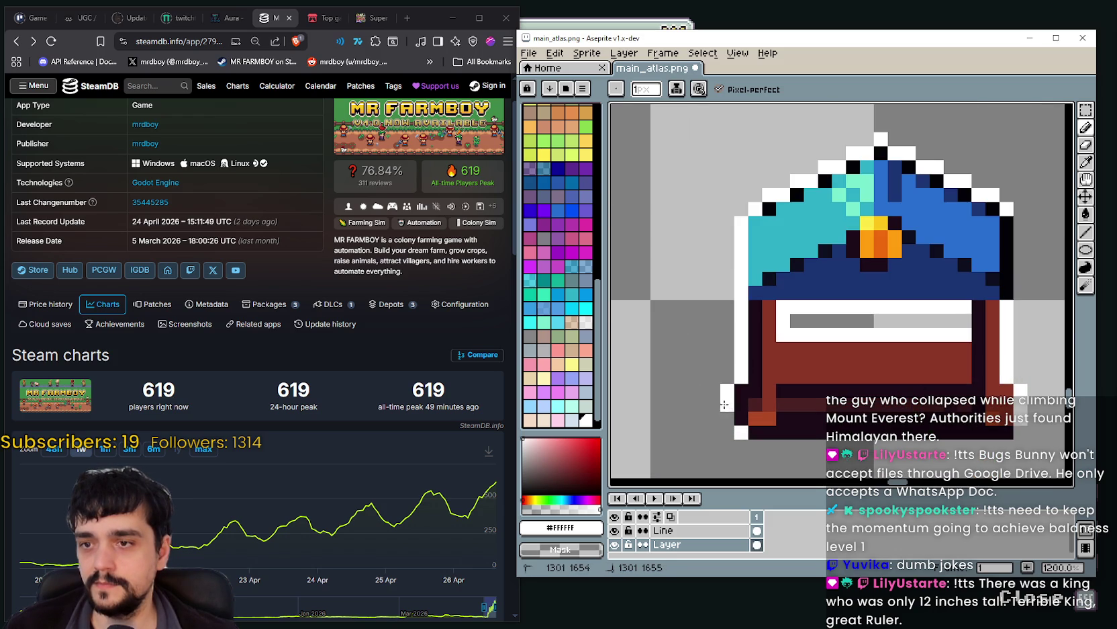
pyautogui.moveTo(749, 446)
pyautogui.mouseDown()
pyautogui.moveTo(1014, 446)
pyautogui.moveTo(928, 436)
pyautogui.moveTo(925, 424)
pyautogui.mouseUp()
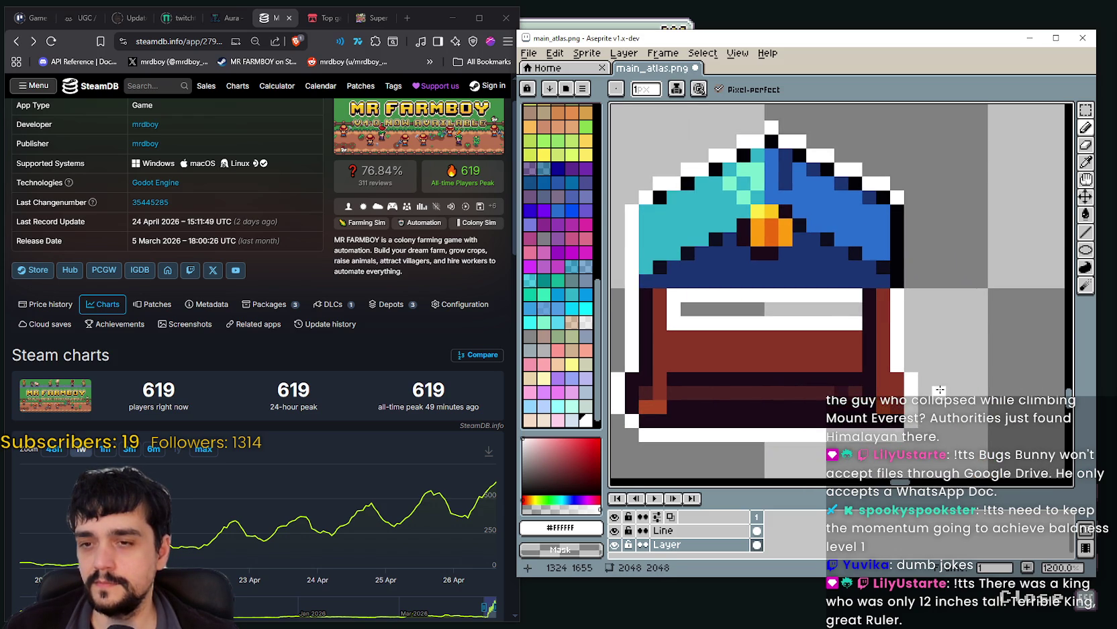
pyautogui.scroll(-2, 940, 390)
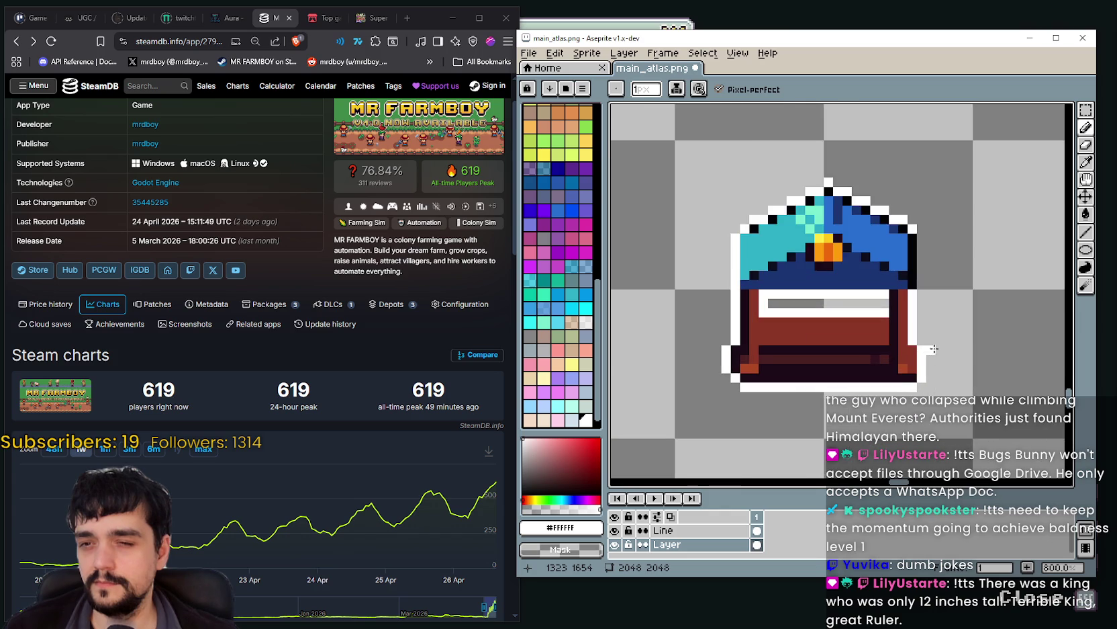
pyautogui.scroll(2, 934, 351)
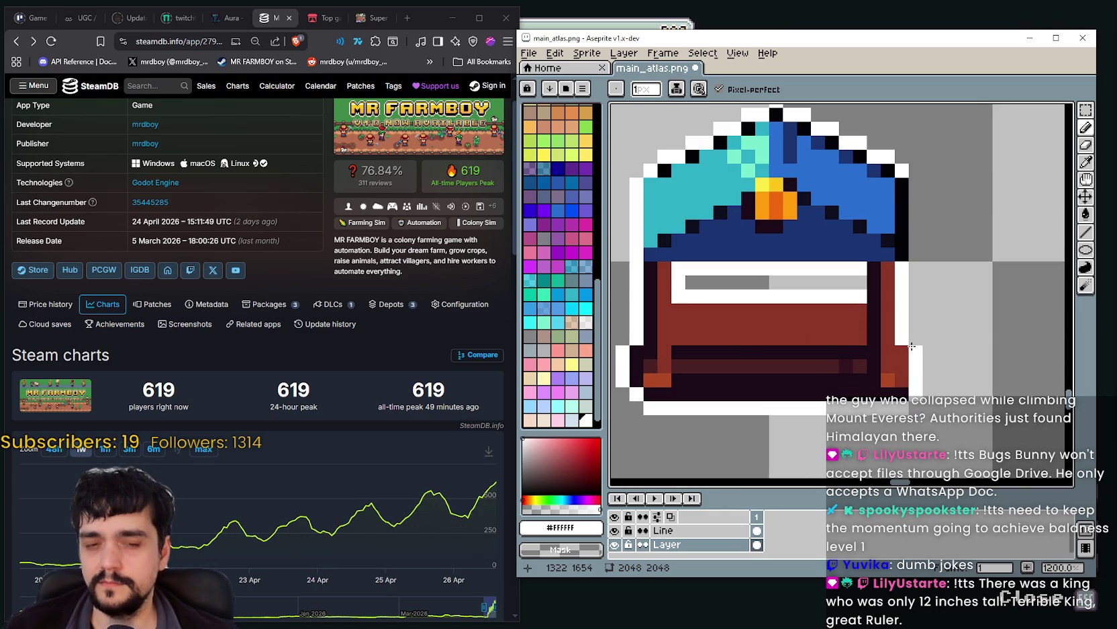
pyautogui.scroll(-2, 783, 319)
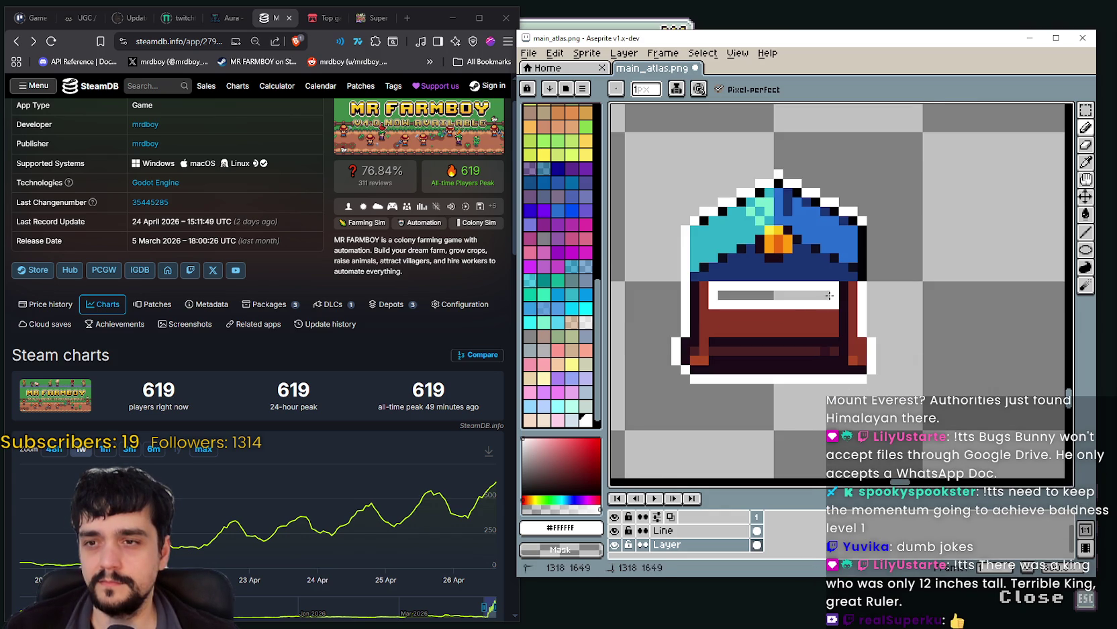
pyautogui.scroll(3, 876, 305)
pyautogui.scroll(-3, 868, 248)
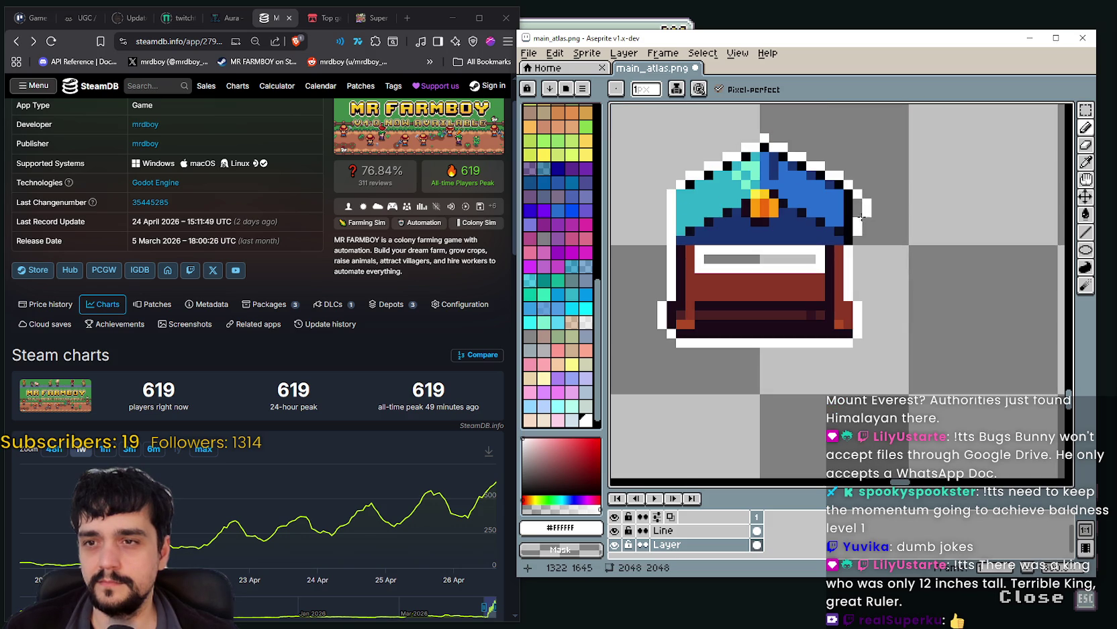
pyautogui.scroll(-1, 863, 220)
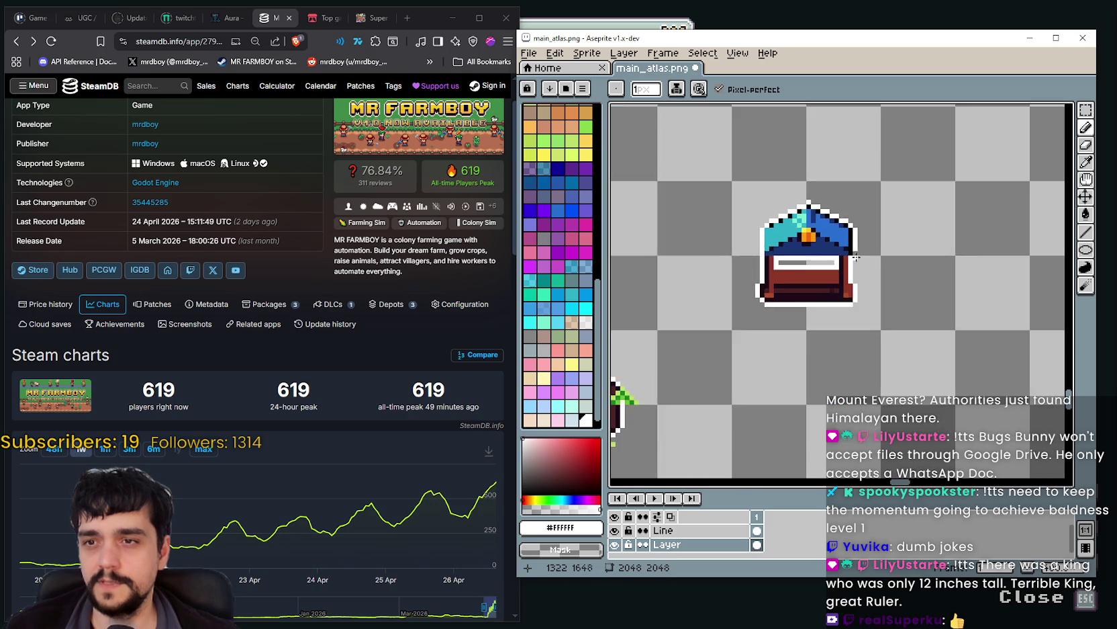
pyautogui.scroll(3, 864, 269)
pyautogui.scroll(-2, 869, 282)
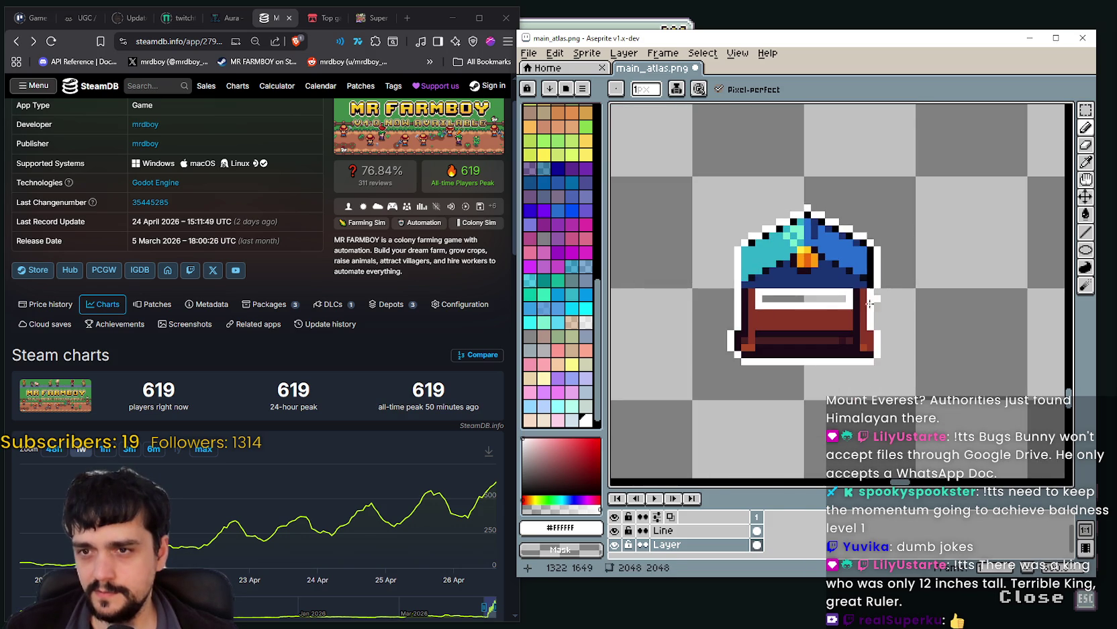
pyautogui.scroll(1, 723, 286)
pyautogui.scroll(1, 912, 307)
pyautogui.scroll(-1, 917, 305)
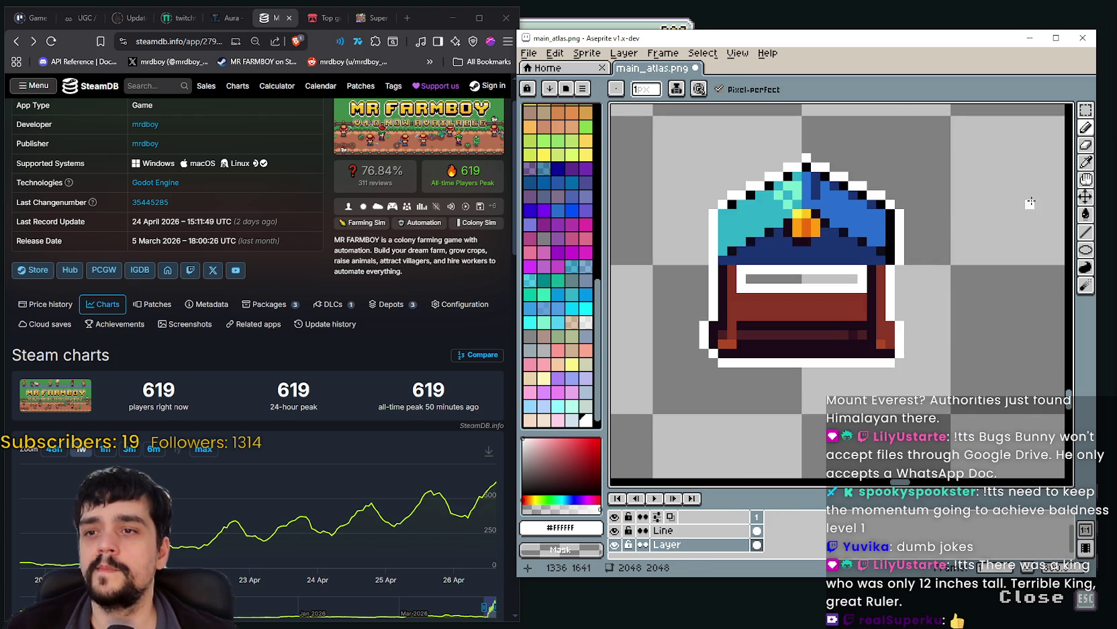
pyautogui.click(1086, 161)
# Eyedrop the near-black outline colour and blacken pixels along the roof's upper-left edge
pyautogui.scroll(1, 891, 224)
pyautogui.click(891, 228)
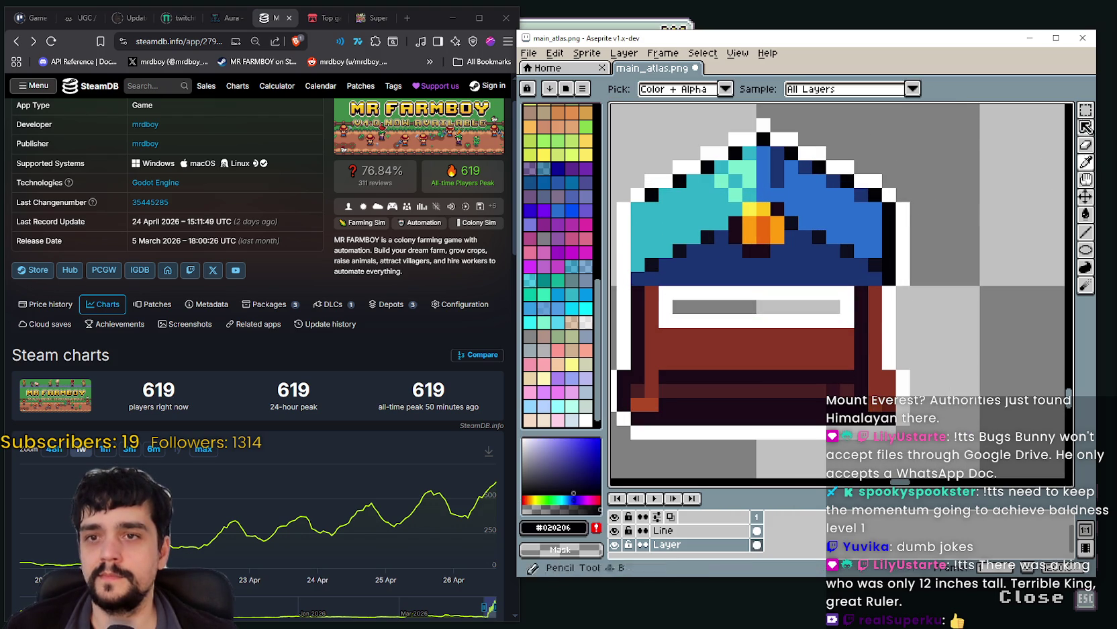
pyautogui.click(1085, 128)
pyautogui.scroll(1, 870, 177)
pyautogui.click(740, 162)
pyautogui.scroll(-1, 878, 236)
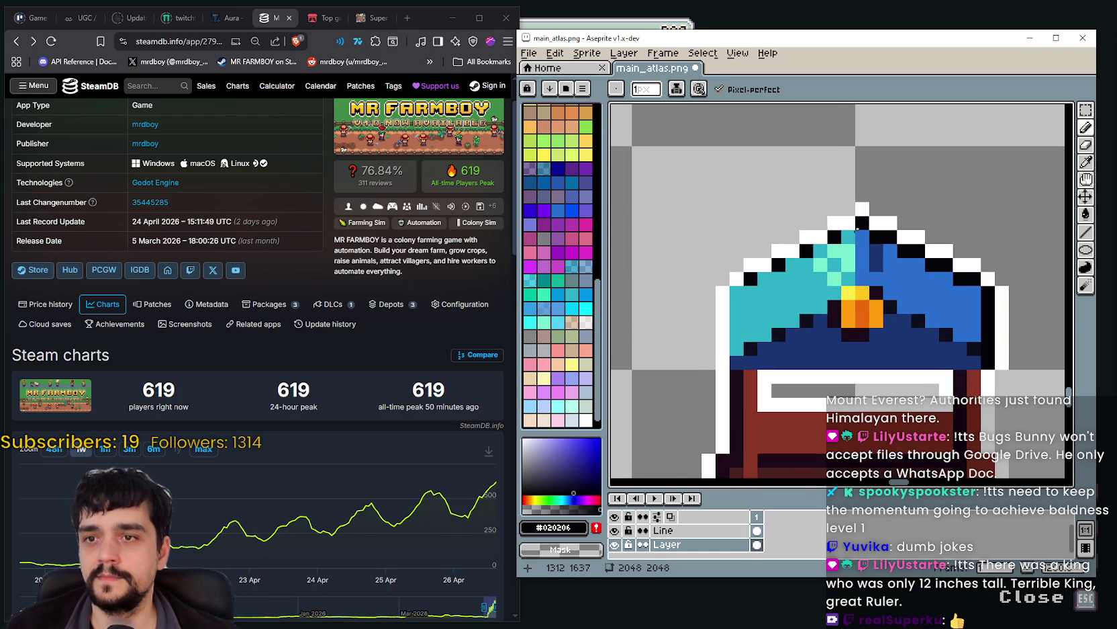
pyautogui.moveTo(816, 247); pyautogui.dragTo(773, 274)
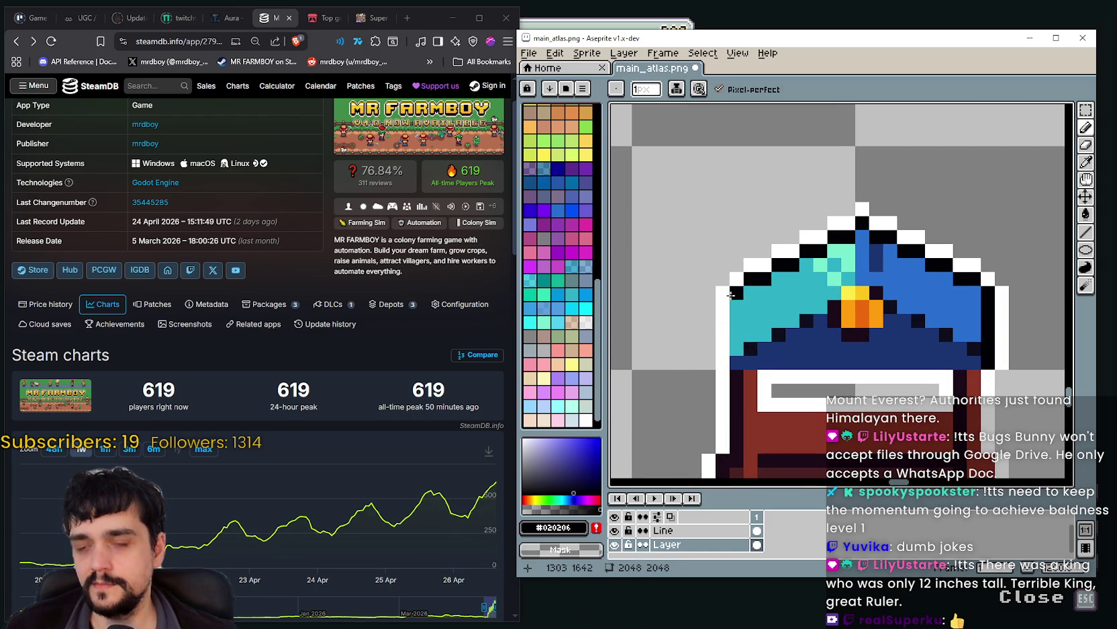
# Darken a grey pixel beside the orange roof ornament
pyautogui.moveTo(736, 334)
pyautogui.mouseDown()
pyautogui.moveTo(737, 283)
pyautogui.moveTo(730, 289)
pyautogui.mouseUp()
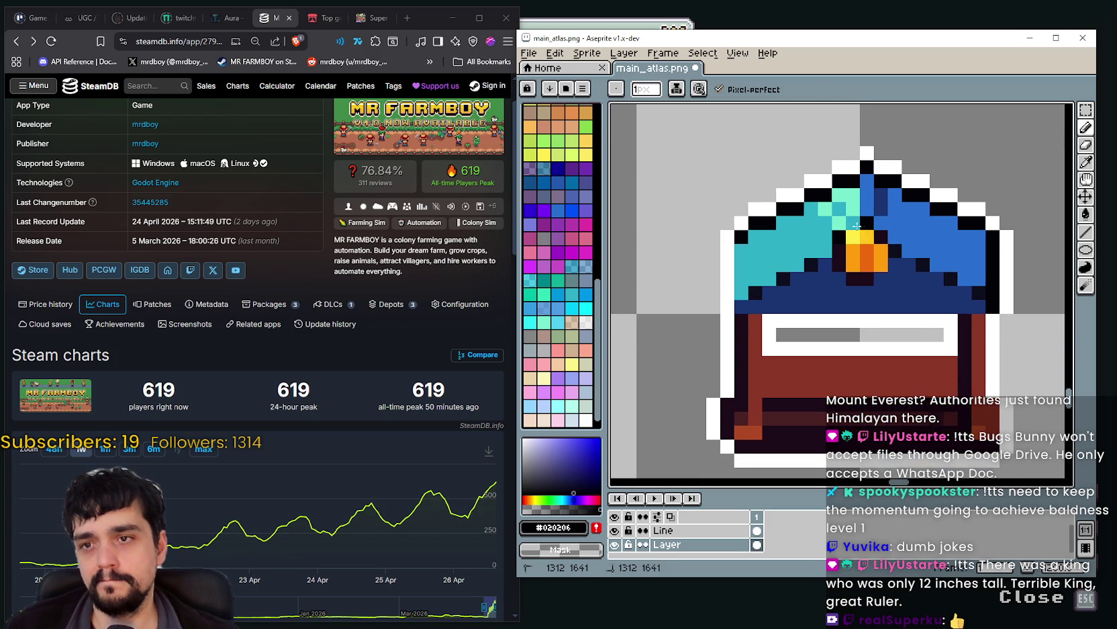
pyautogui.click(881, 264)
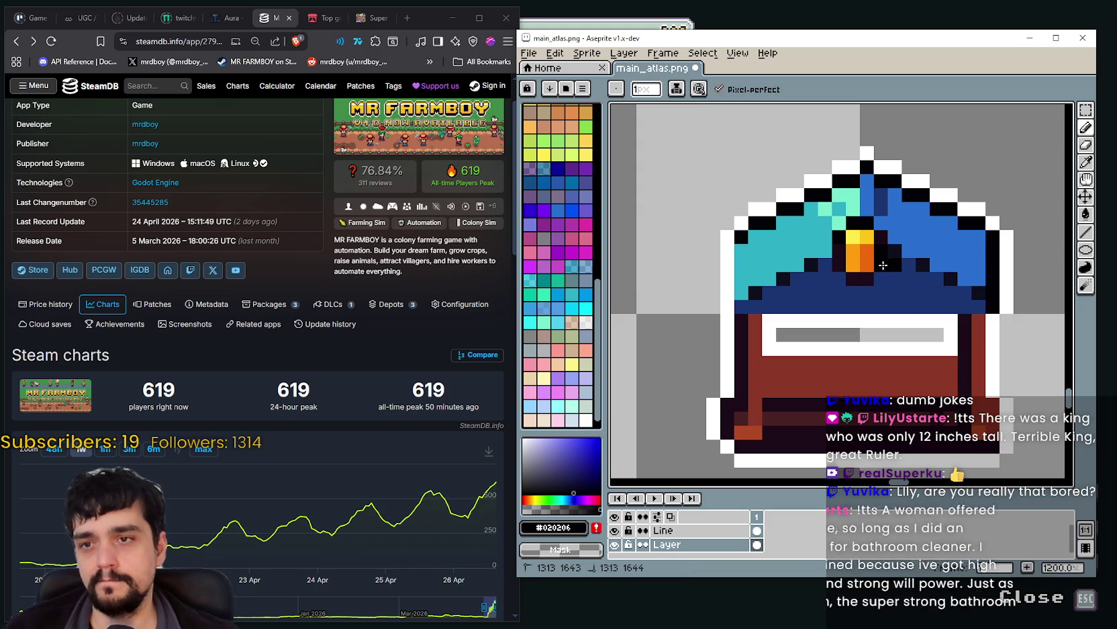
pyautogui.scroll(-1, 888, 299)
# Marquee-select a band of roof pixels near the ornament and lower it one pixel
pyautogui.press('m')
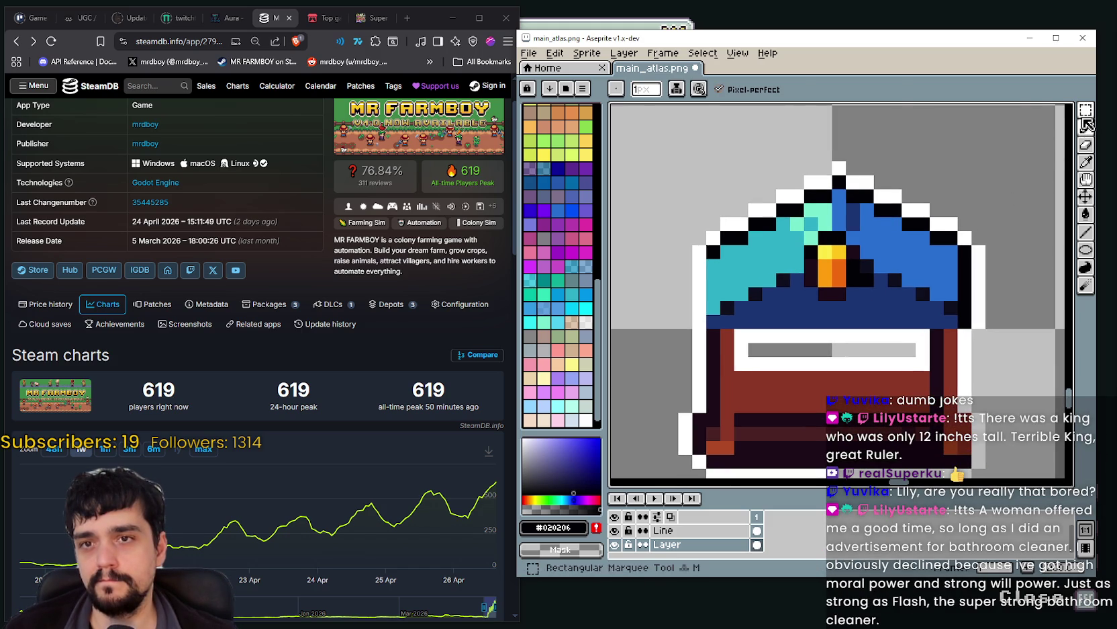
pyautogui.scroll(2, 798, 267)
pyautogui.moveTo(803, 218)
pyautogui.mouseDown()
pyautogui.moveTo(884, 261)
pyautogui.moveTo(862, 284)
pyautogui.mouseUp()
pyautogui.click(891, 230)
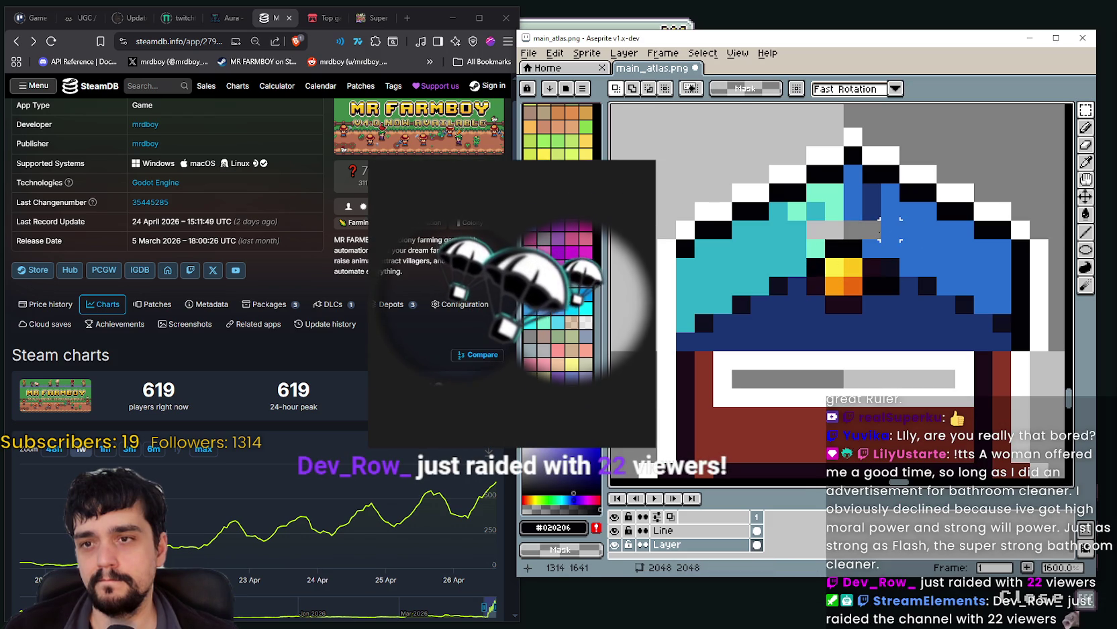
pyautogui.moveTo(766, 219); pyautogui.dragTo(828, 240)
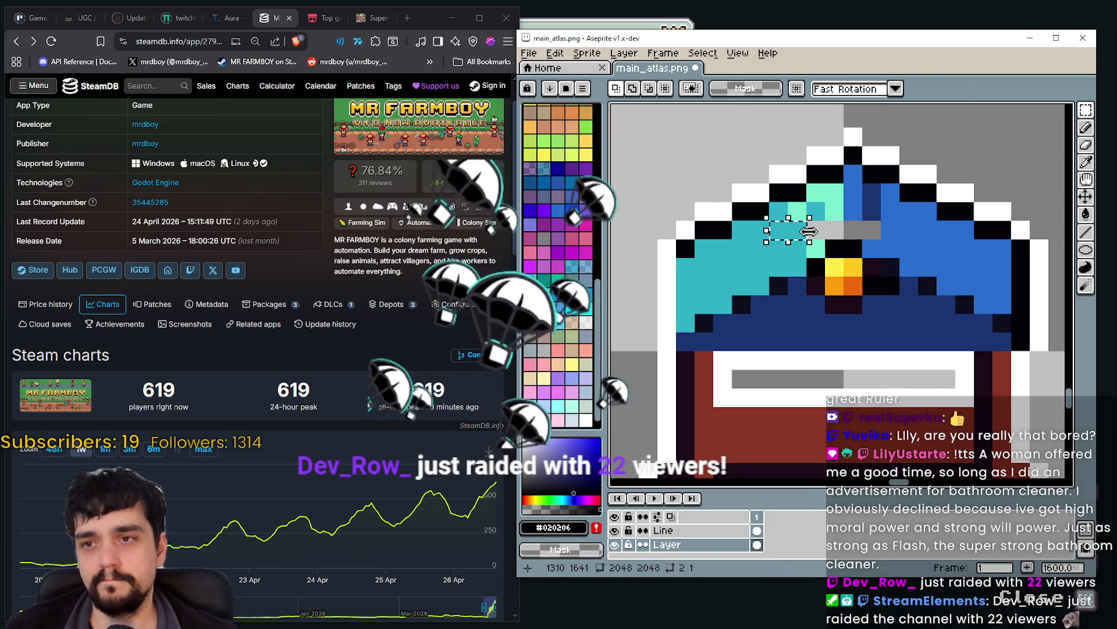
pyautogui.moveTo(826, 182)
pyautogui.mouseDown()
pyautogui.moveTo(843, 220)
pyautogui.moveTo(873, 222)
pyautogui.moveTo(879, 266)
pyautogui.mouseUp()
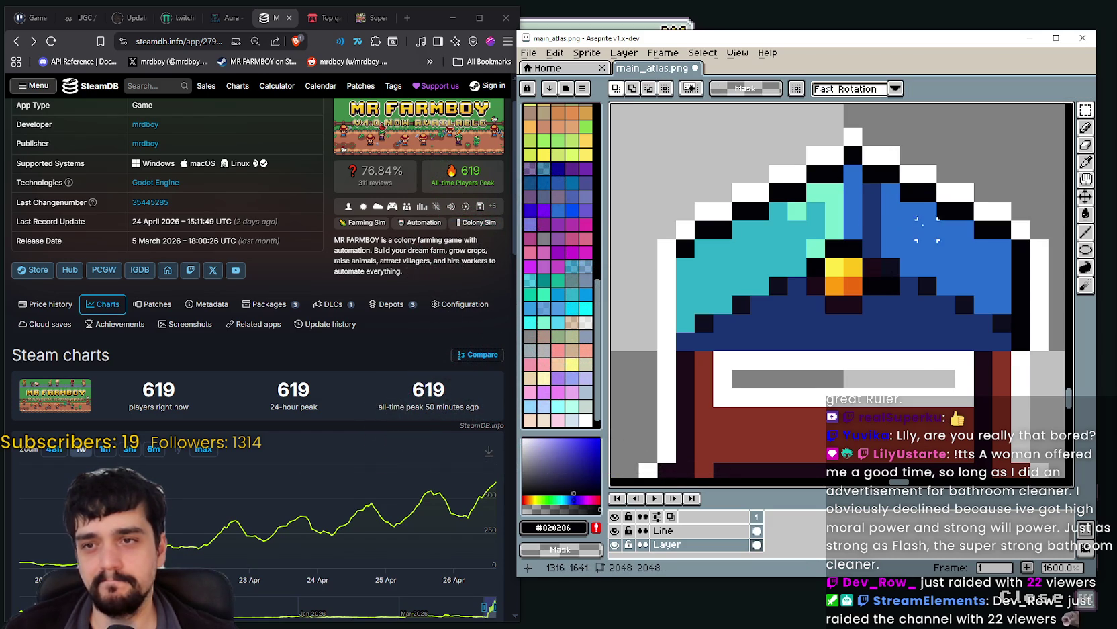
pyautogui.scroll(-1, 886, 272)
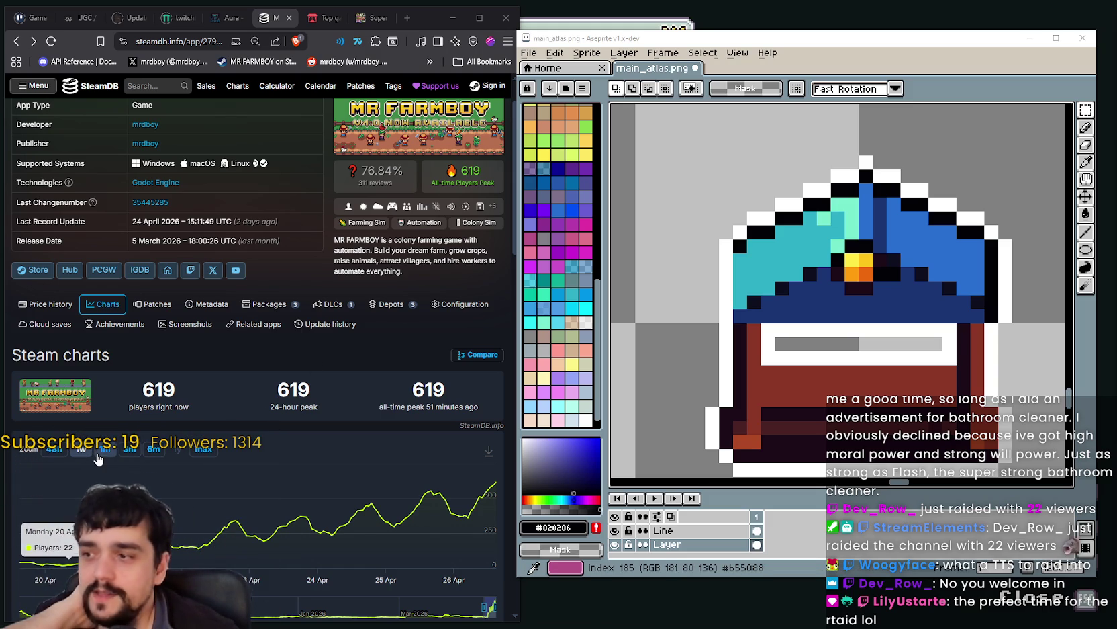
pyautogui.click(108, 453)
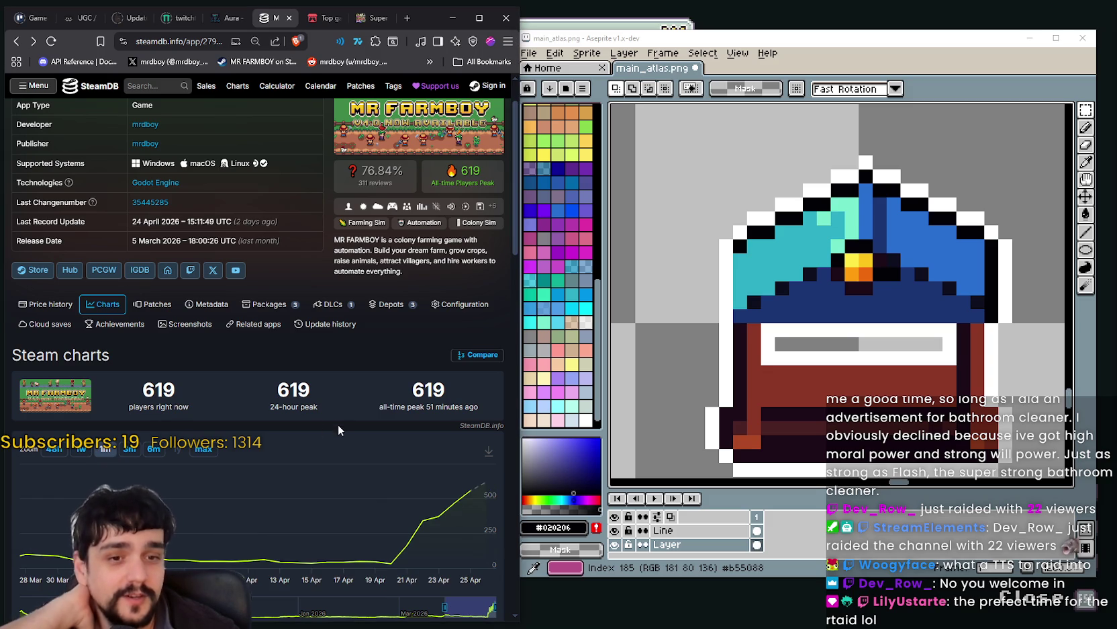
# Paint the roof's left outline black with the Pencil
pyautogui.moveTo(819, 316); pyautogui.dragTo(781, 345)
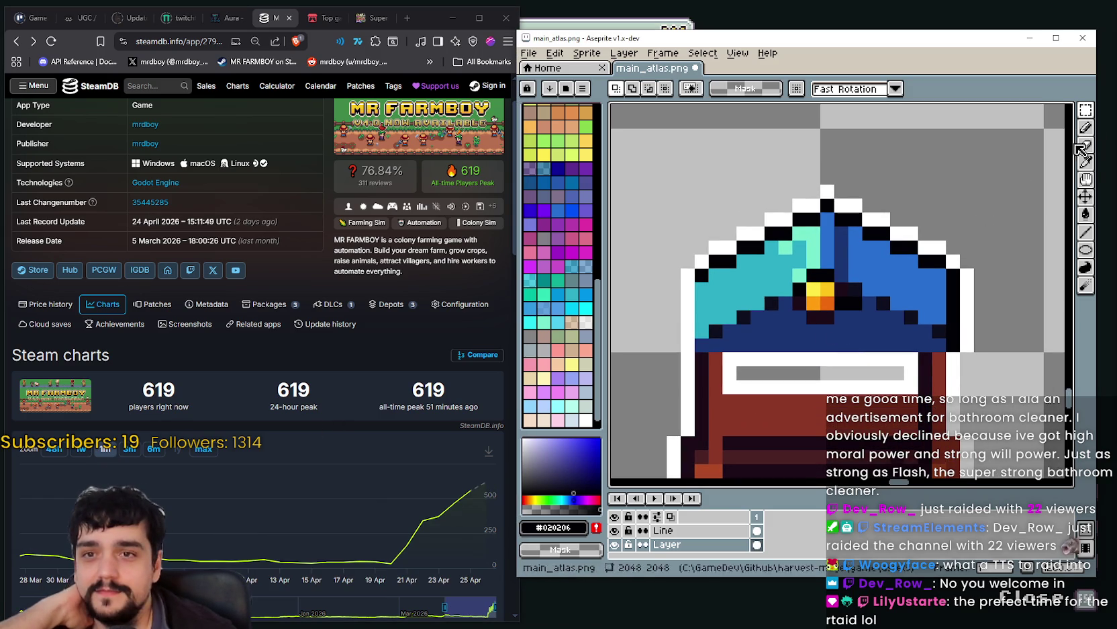
pyautogui.press('i')
pyautogui.scroll(1, 963, 282)
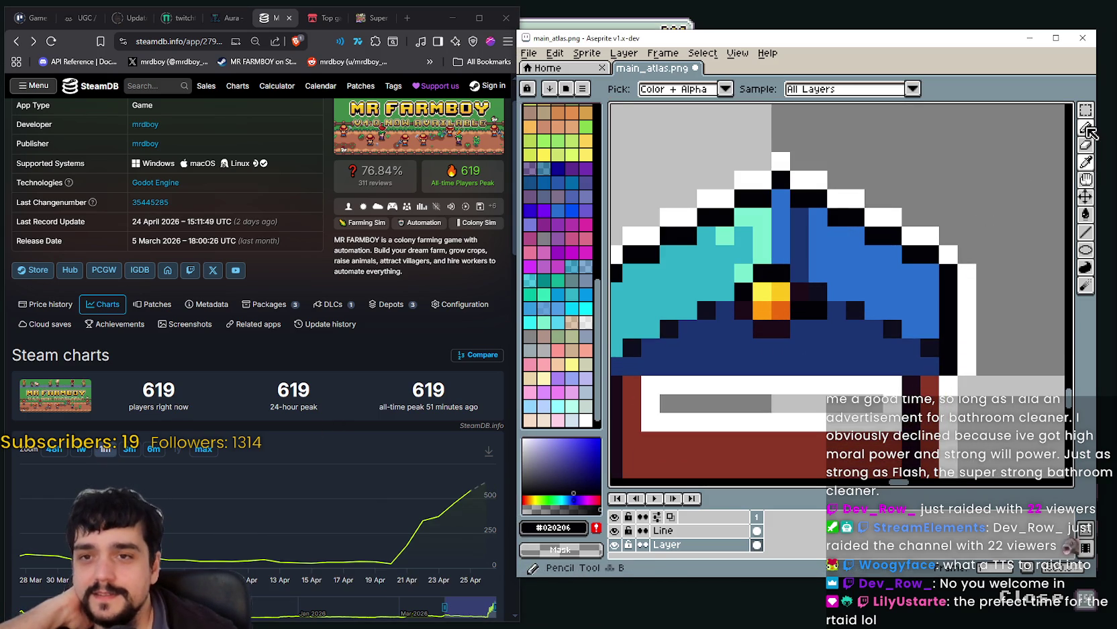
pyautogui.click(1086, 128)
pyautogui.scroll(-2, 823, 273)
pyautogui.scroll(1, 823, 273)
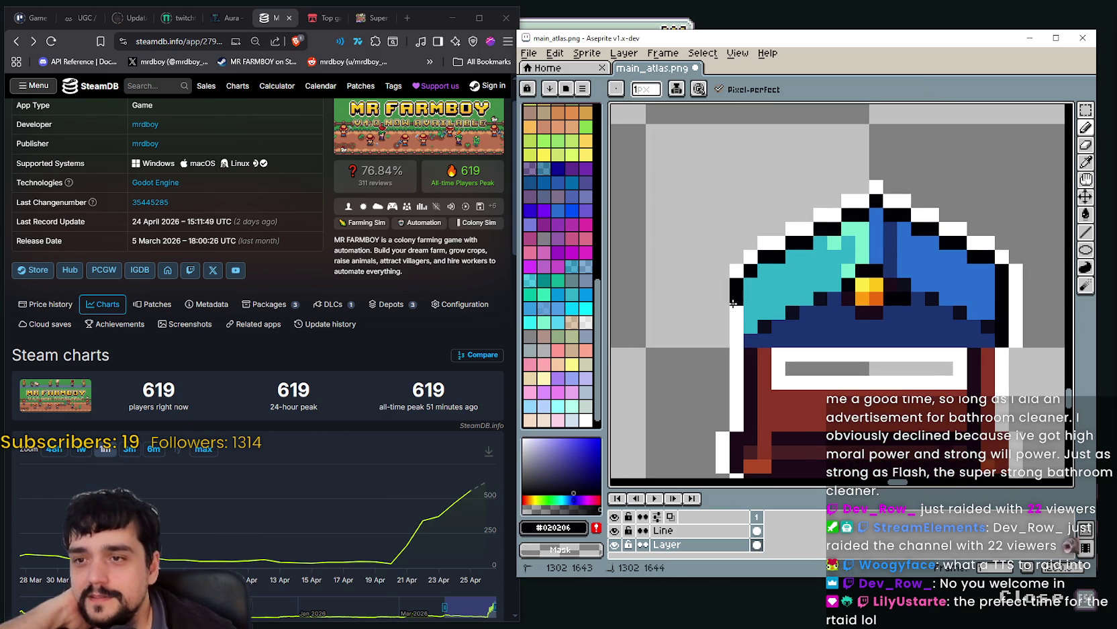
pyautogui.moveTo(735, 299); pyautogui.dragTo(737, 344)
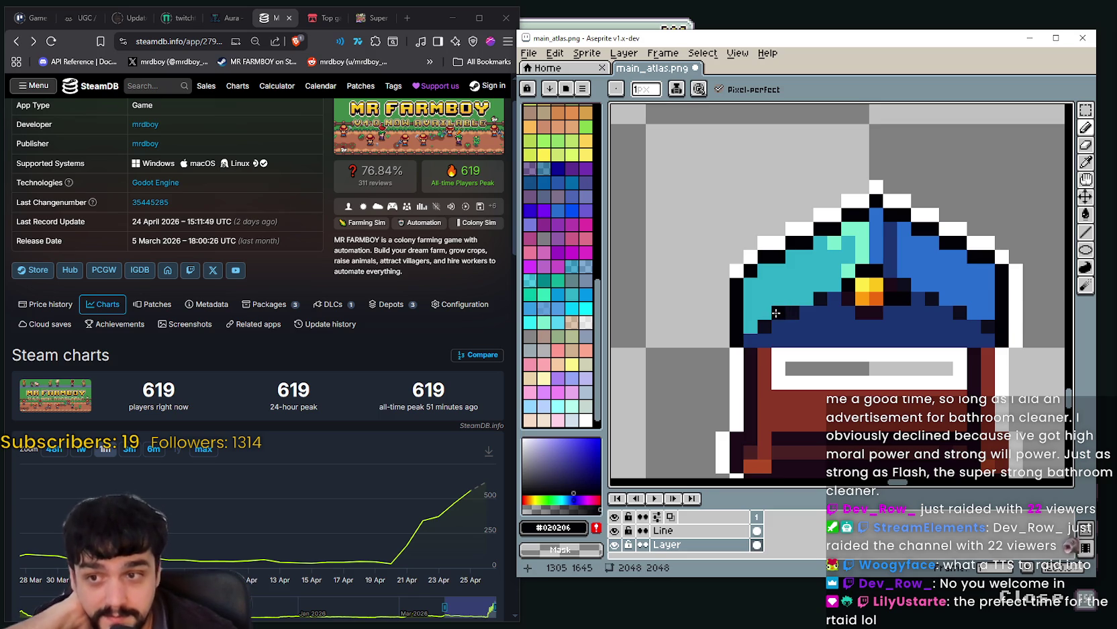
pyautogui.scroll(-1, 846, 333)
pyautogui.scroll(1, 927, 356)
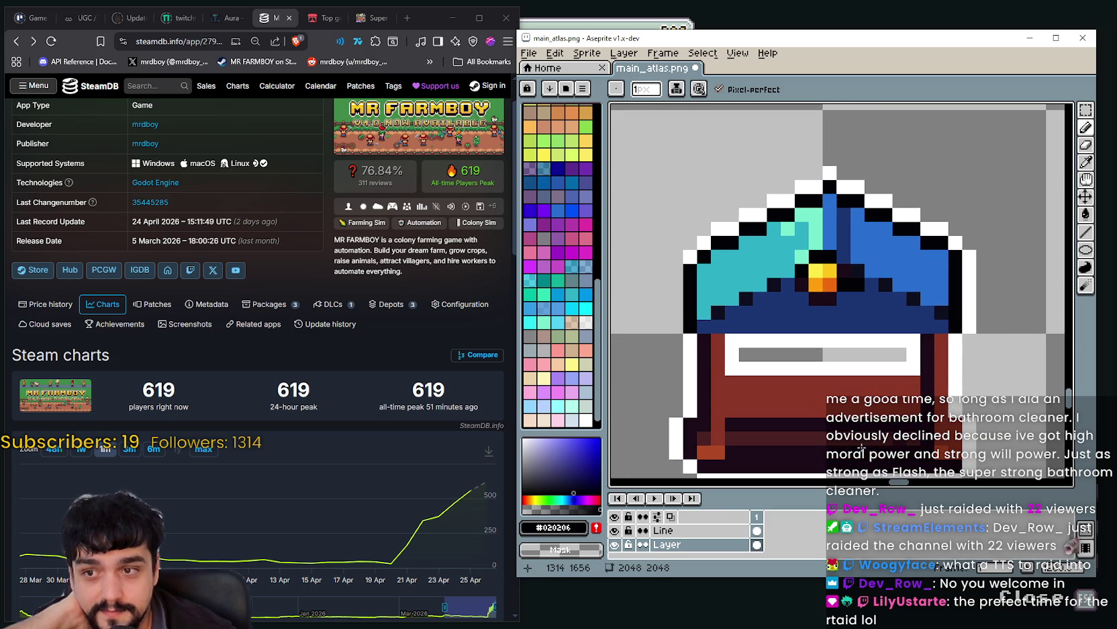
pyautogui.scroll(-1, 930, 392)
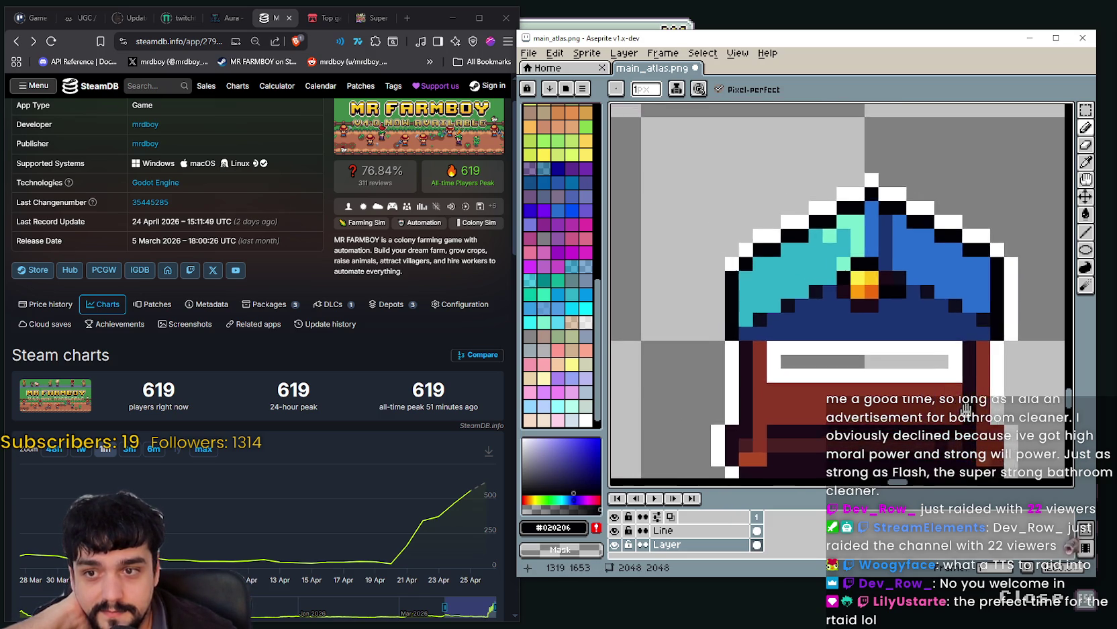
pyautogui.scroll(1, 936, 376)
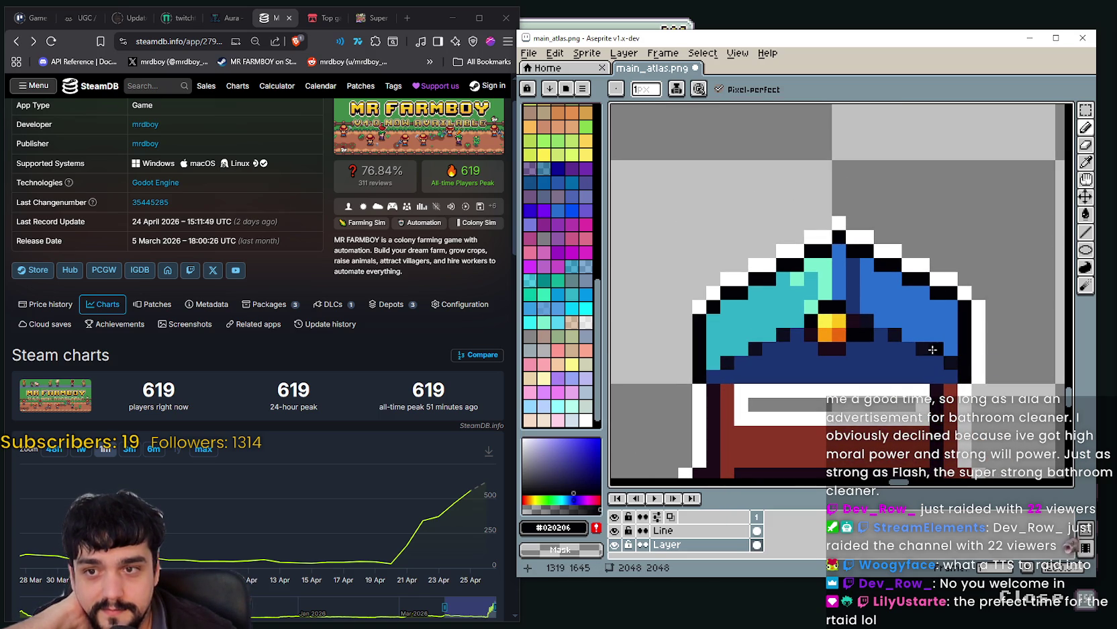
# Blacken two pixels in the roof's lower band and sample the navy #1a3473
pyautogui.click(904, 345)
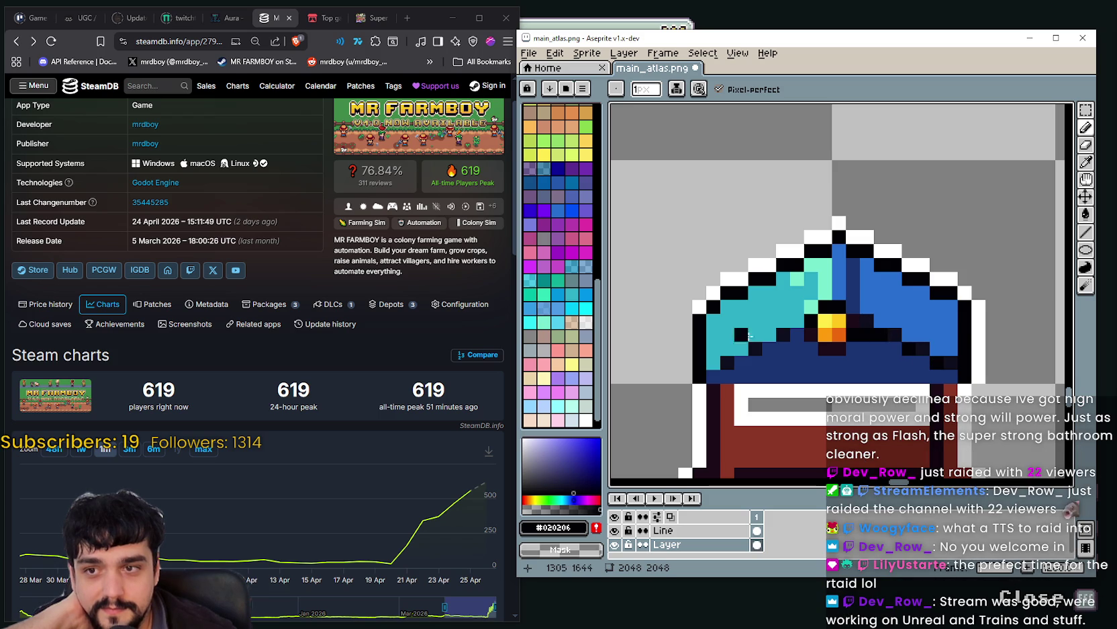
pyautogui.click(743, 361)
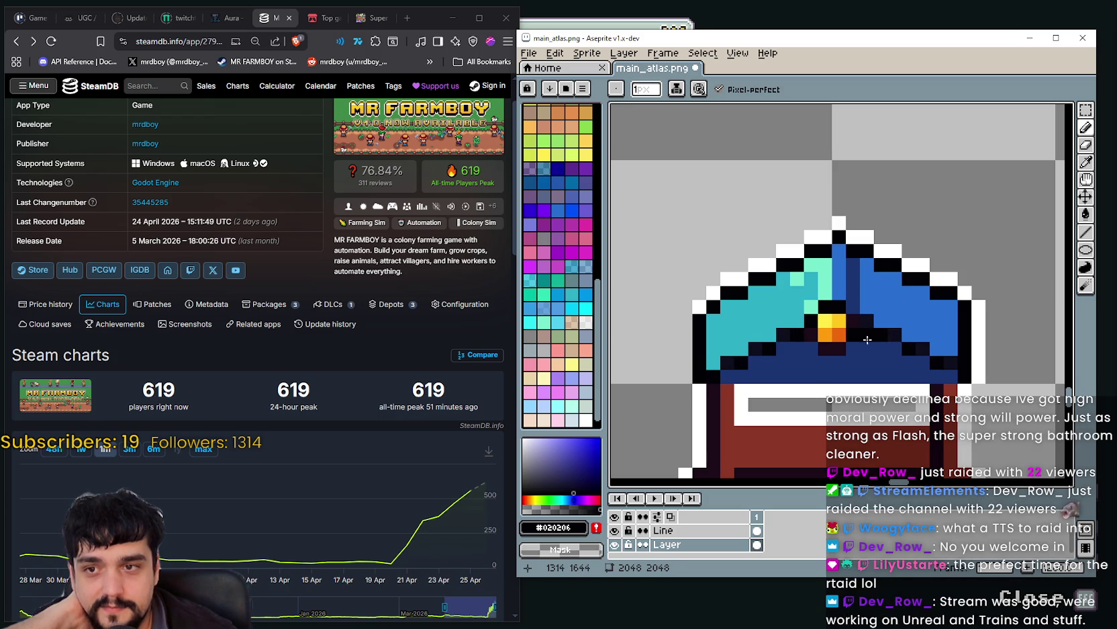
pyautogui.keyDown('alt'); pyautogui.click(927, 366); pyautogui.keyUp('alt')
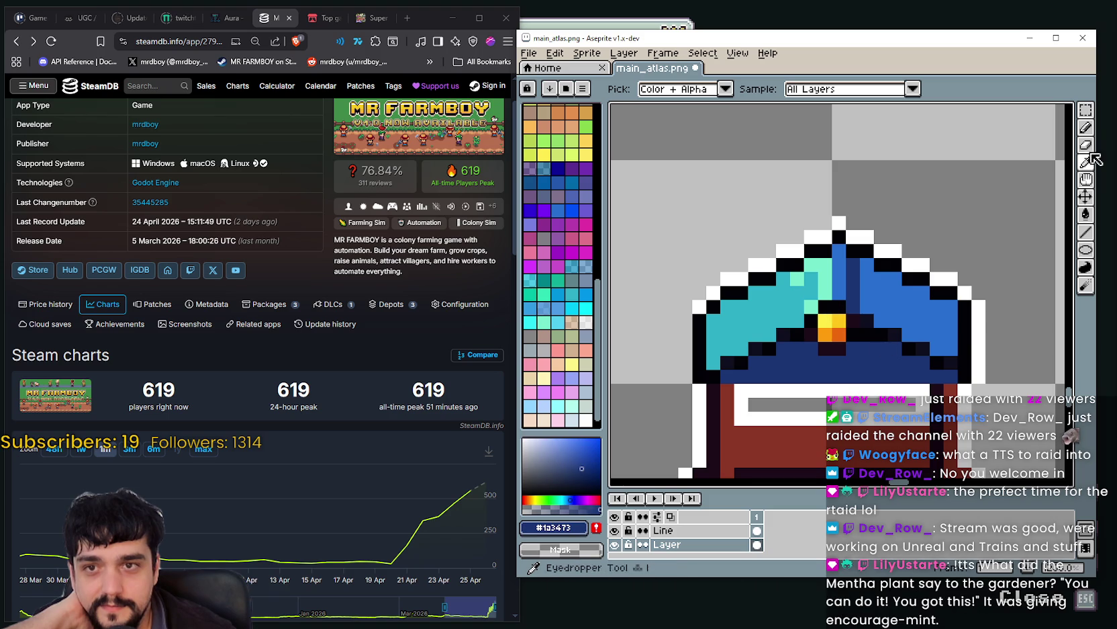
pyautogui.scroll(1, 851, 326)
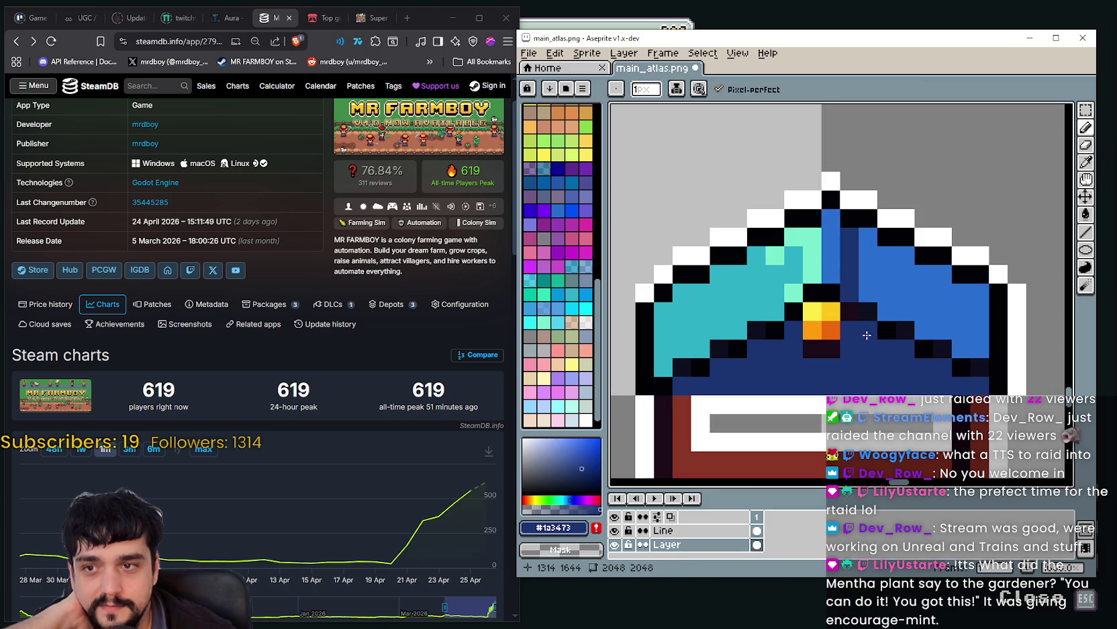
pyautogui.scroll(-2, 839, 309)
pyautogui.scroll(2, 839, 309)
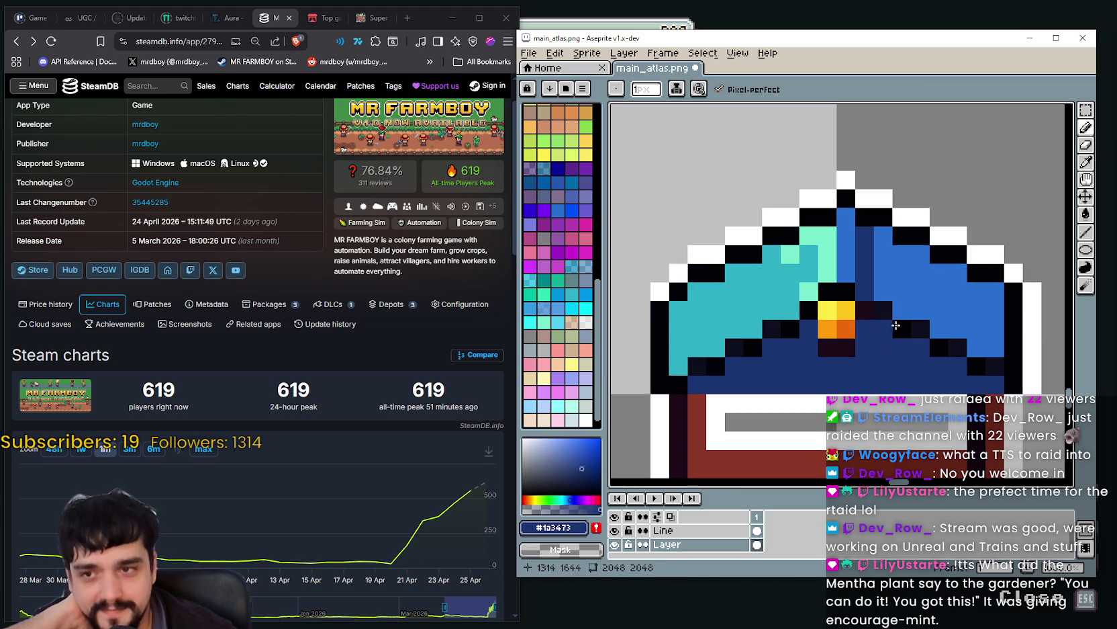
pyautogui.moveTo(738, 309)
pyautogui.mouseDown()
pyautogui.moveTo(788, 280)
pyautogui.moveTo(768, 299)
pyautogui.mouseUp()
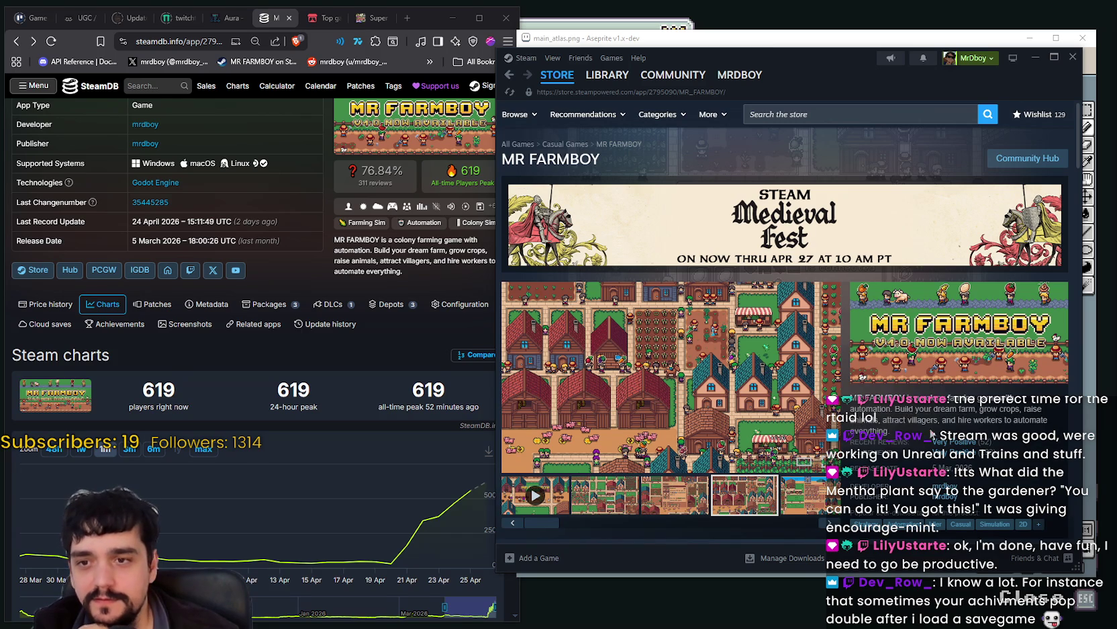
# Reload the MR FARMBOY store page and show the fourth screenshot instead of the trailer
pyautogui.rightClick(924, 424)
pyautogui.click(956, 458)
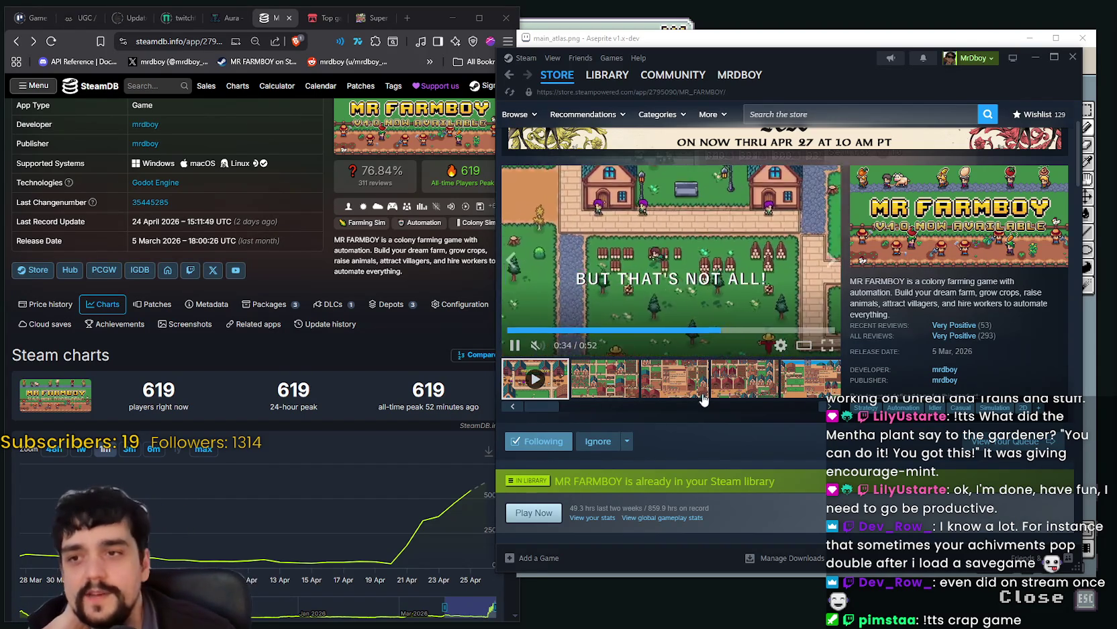
pyautogui.click(744, 383)
# Advance the media viewer to the next screenshot of the riverside town
pyautogui.click(803, 393)
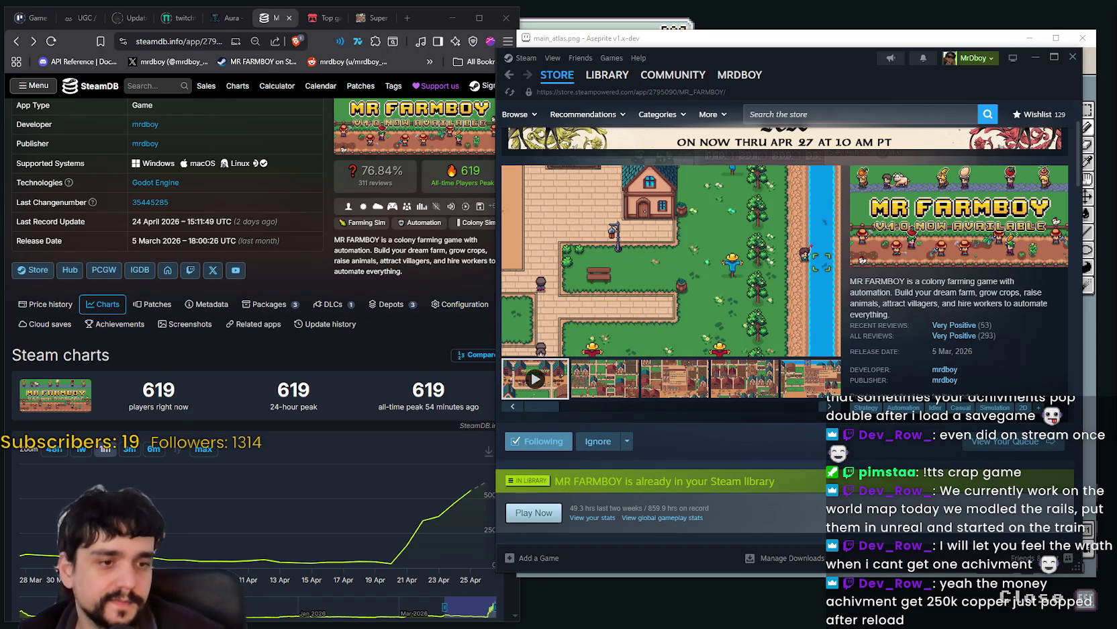
# Open the v1.0.6-Hotfix1 update from Recent Events and go to its Discuss thread
pyautogui.scroll(-6, 686, 363)
pyautogui.scroll(-4, 690, 377)
pyautogui.scroll(-6, 690, 377)
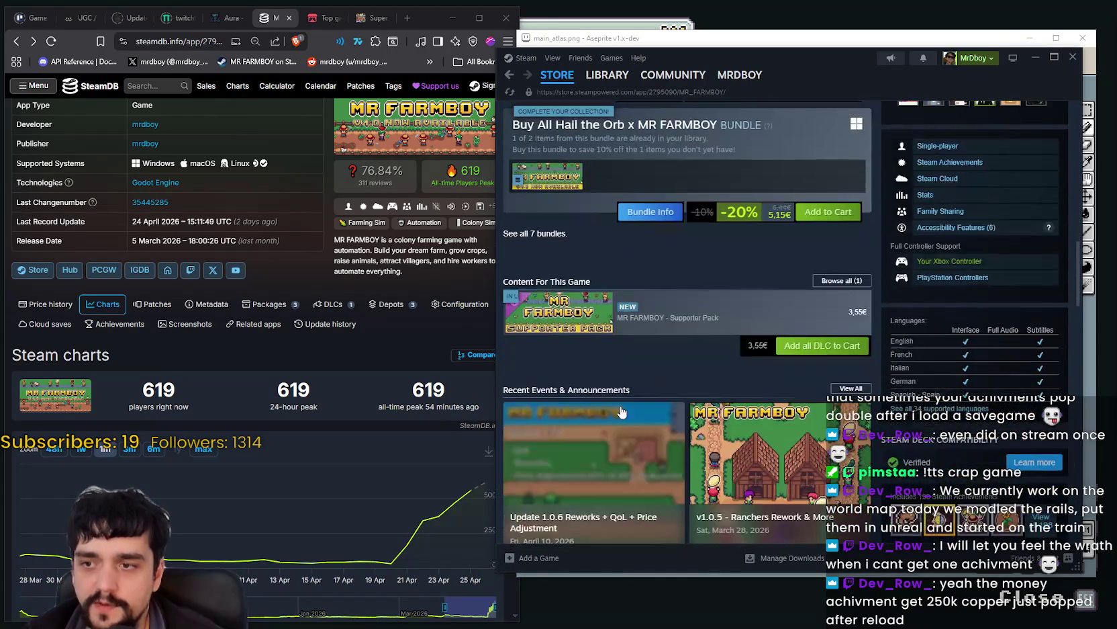
pyautogui.click(627, 345)
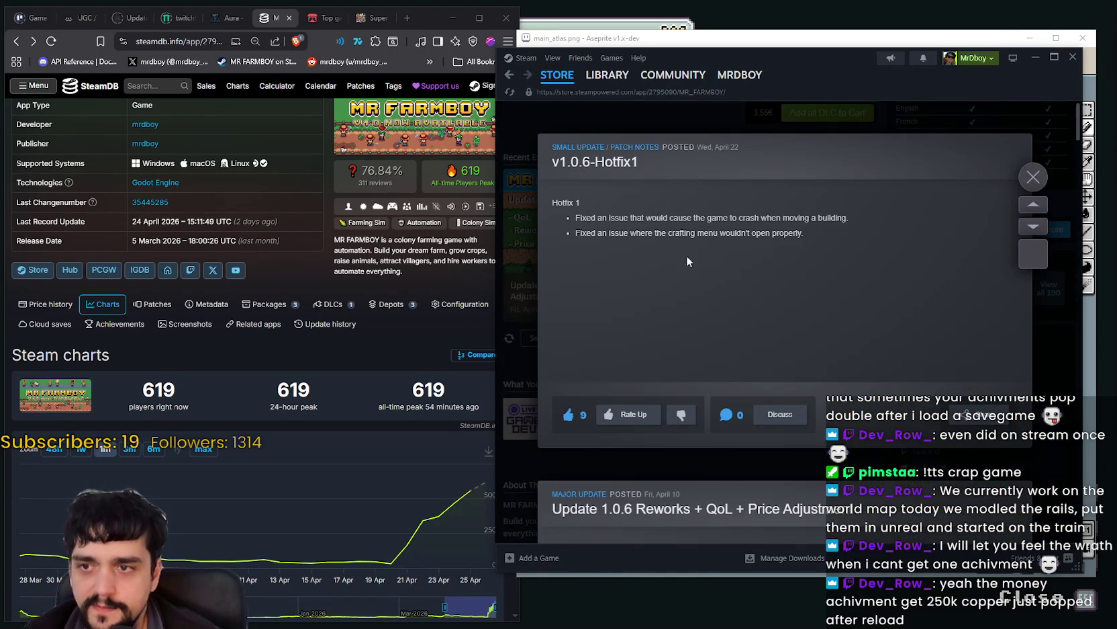
pyautogui.click(792, 419)
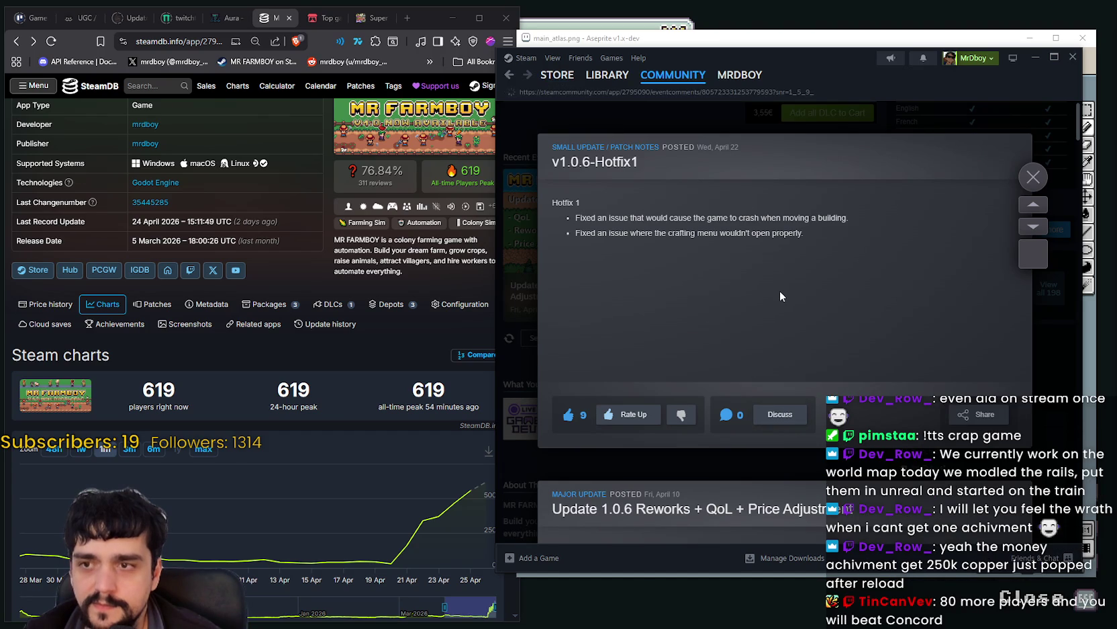
pyautogui.scroll(-1, 757, 336)
pyautogui.scroll(-1, 751, 298)
pyautogui.scroll(2, 751, 297)
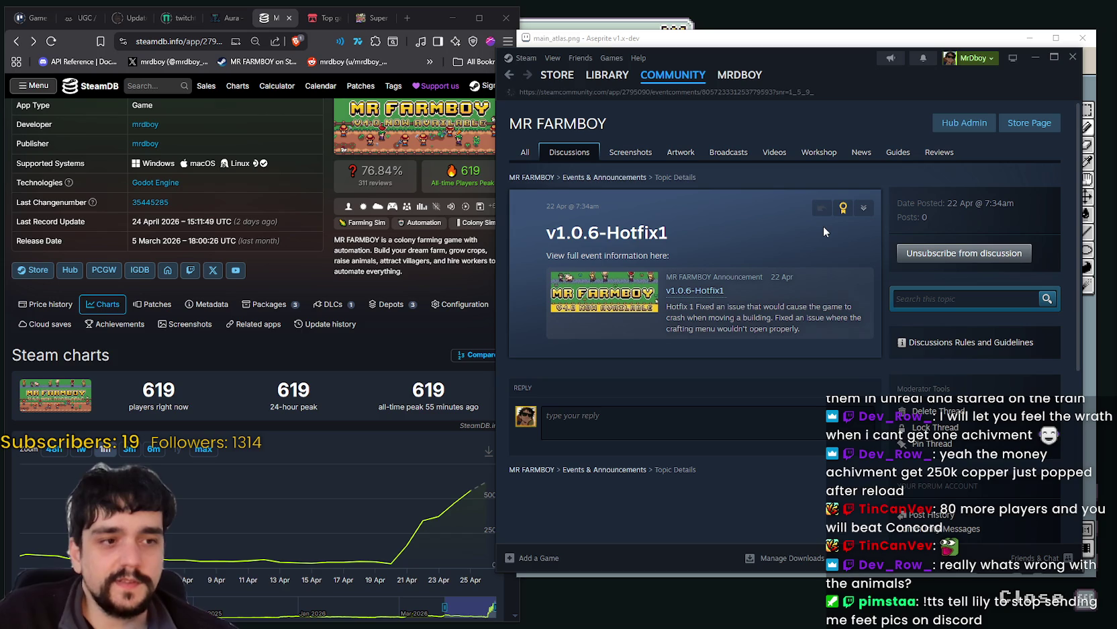
# Read the 'How to get eggs?' discussion topic and the developer's reply
pyautogui.click(583, 153)
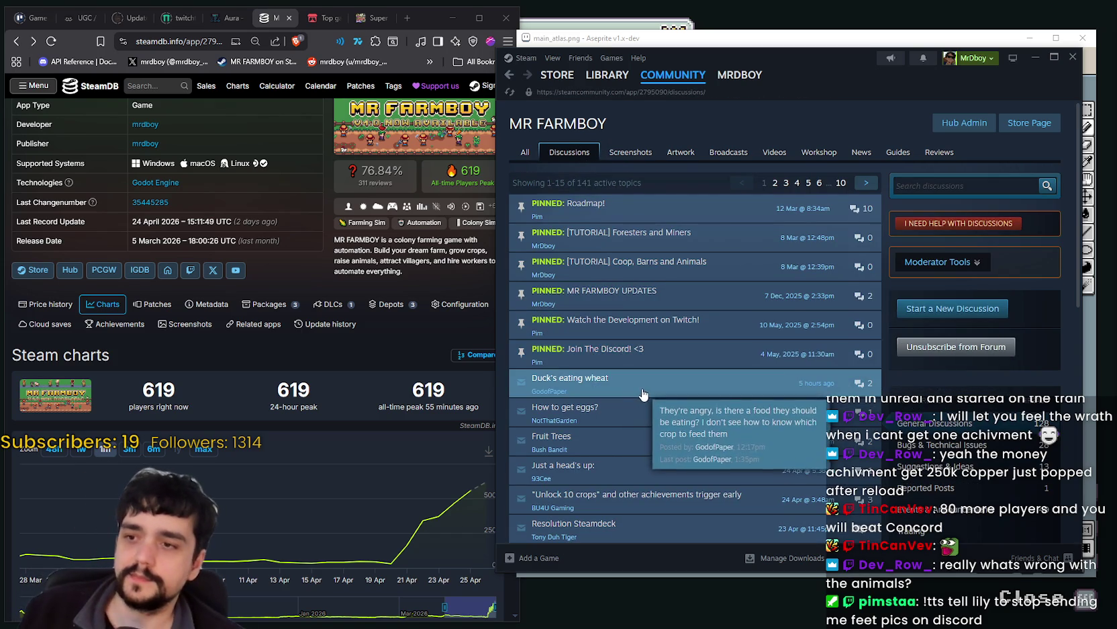
pyautogui.scroll(-1, 645, 390)
pyautogui.click(680, 359)
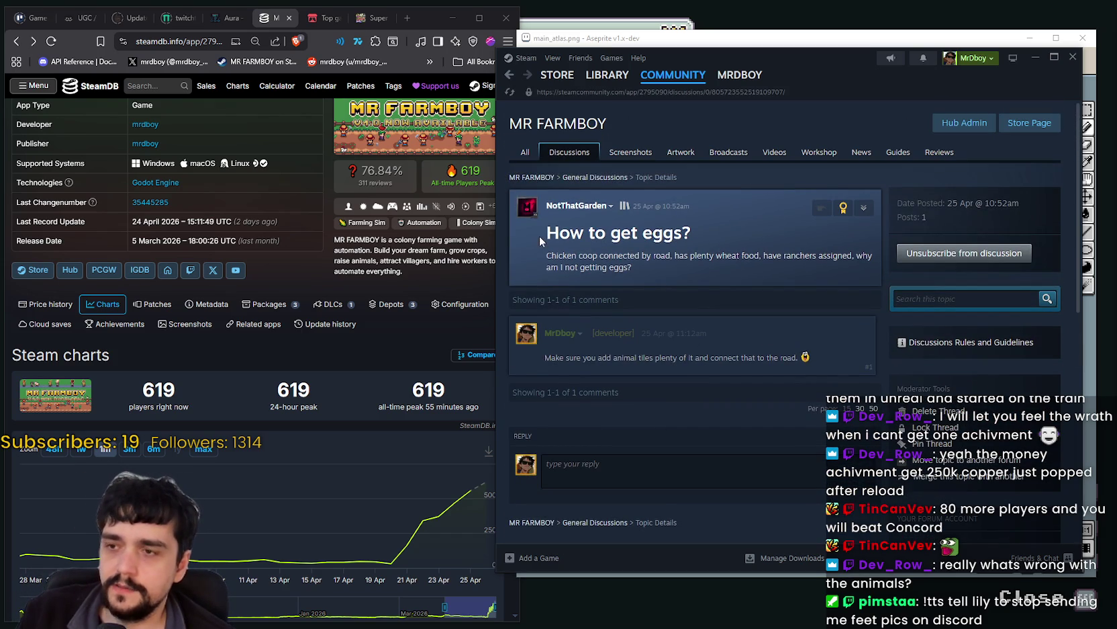
pyautogui.moveTo(539, 236); pyautogui.dragTo(681, 249)
pyautogui.click(675, 264)
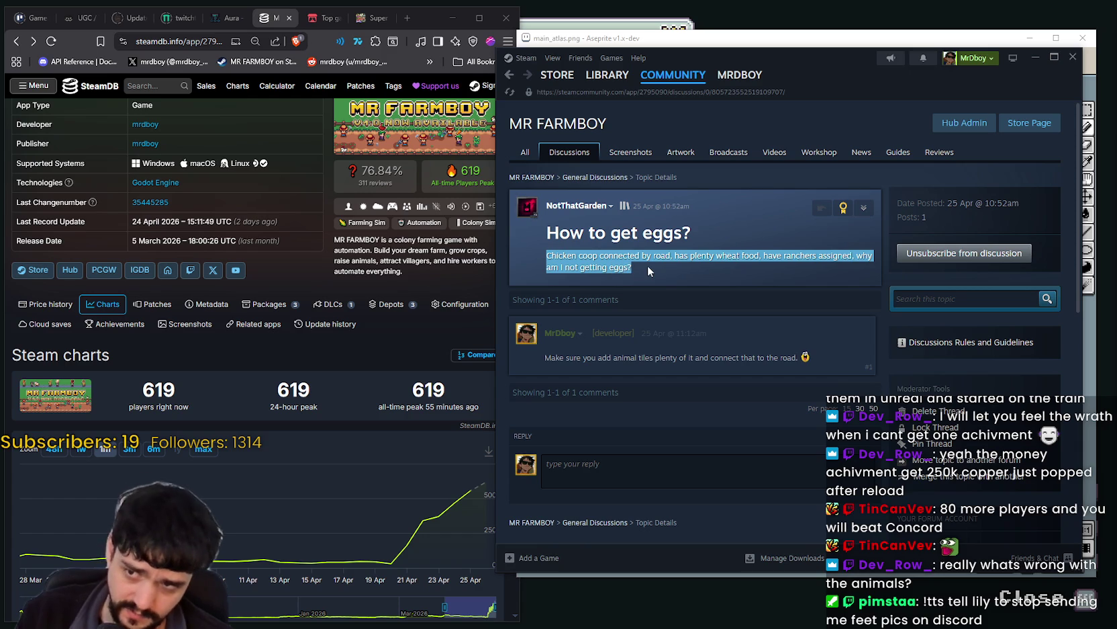
pyautogui.scroll(-1, 621, 349)
pyautogui.doubleClick(554, 299)
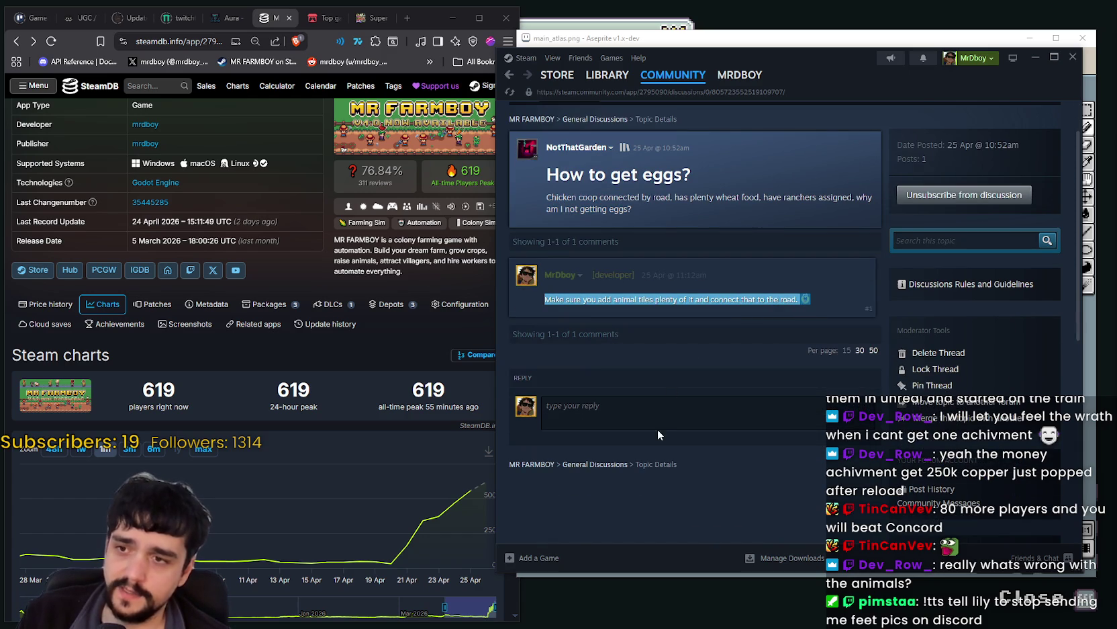
pyautogui.click(702, 296)
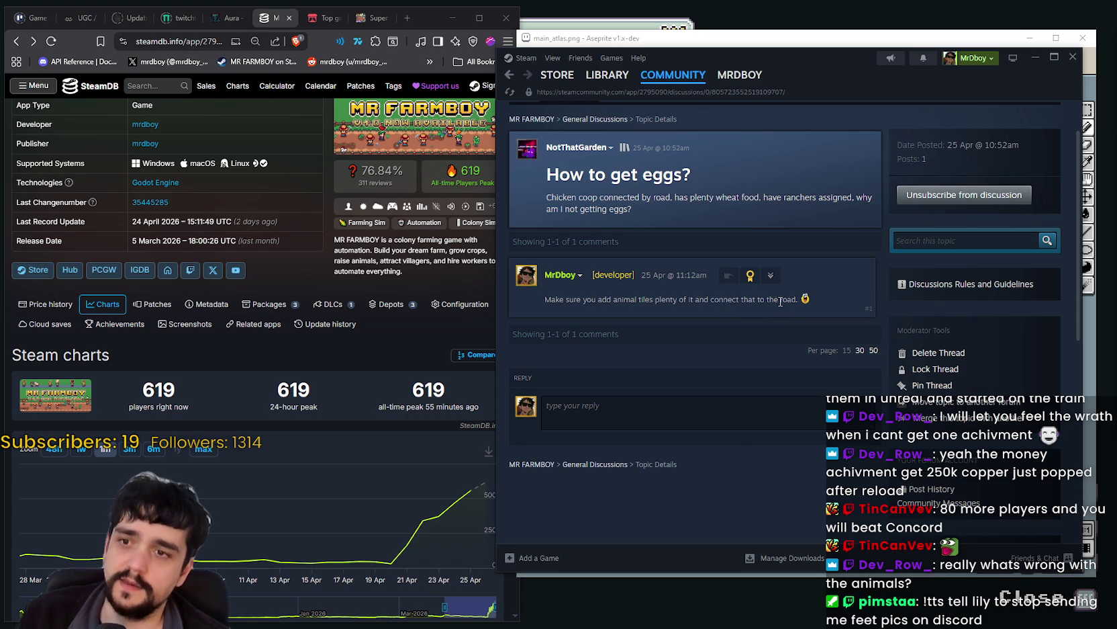
# Browse the Bugs & Technical Issues sub-forum, then the General Discussions forum
pyautogui.click(510, 79)
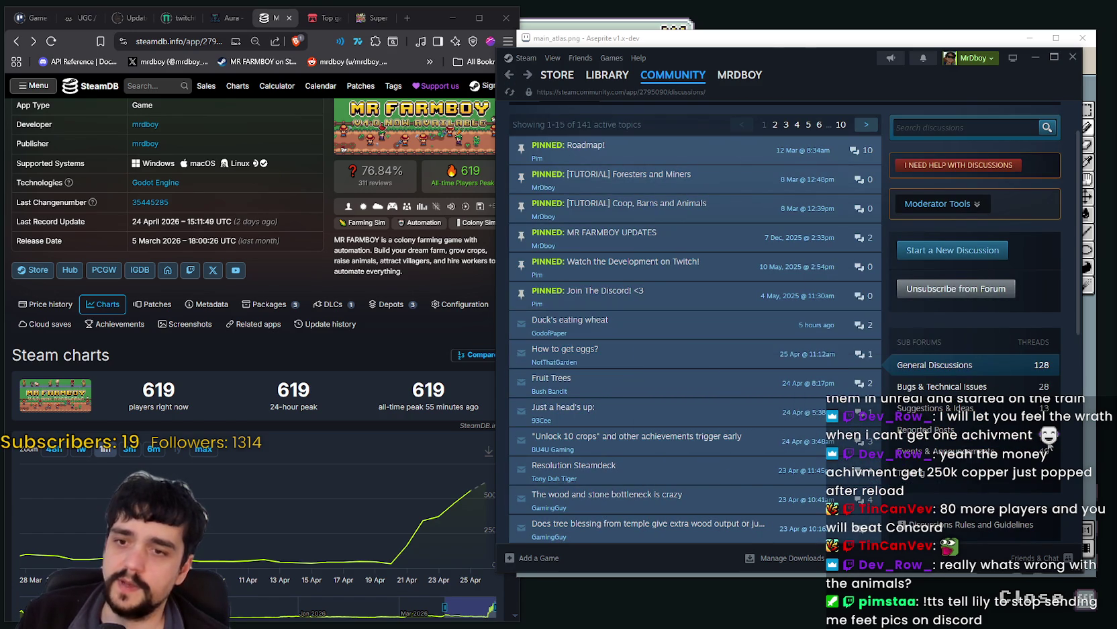
pyautogui.click(958, 388)
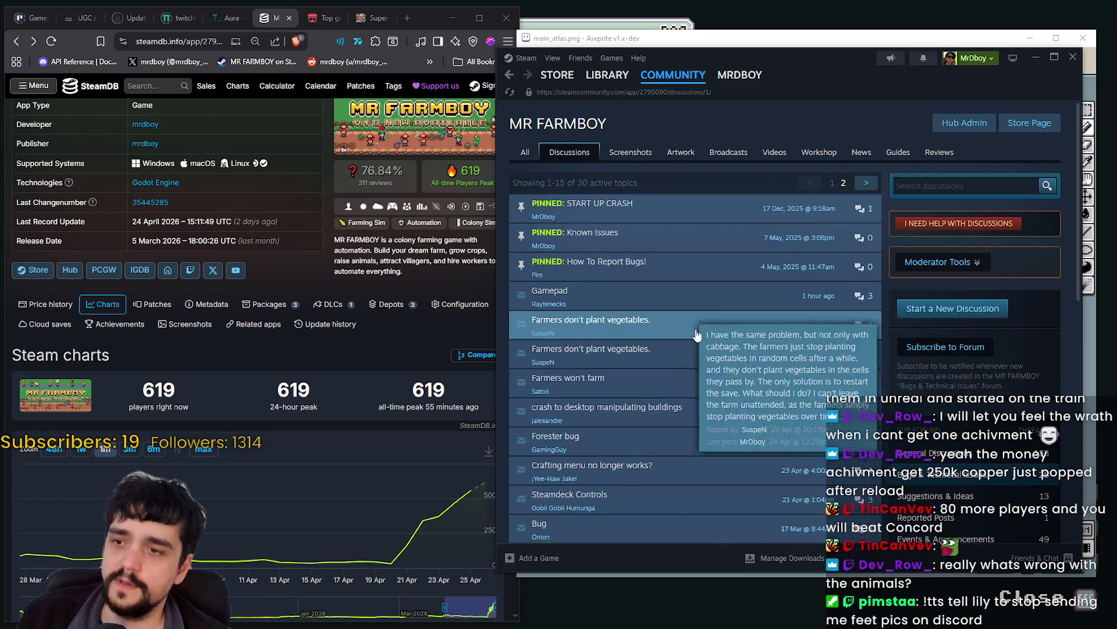
pyautogui.scroll(-1, 712, 439)
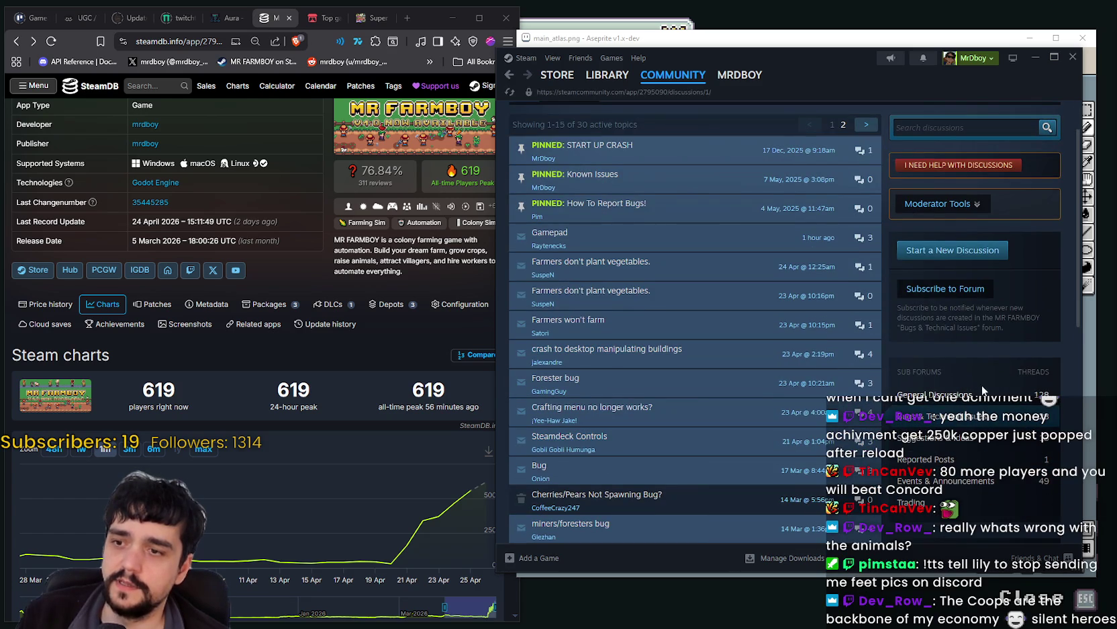
pyautogui.click(961, 396)
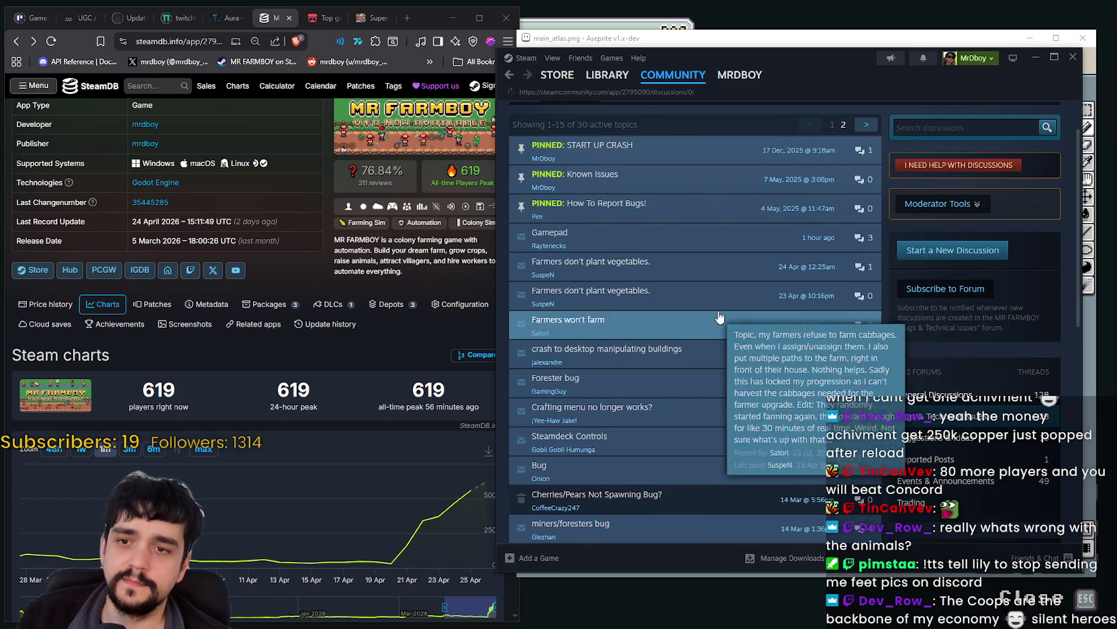
pyautogui.scroll(-1, 803, 382)
pyautogui.scroll(2, 804, 382)
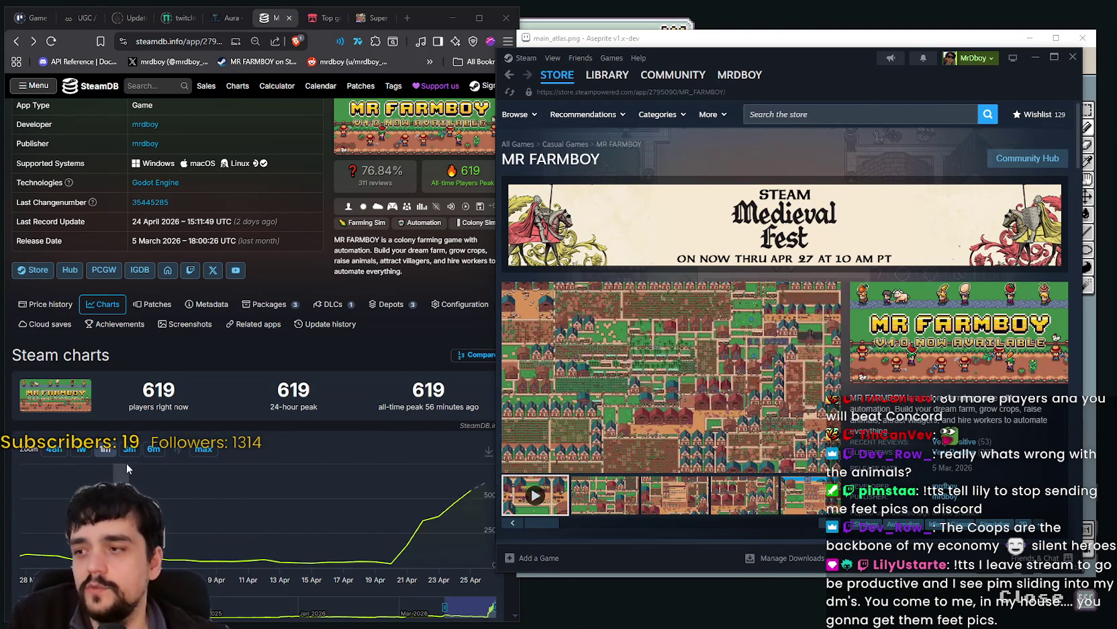
# Switch the SteamDB chart to 1 week and bring the Steam window forward, nudged up-right
pyautogui.click(84, 451)
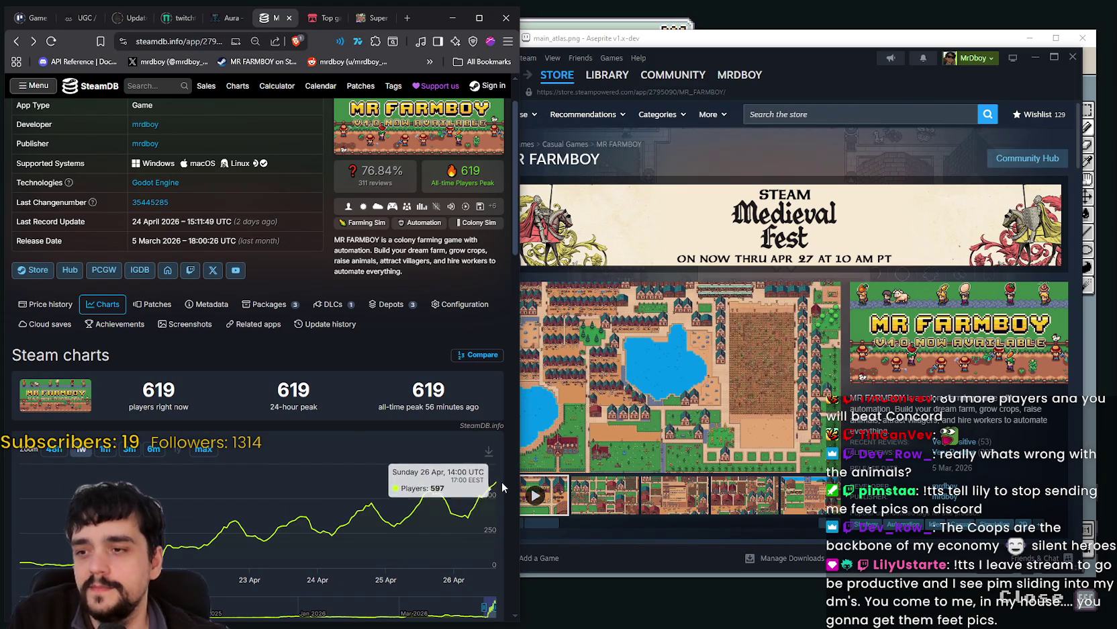
pyautogui.moveTo(856, 59); pyautogui.dragTo(875, 41)
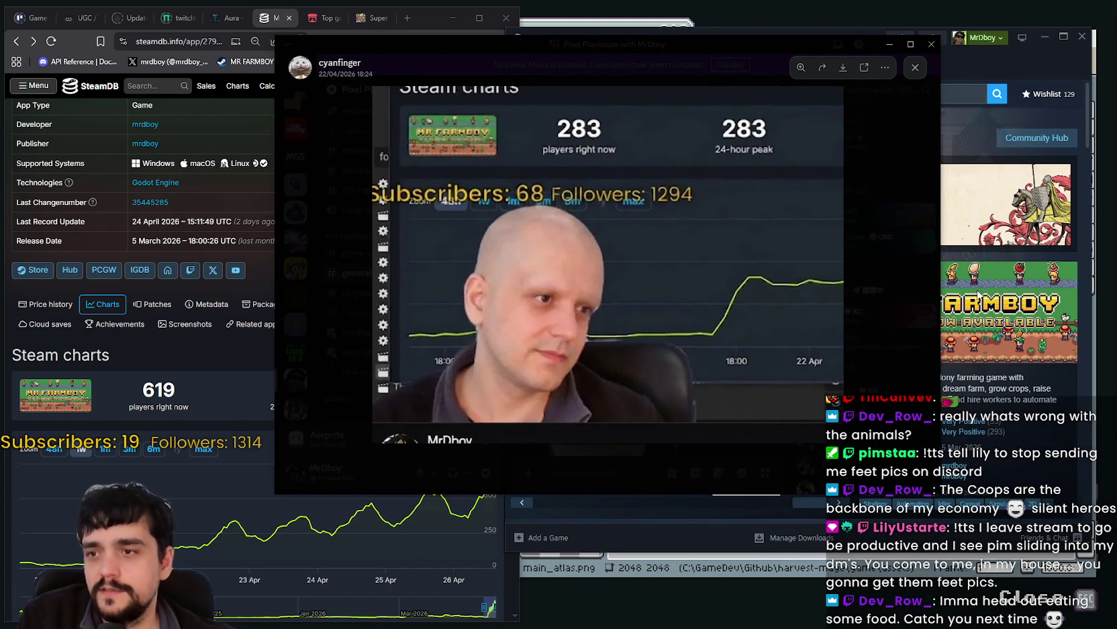
# Open the shared Steam charts screenshot full size and make the viewer taller
pyautogui.click(622, 297)
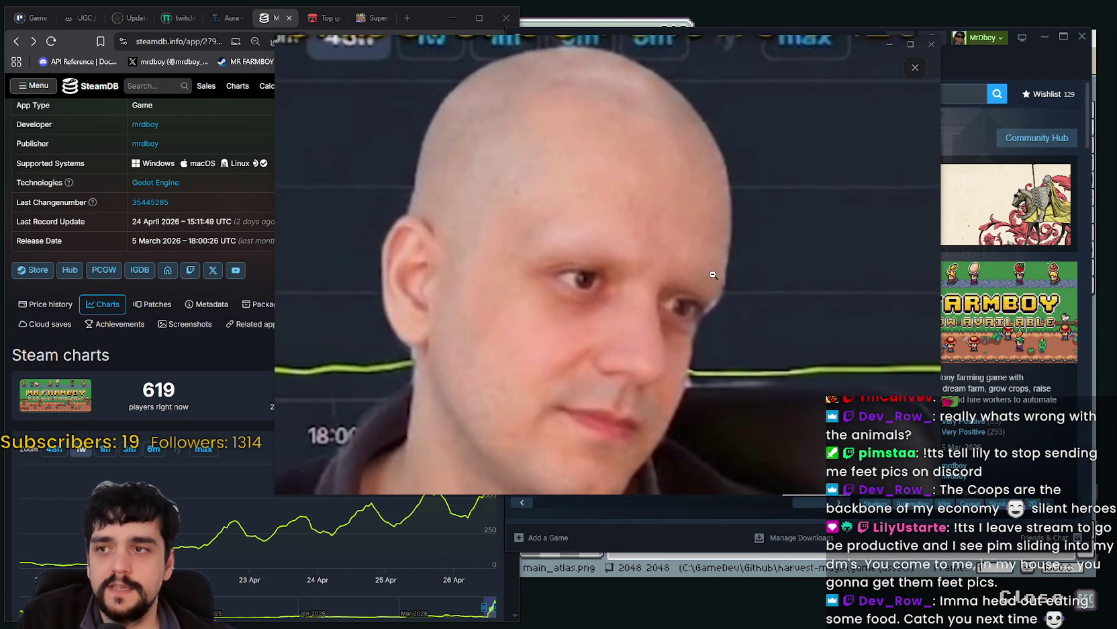
pyautogui.click(728, 287)
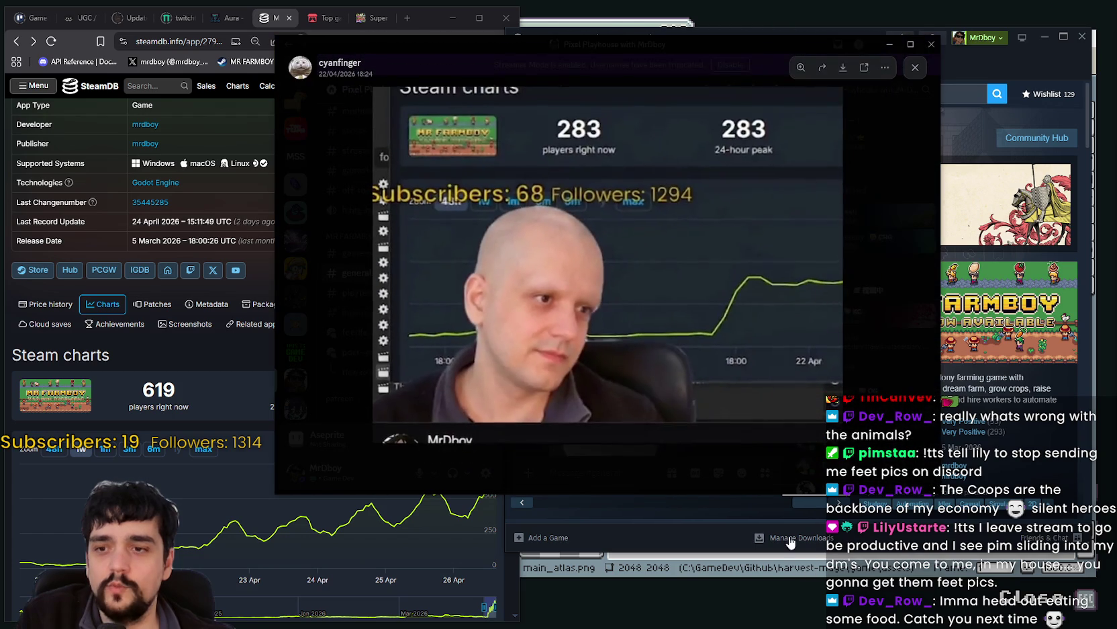
pyautogui.click(645, 307)
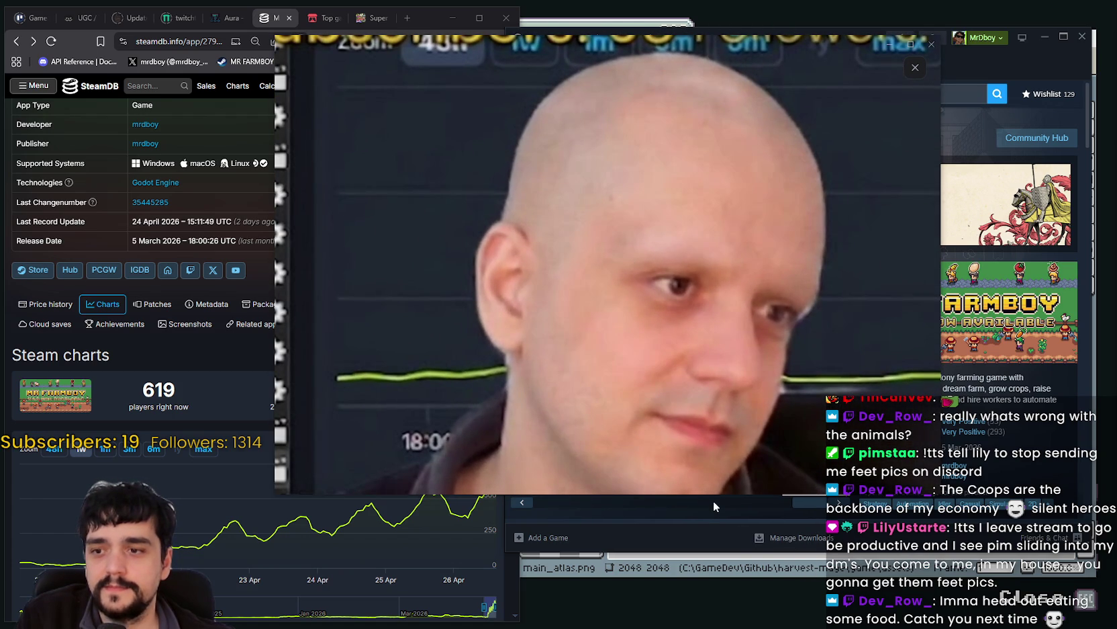
pyautogui.moveTo(712, 497); pyautogui.dragTo(714, 554)
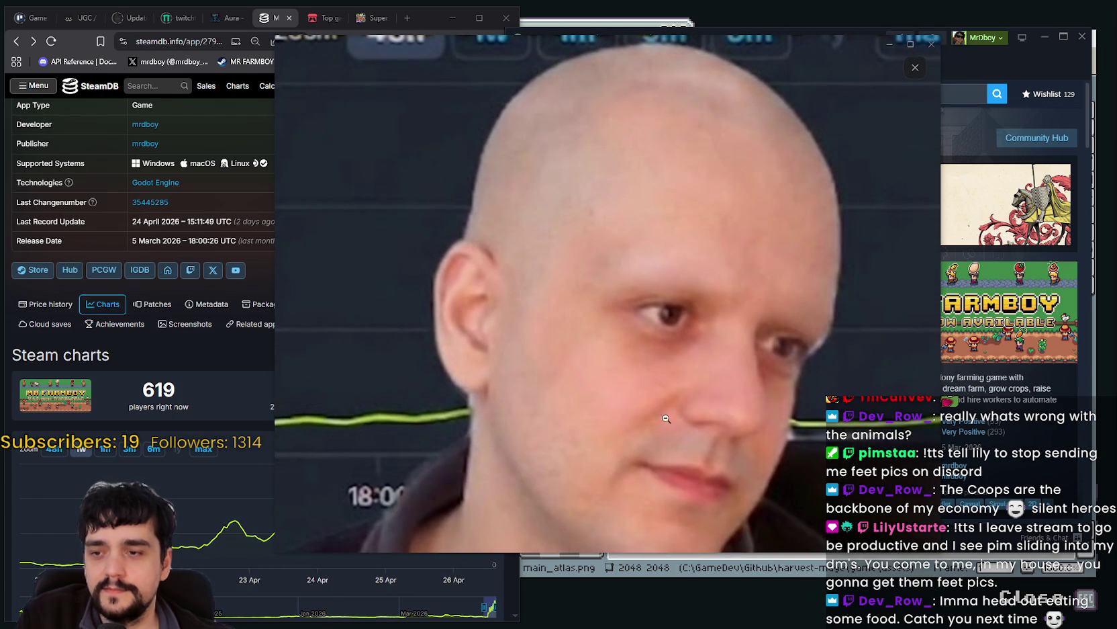
# Zoom in on the streamer's face and pan the image around it
pyautogui.click(668, 424)
pyautogui.click(530, 324)
pyautogui.moveTo(523, 344)
pyautogui.mouseDown()
pyautogui.moveTo(696, 271)
pyautogui.moveTo(626, 297)
pyautogui.mouseUp()
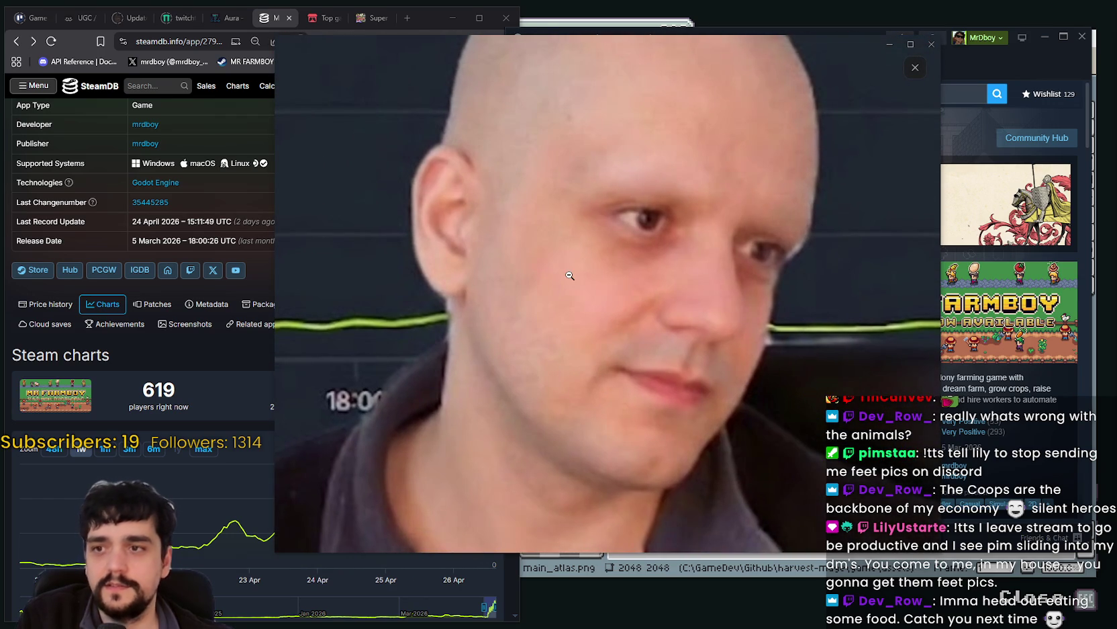
pyautogui.moveTo(570, 276); pyautogui.dragTo(509, 383)
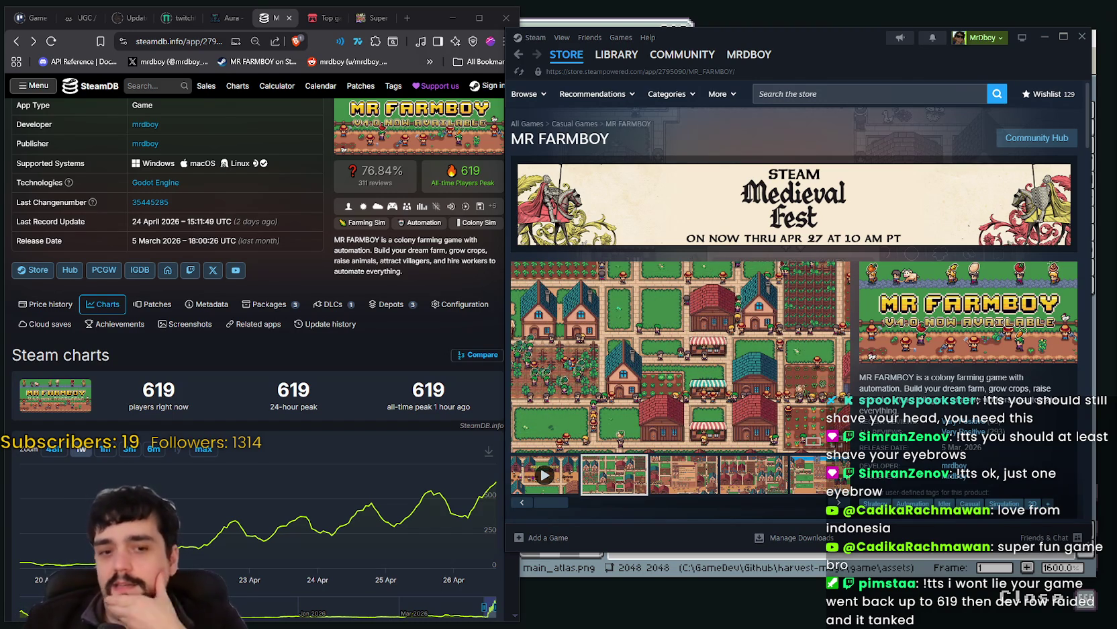
# Switch the SteamDB chart to 48 hours and reload the page for an updated player count
pyautogui.click(54, 448)
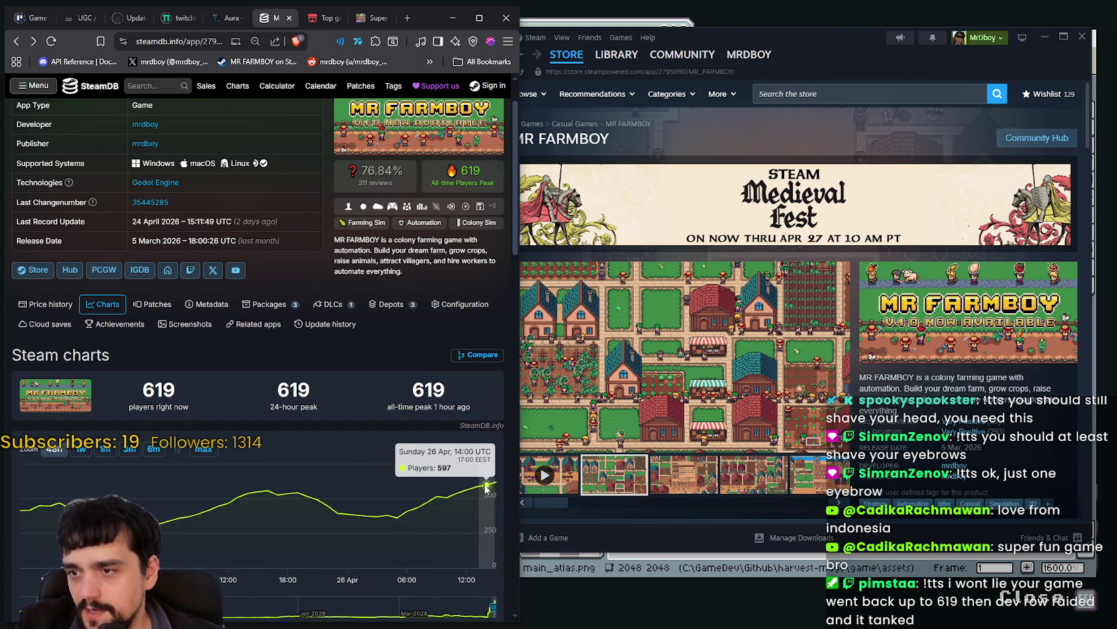
pyautogui.moveTo(492, 482)
pyautogui.scroll(2, 423, 309)
pyautogui.rightClick(423, 304)
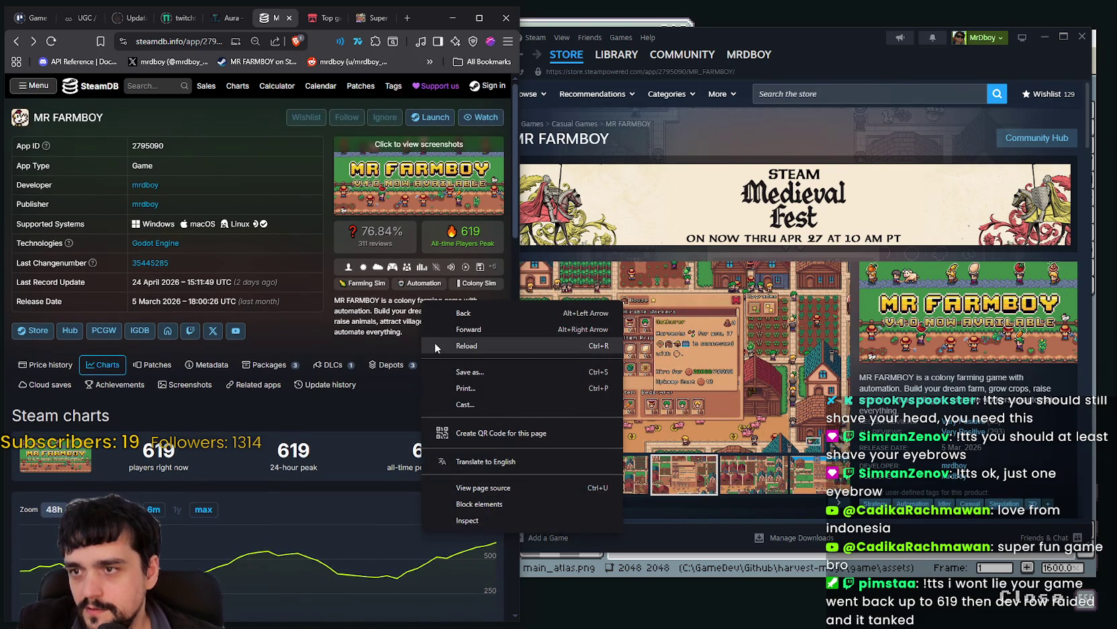
pyautogui.click(435, 344)
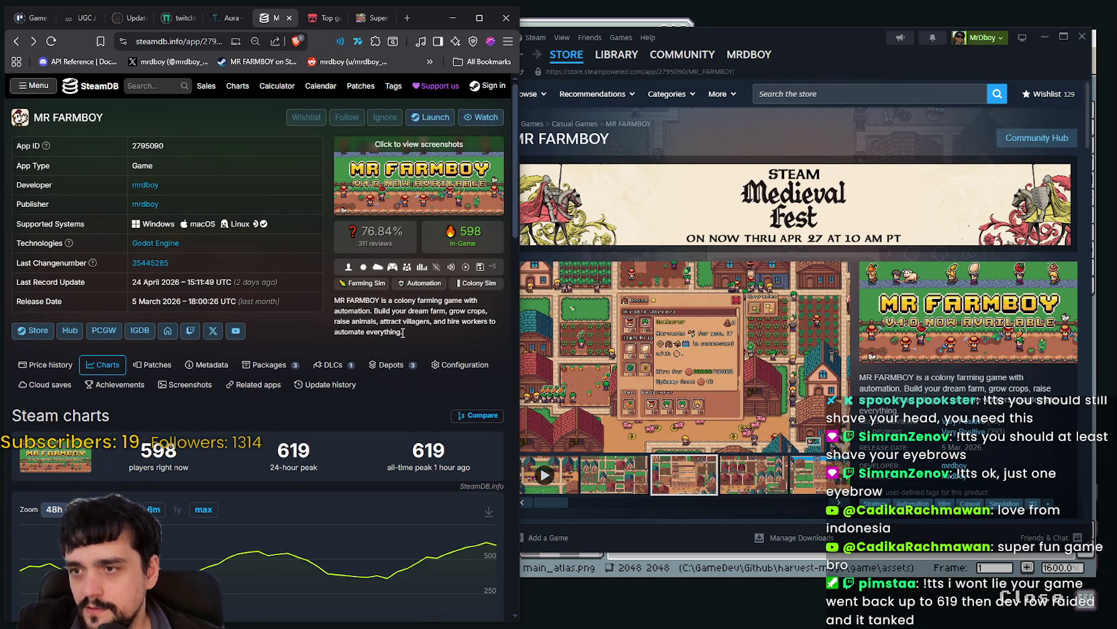
# Open the game's screenshot viewer on image 5 of 7, the market inventory scene
pyautogui.scroll(-1, 454, 461)
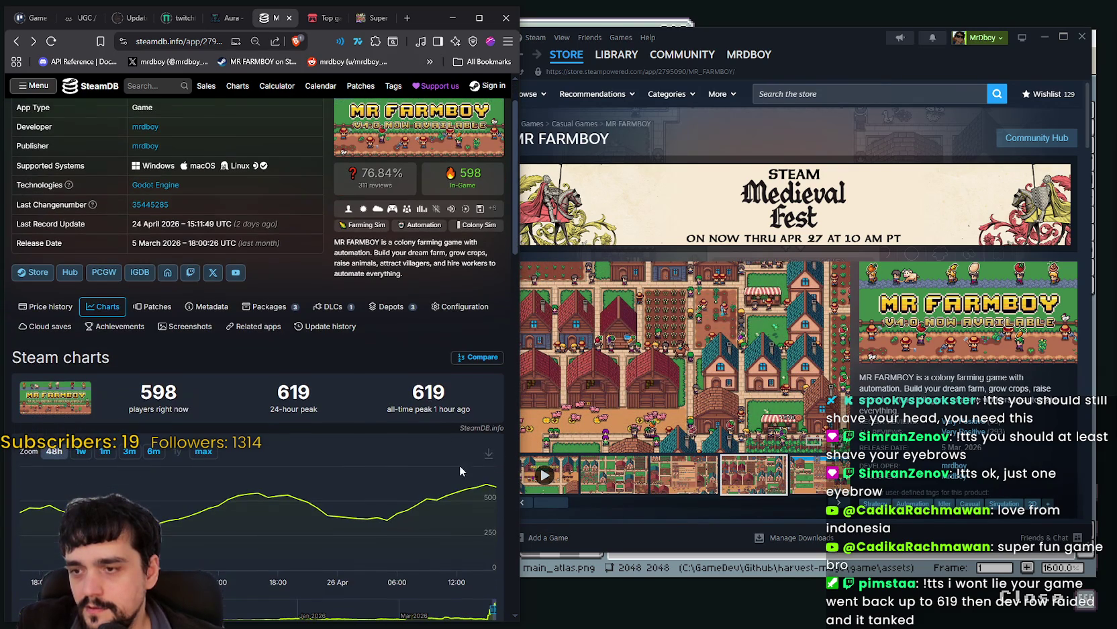
pyautogui.moveTo(493, 486)
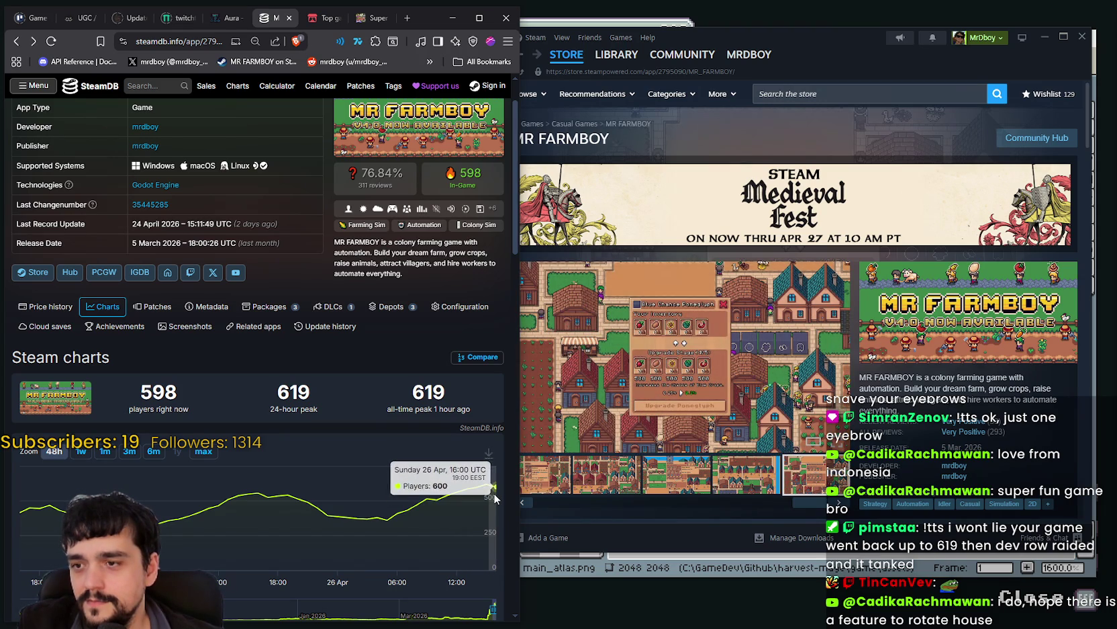
pyautogui.scroll(2, 491, 483)
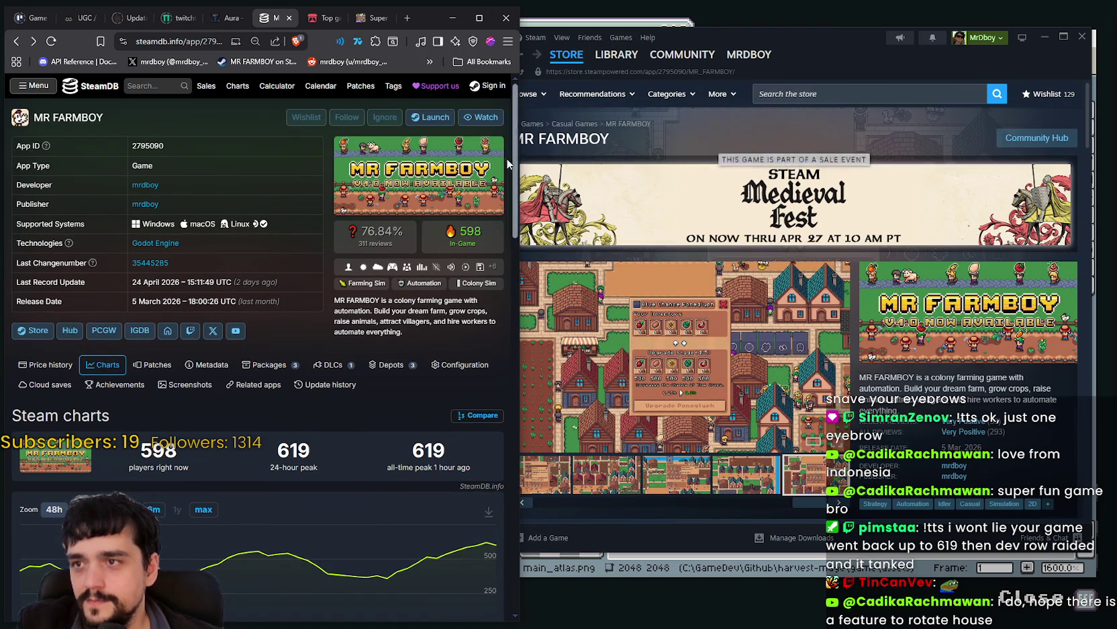
pyautogui.scroll(-1, 514, 174)
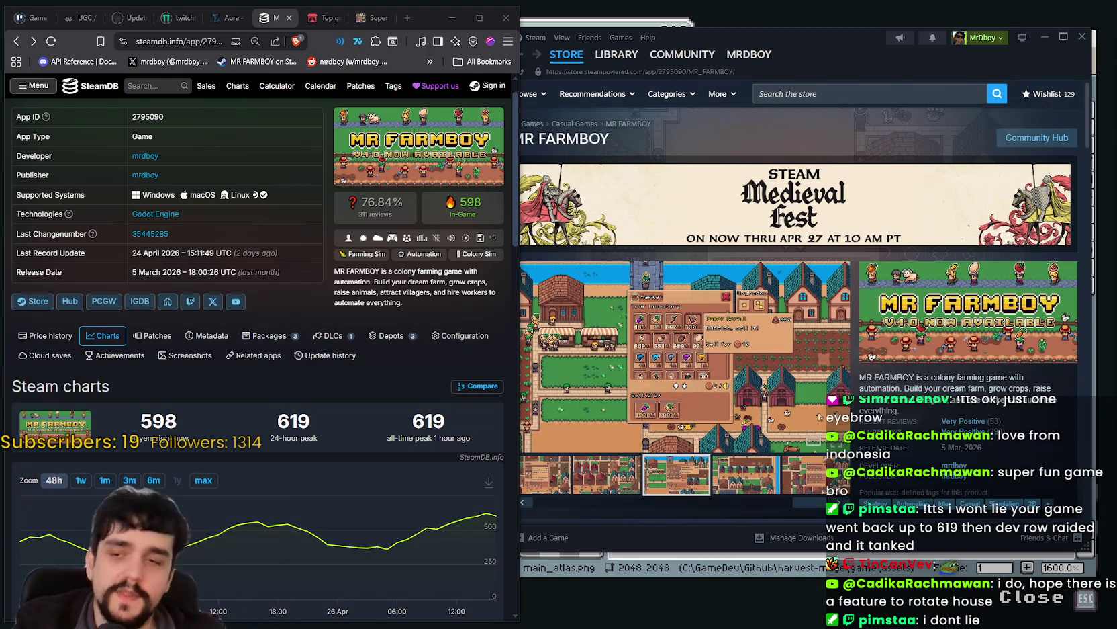
pyautogui.click(738, 342)
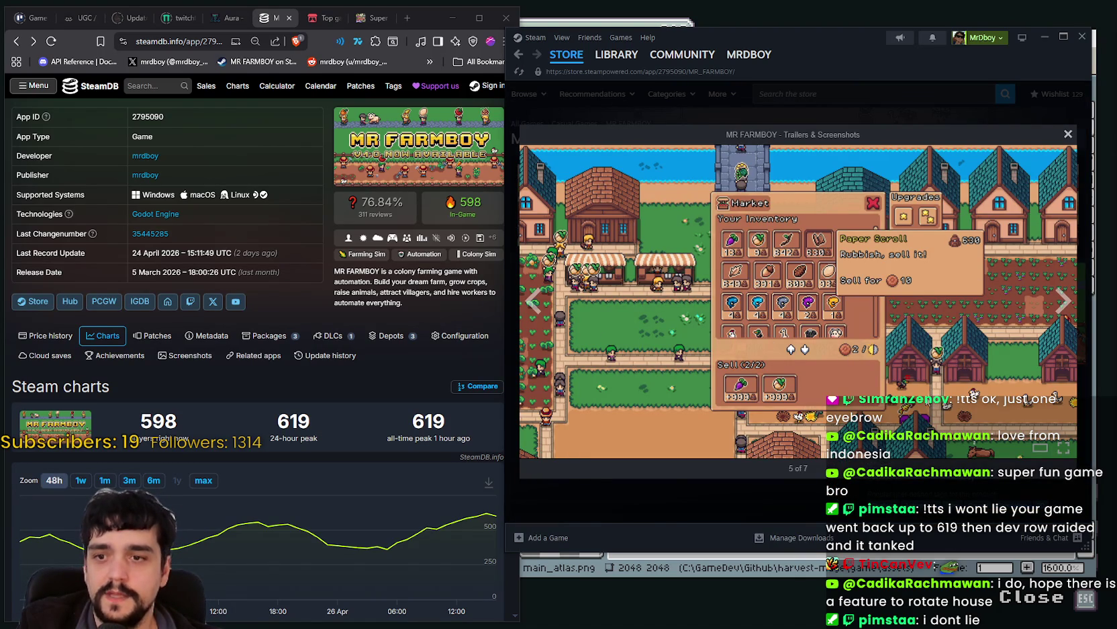
pyautogui.click(1065, 302)
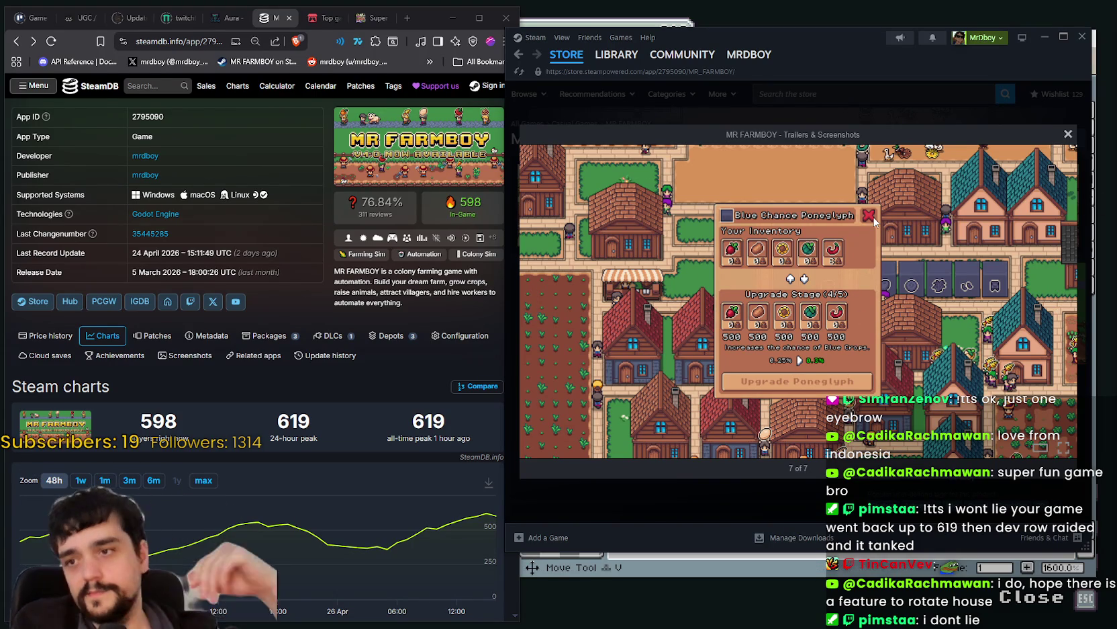
pyautogui.moveTo(853, 329)
pyautogui.click(1057, 321)
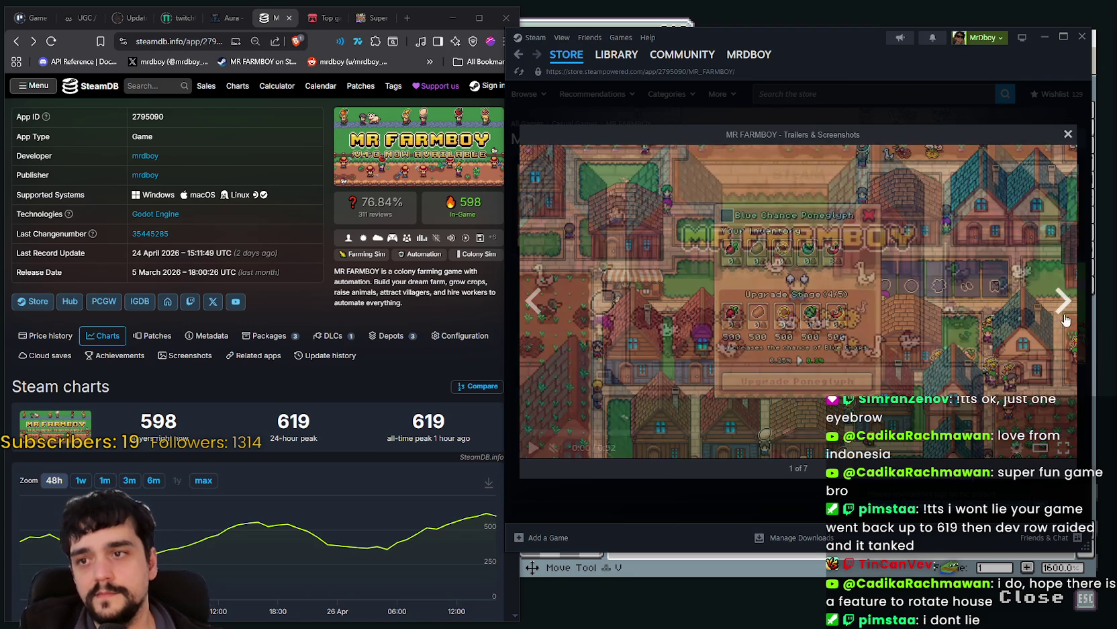
pyautogui.click(1071, 318)
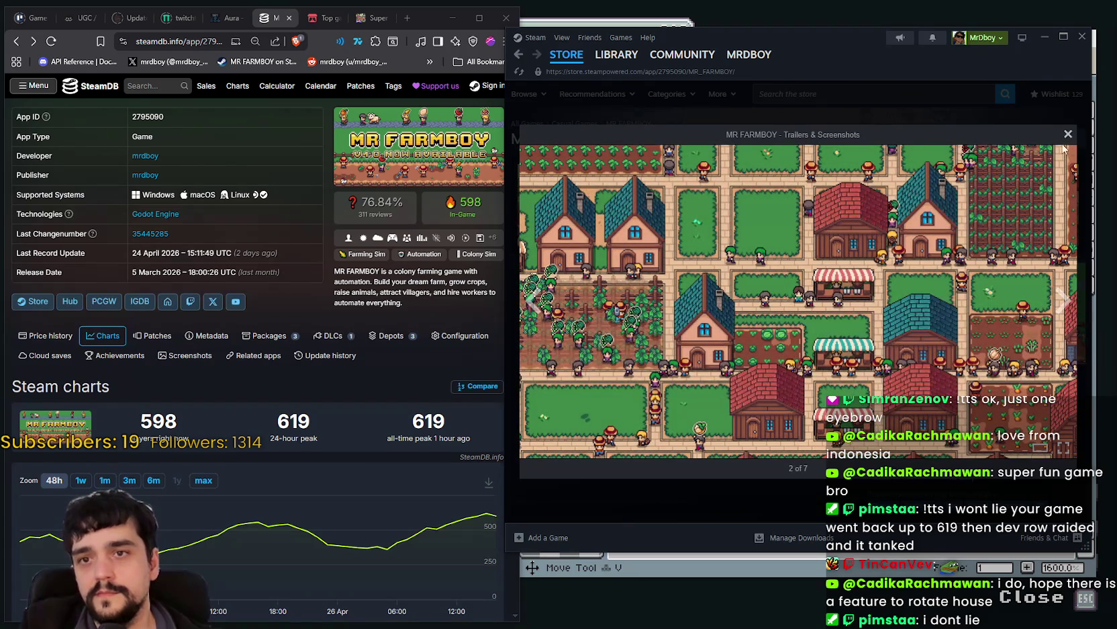
pyautogui.click(1068, 135)
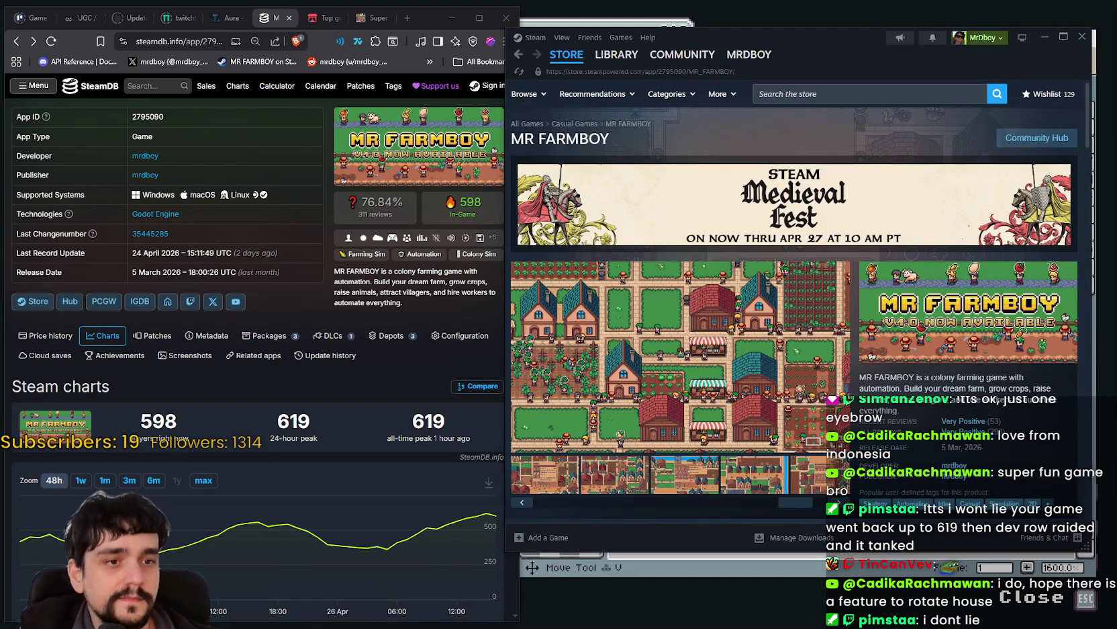